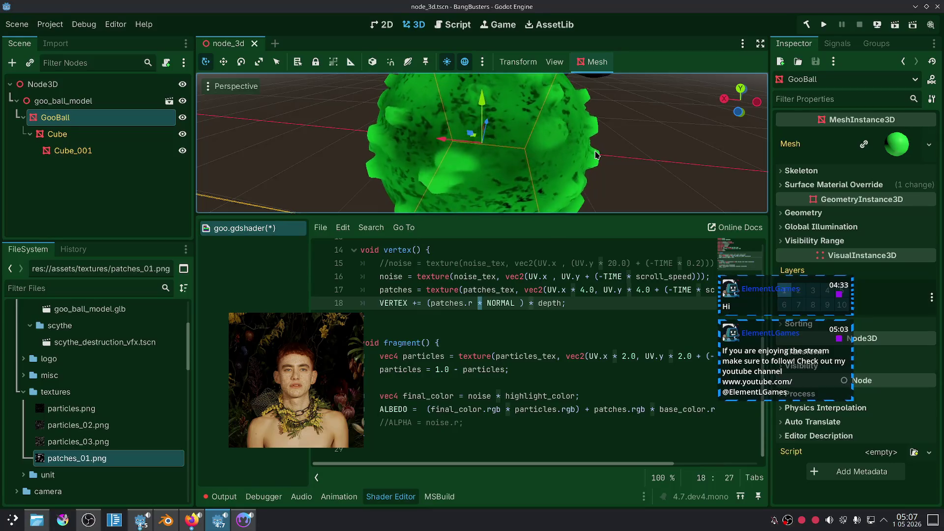
Step: Deselect the goo ball in Godot, then switch to Blender and select only the goo ball
left_click(664, 152)
scroll(664, 153, "down", 4)
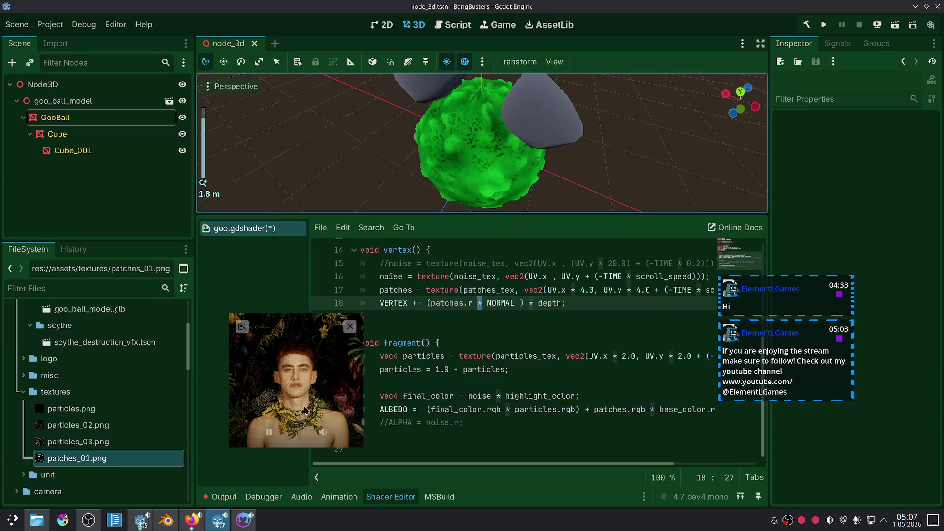
left_click(170, 522)
left_click(431, 241)
key("ctrl+a")
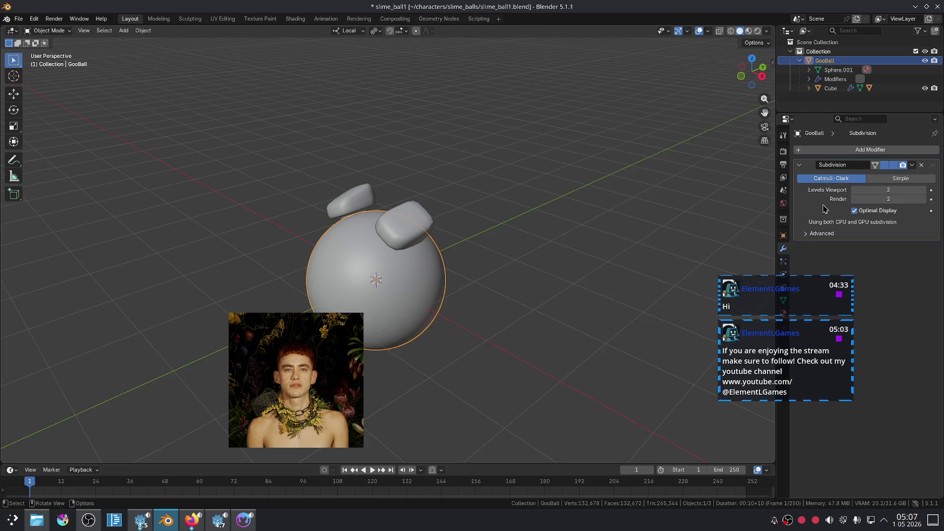
Step: Apply the goo ball's Subdivision modifier and inspect the resulting mesh in Edit Mode
key("ctrl+a")
key("Tab")
scroll(498, 270, "up", 5)
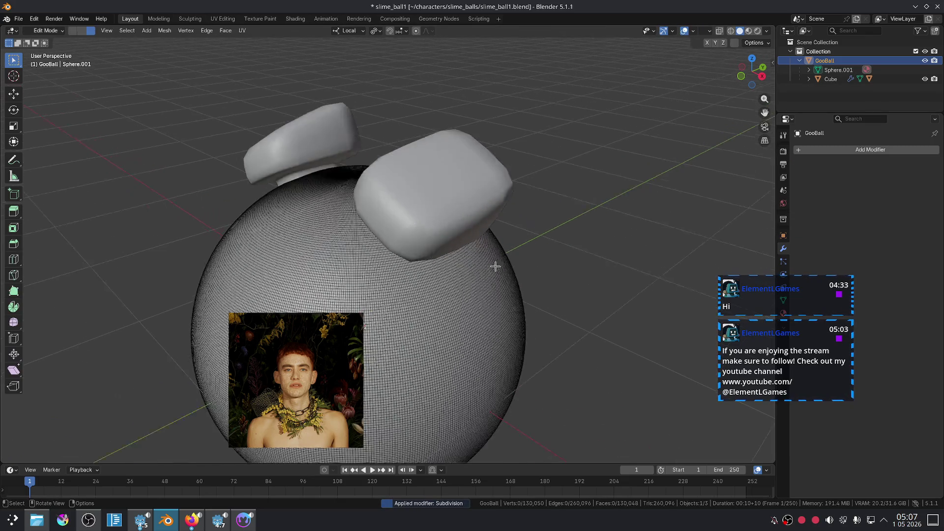
scroll(482, 128, "up", 3)
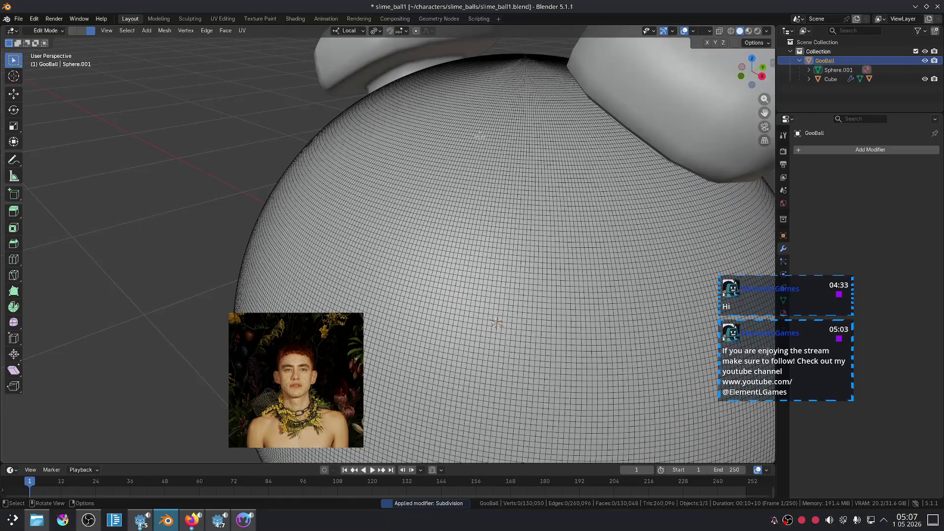
scroll(482, 128, "down", 8)
key("Tab")
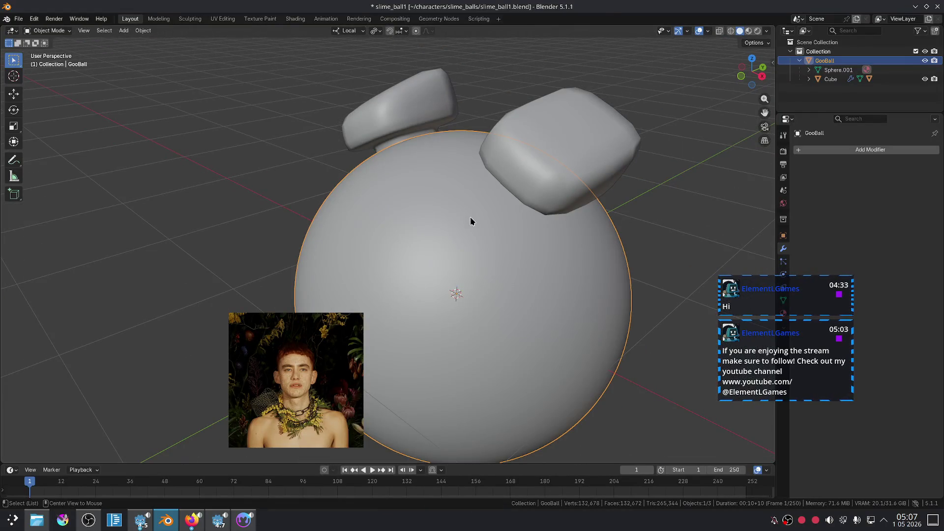
Step: Check the goo ball from an orbited view in Godot, then return to Blender
key("alt+Tab")
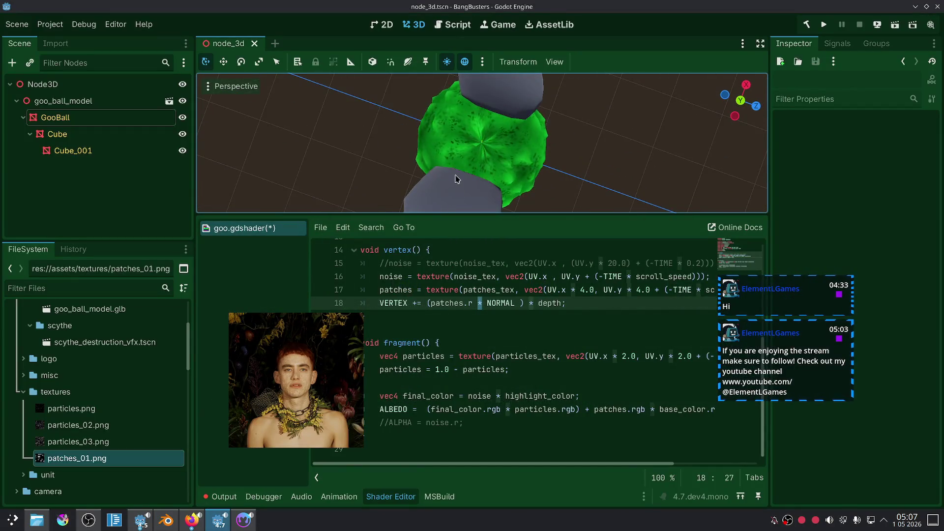
left_click_drag(429, 210, 539, 102)
key("alt+Tab")
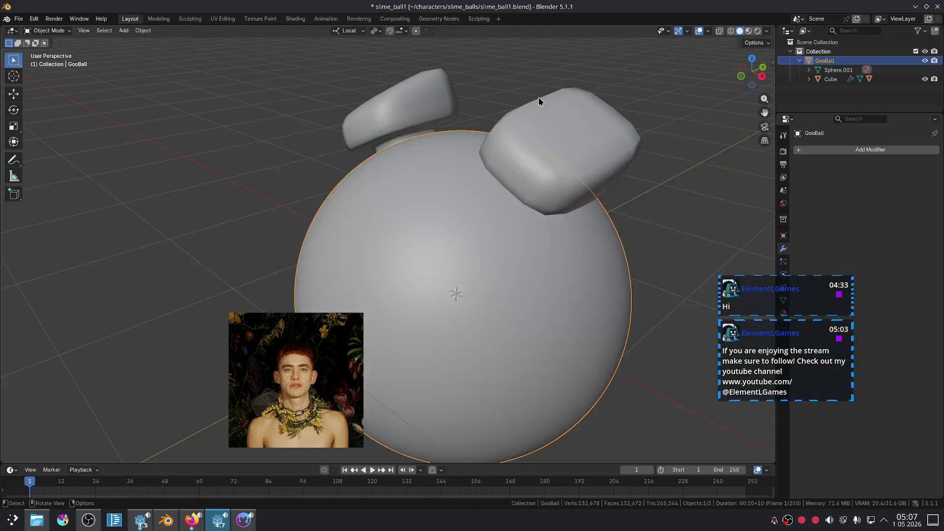
Step: Add a Subdivision modifier to the goo ball at level 1 for viewport and render
key("Tab")
key("Tab")
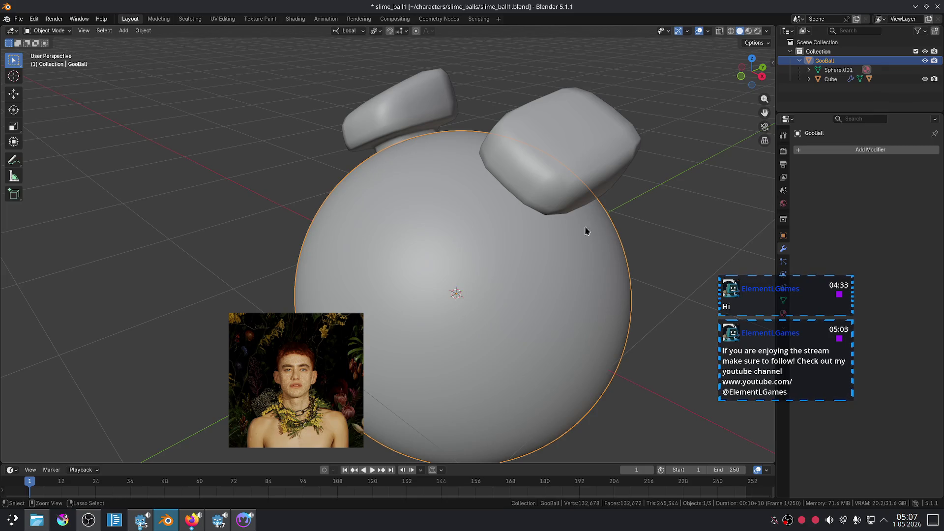
key("ctrl+1")
key("ctrl+2")
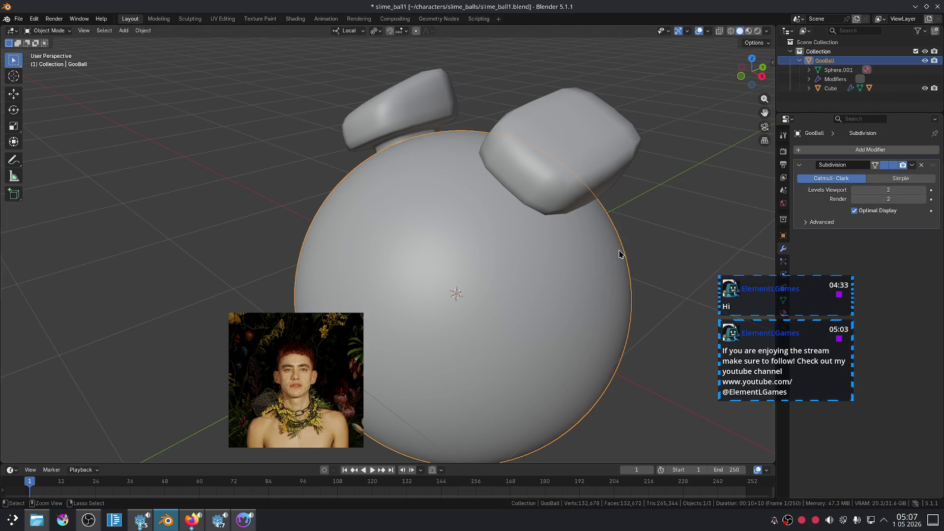
key("ctrl+1")
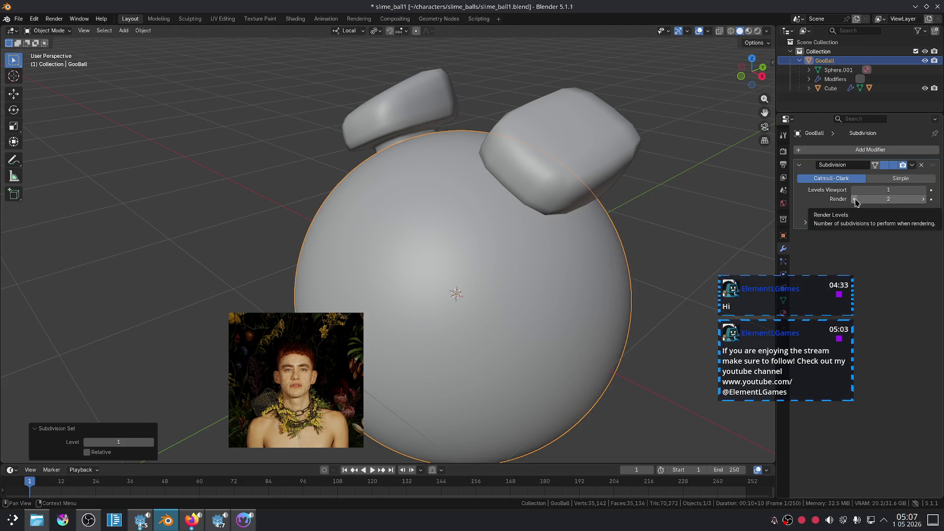
left_click(856, 199)
key("Tab")
key("Tab")
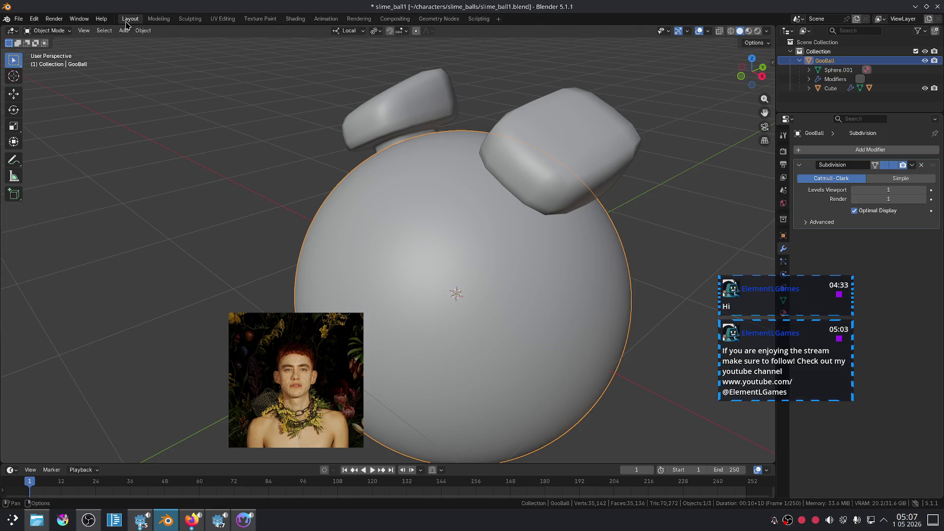
Step: Export the ball and ears as glTF 2.0 over goo_ball_model.glb, then return to Godot
left_click_drag(458, 97, 489, 124)
left_click(18, 18)
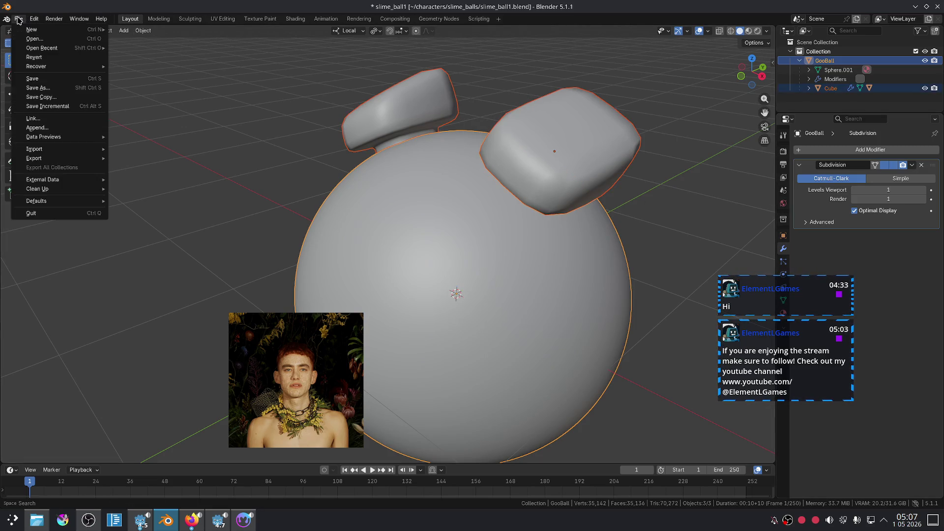
mouse_move(62, 158)
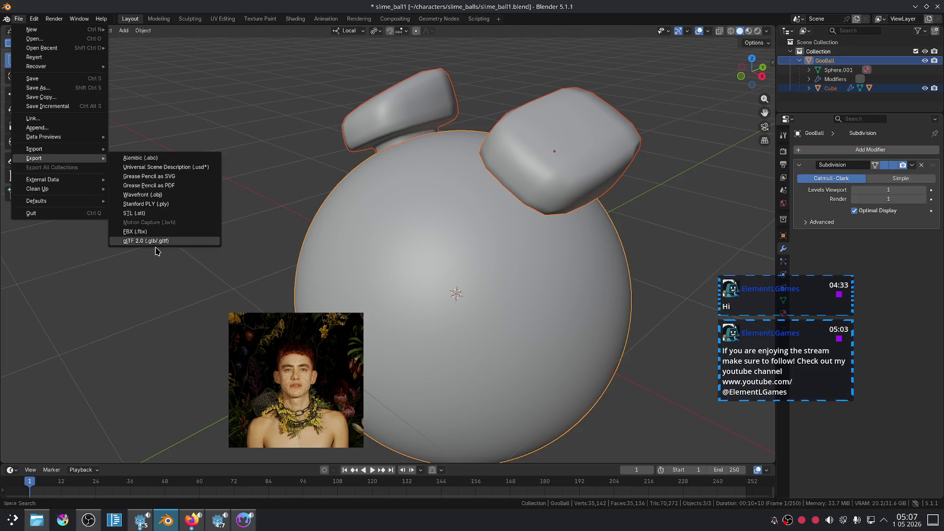
left_click(154, 241)
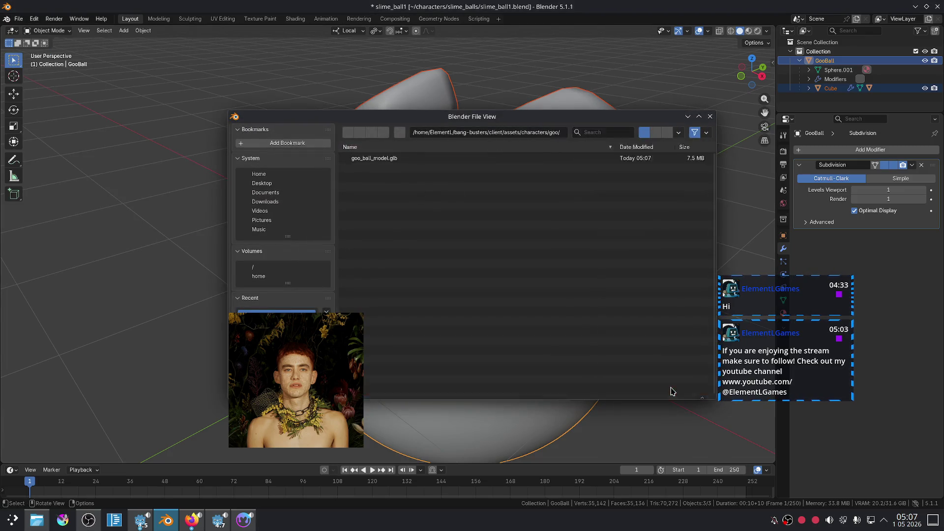
left_click(672, 391)
mouse_move(162, 525)
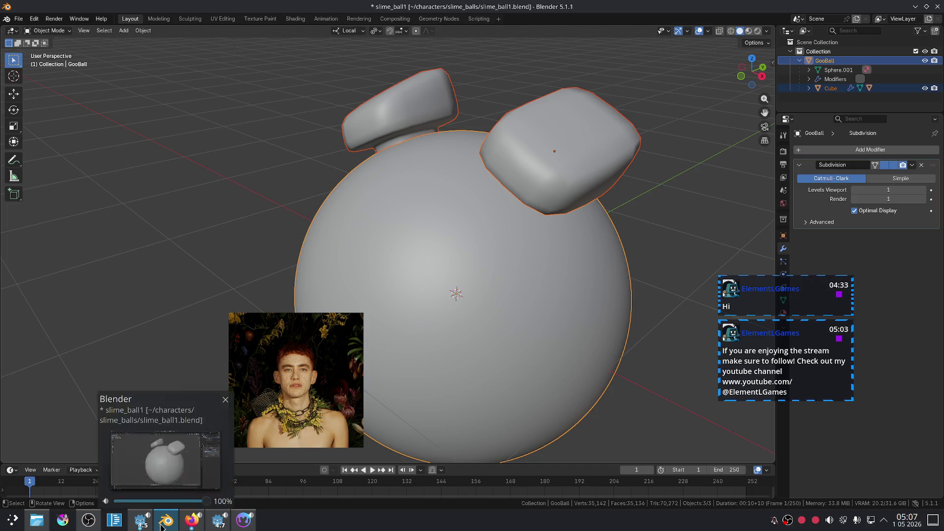
left_click(218, 521)
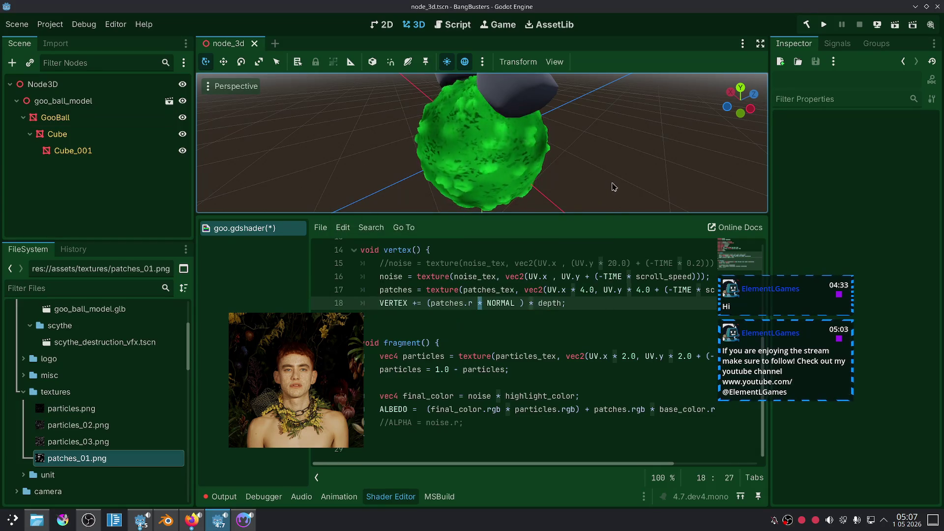
Step: Turn on Display Wireframe in the 3D view and orbit to inspect the ball's mesh
scroll(586, 139, "up", 5)
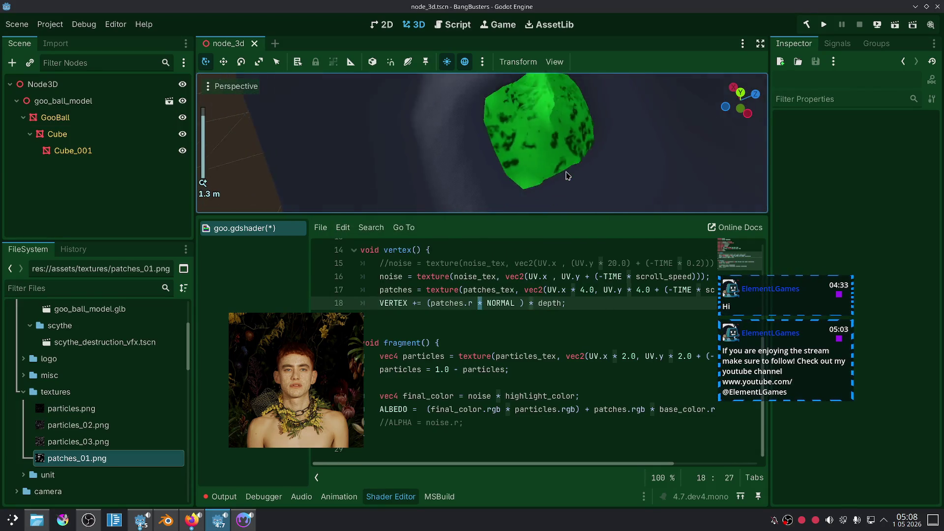
left_click_drag(555, 176, 636, 145)
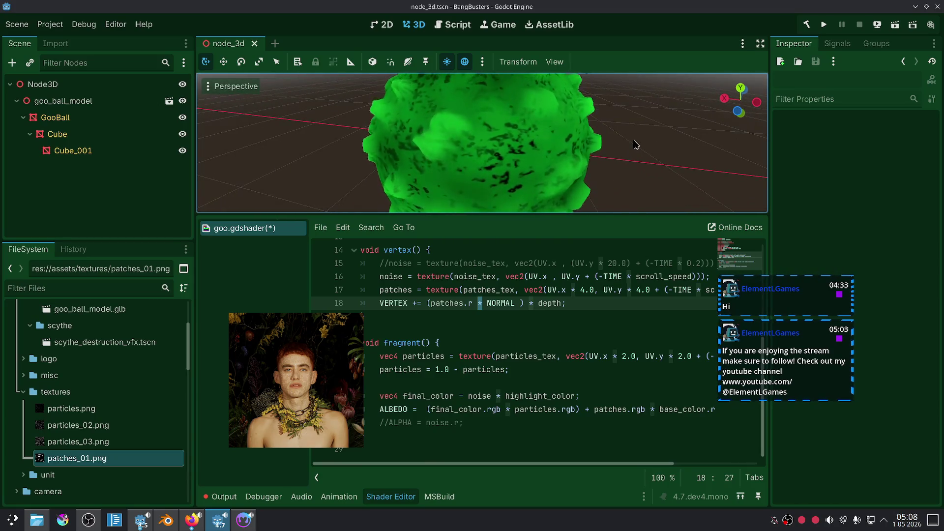
left_click(224, 86)
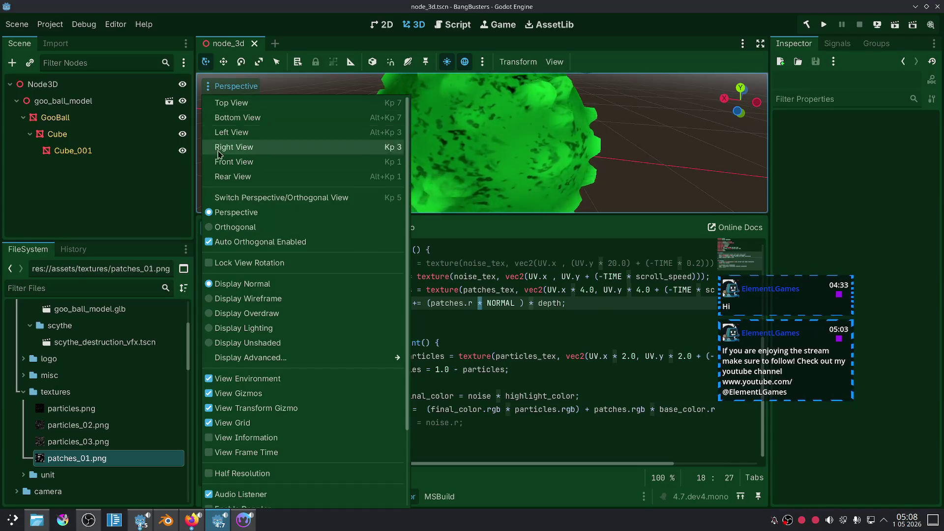
left_click(251, 299)
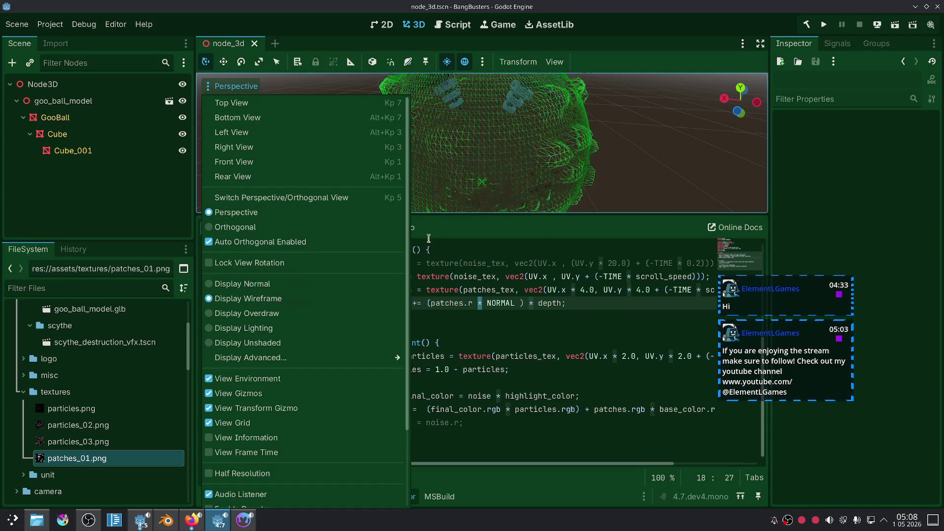
left_click(645, 163)
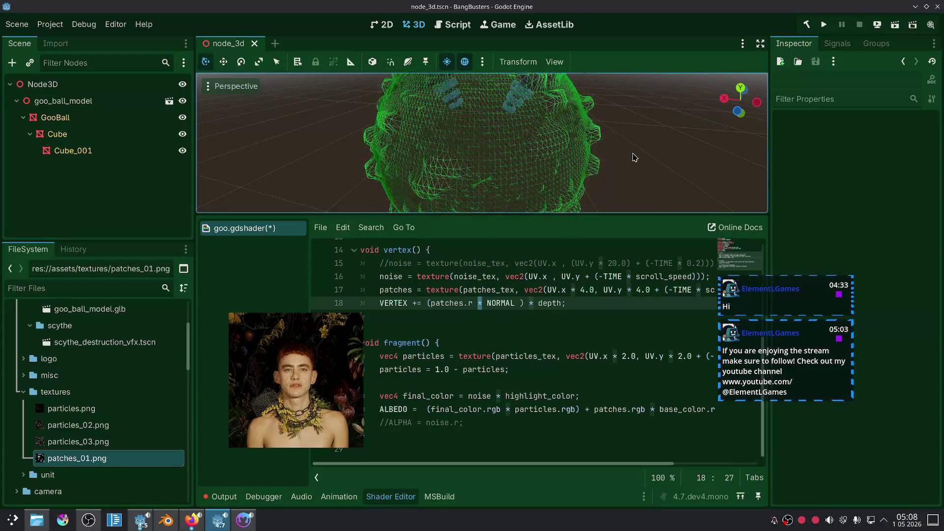
left_click_drag(622, 150, 575, 162)
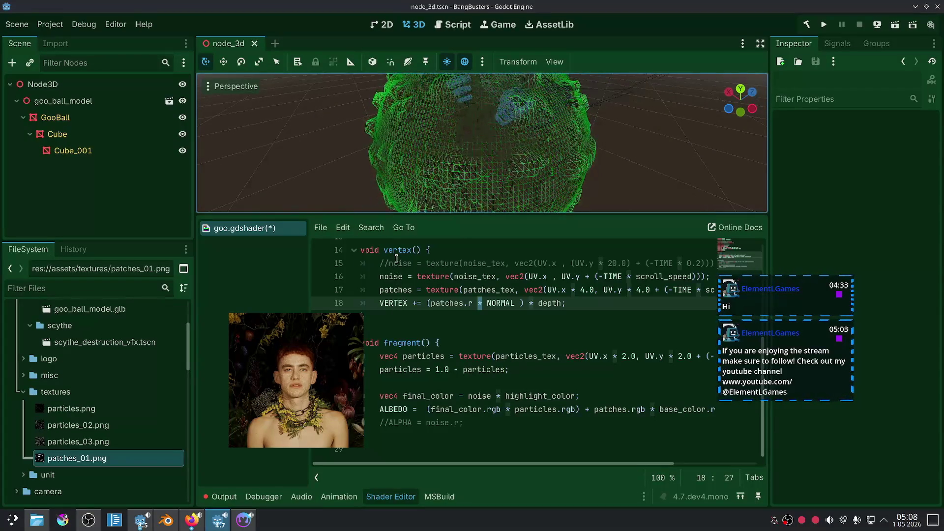
Step: Close Material Maker's texture export settings popup and minimize Material Maker
left_click(244, 520)
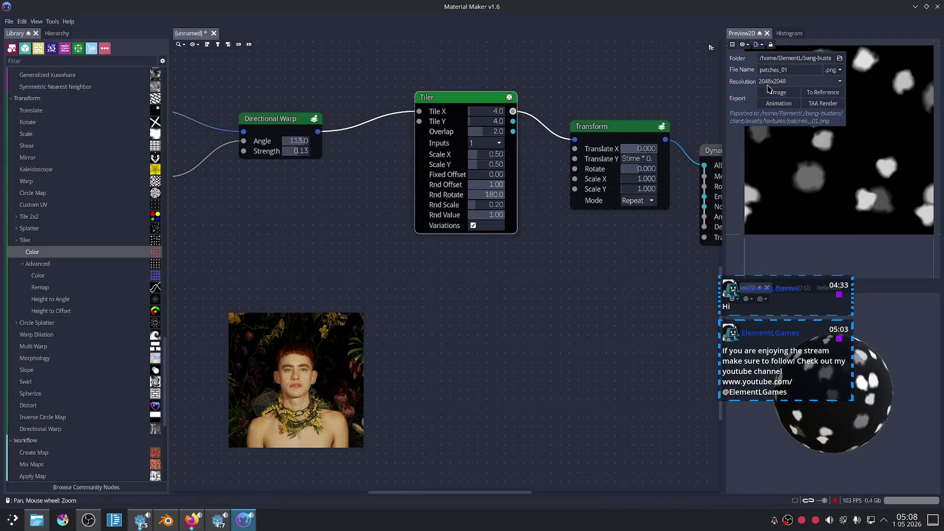
left_click(611, 285)
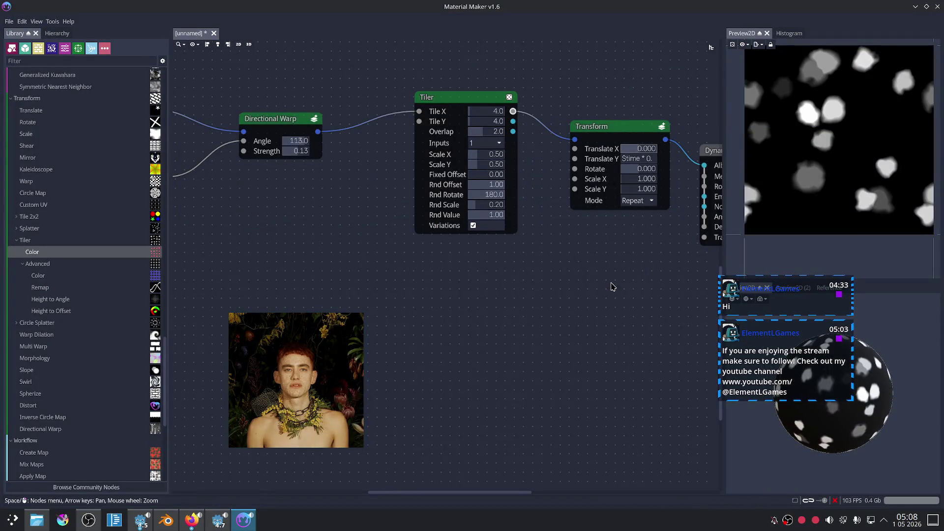
left_click(916, 7)
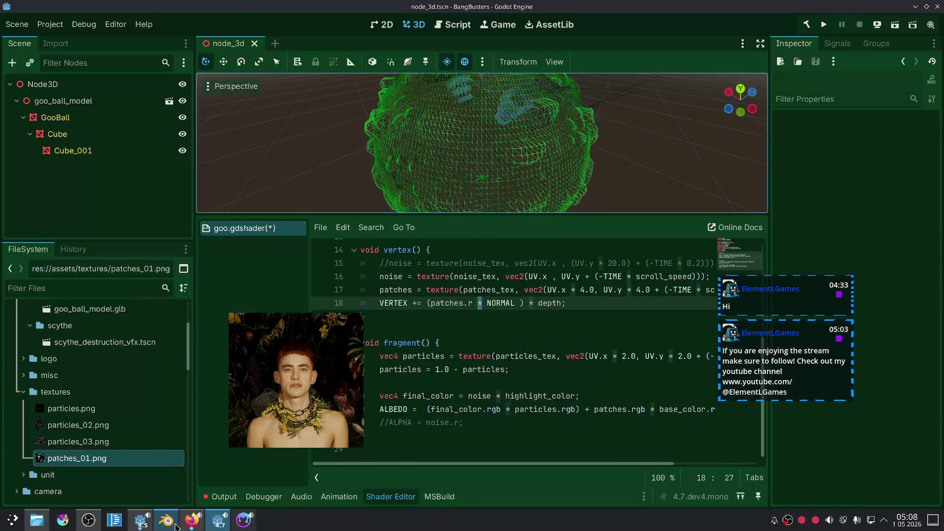
Step: In Blender, try applying the subdivision, inspect the denser mesh, then undo back to the earlier settings
left_click(167, 520)
key("Tab")
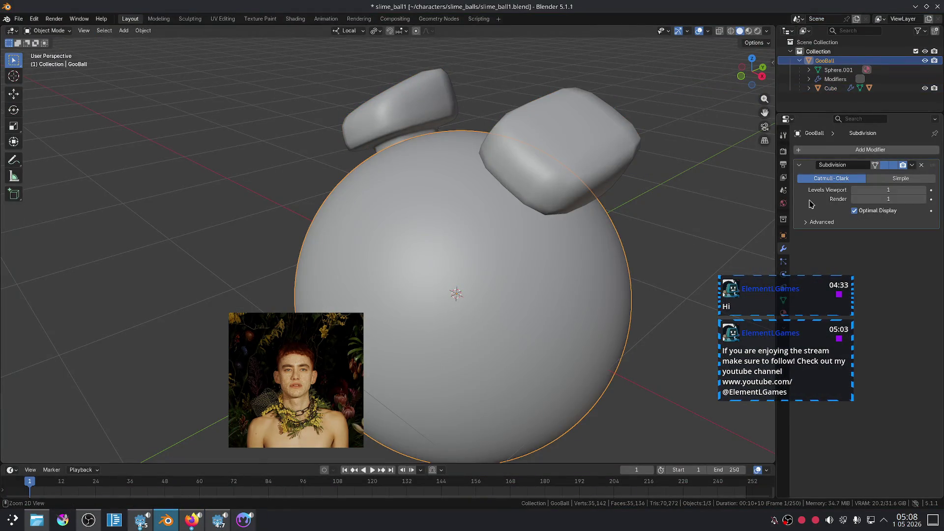
key("ctrl+a")
key("Tab")
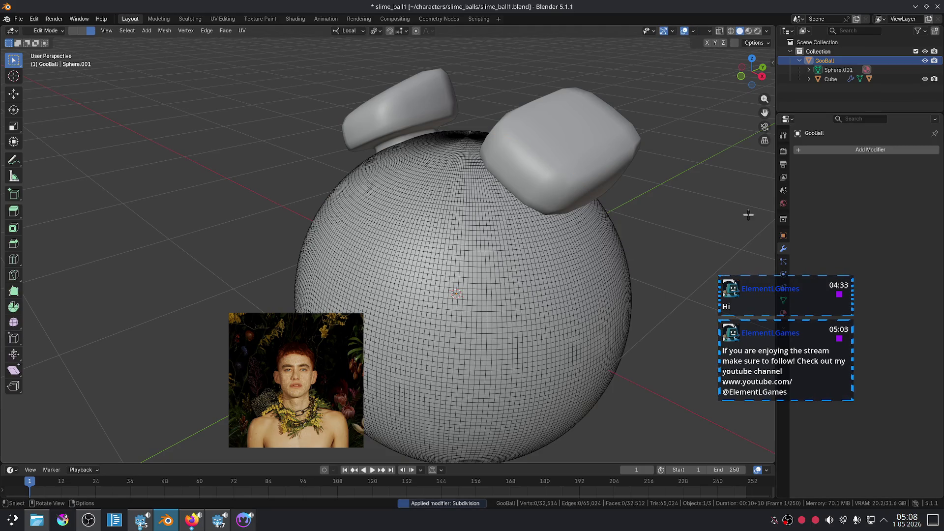
key("Tab")
key("ctrl+a")
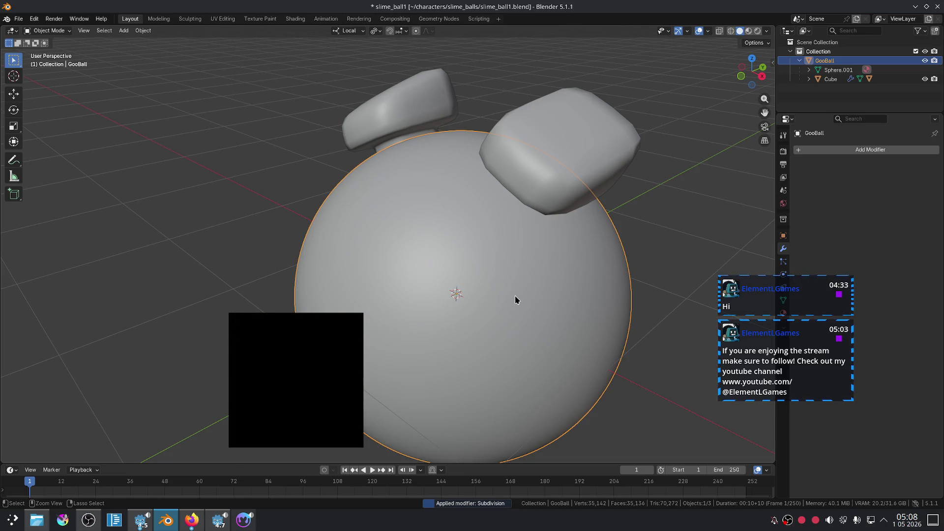
key("ctrl+1")
key("Tab")
key("Tab")
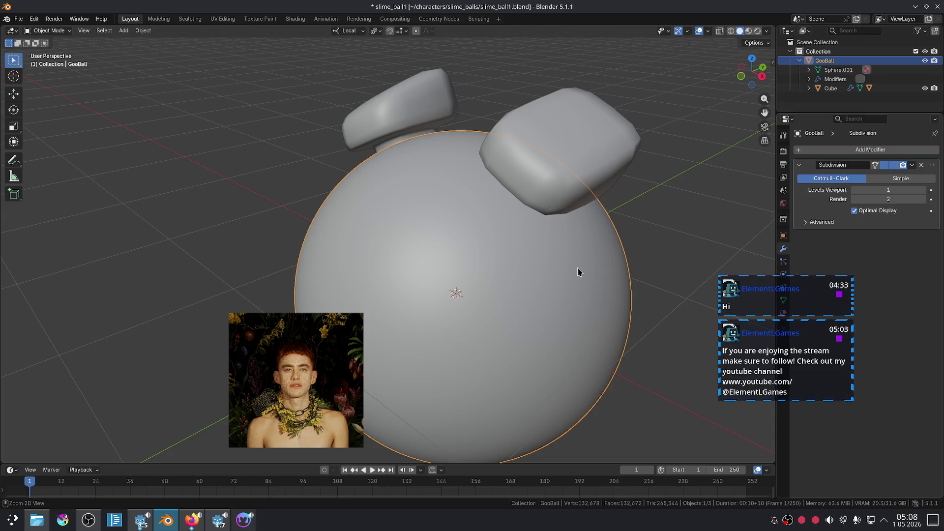
Step: Apply the Subdivision modifier permanently, check the mesh, and select all three goo ball objects
key("ctrl+a")
key("Tab")
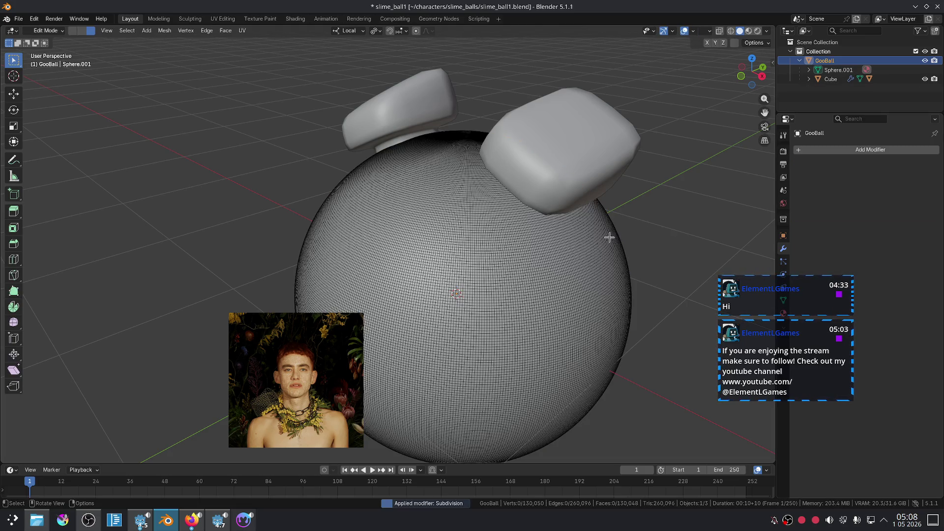
key("Tab")
key("a")
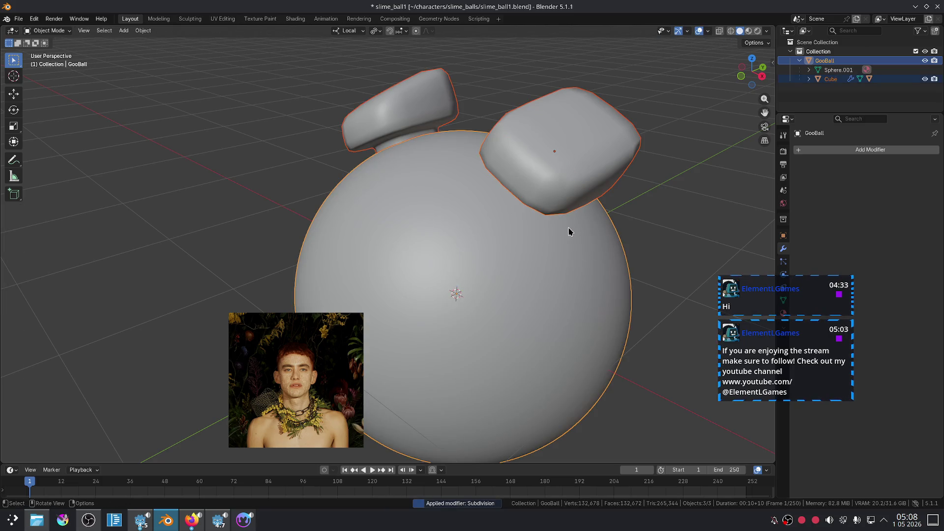
Step: Export glTF 2.0 over goo_ball_model.glb, then close Blender without saving
left_click(18, 19)
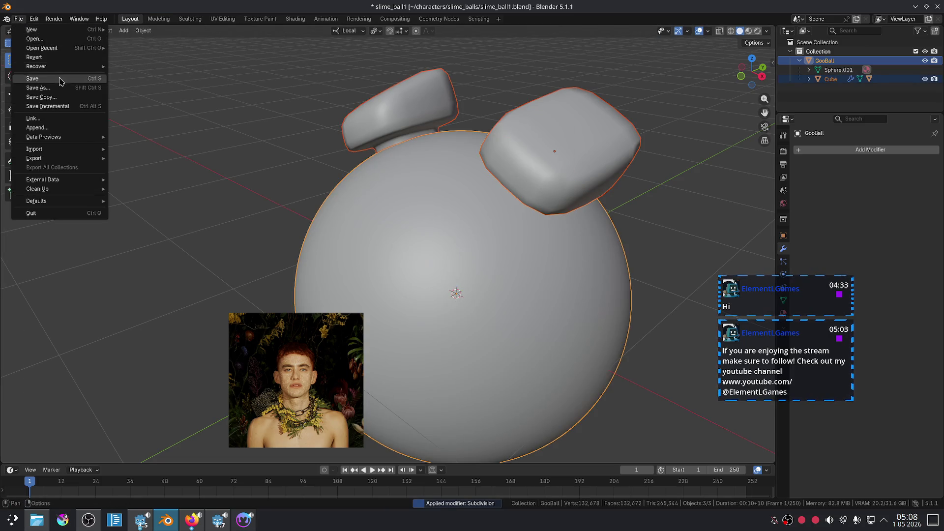
mouse_move(52, 153)
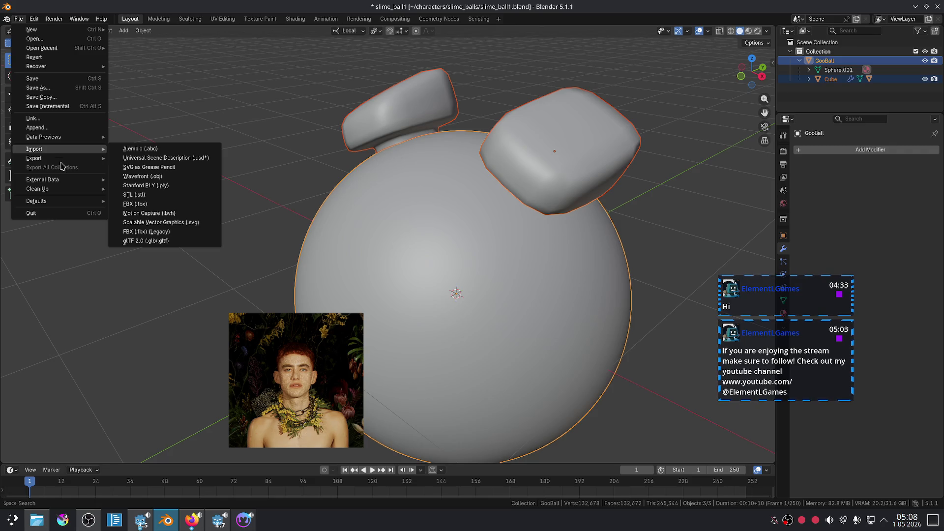
left_click(157, 241)
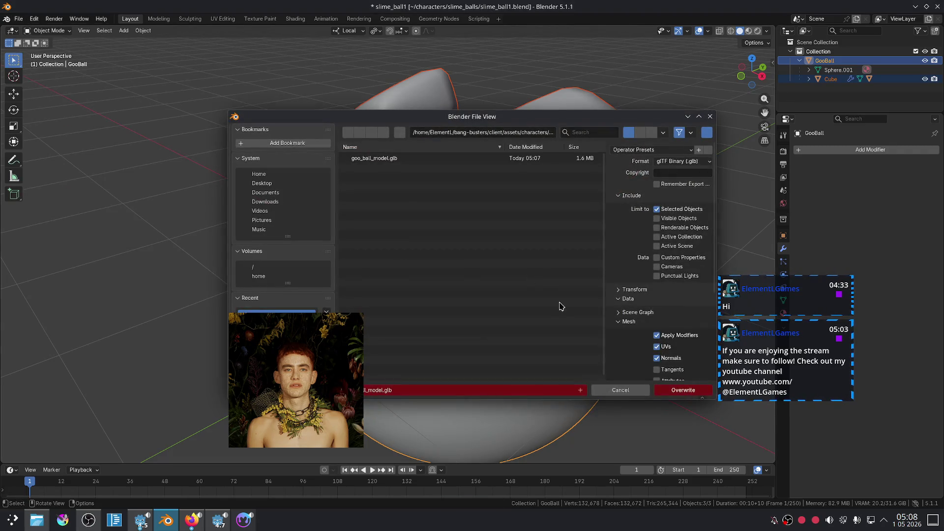
left_click(682, 396)
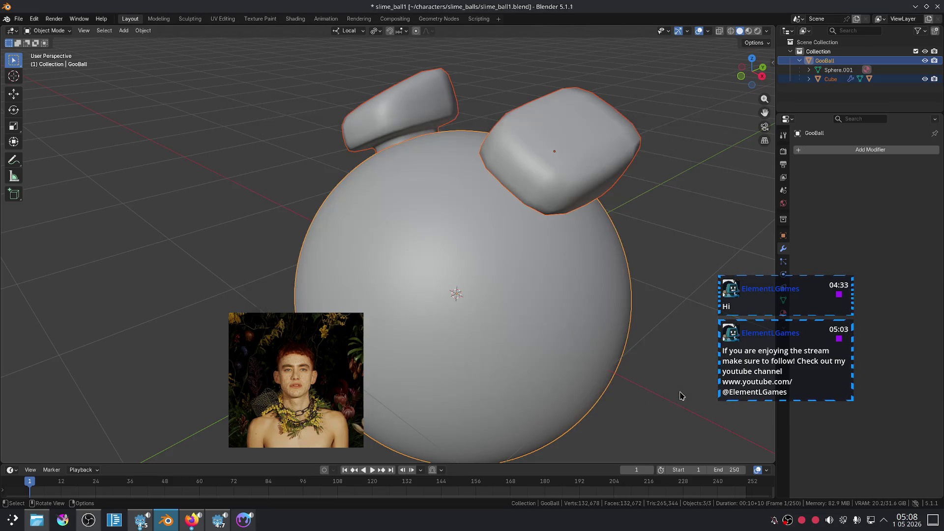
left_click(938, 7)
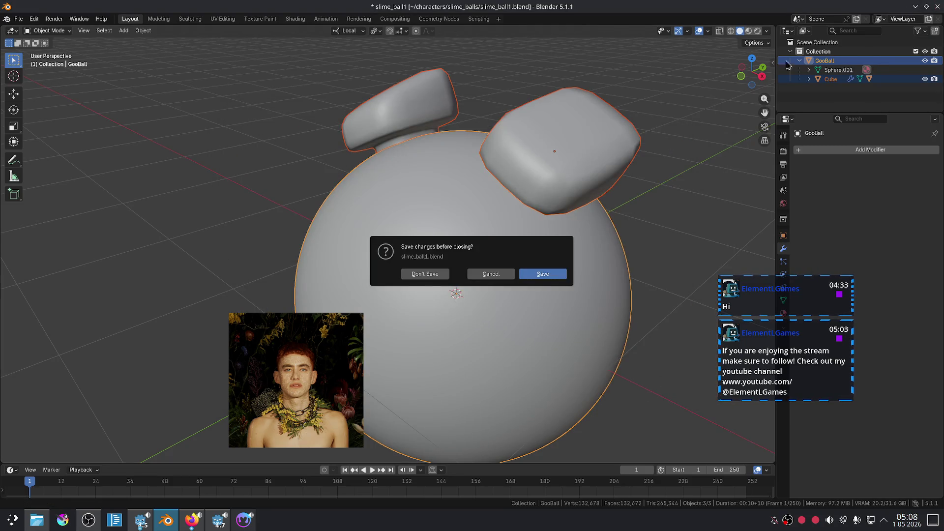
left_click(426, 274)
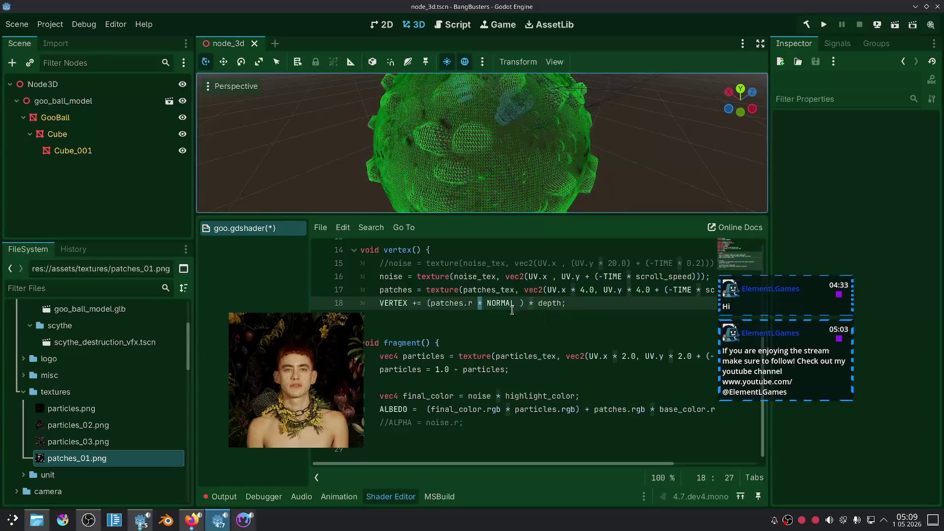
Step: Inspect the patches.r * NORMAL displacement expression in goo.gdshader's vertex function
left_click(435, 304)
left_click_drag(432, 306, 524, 303)
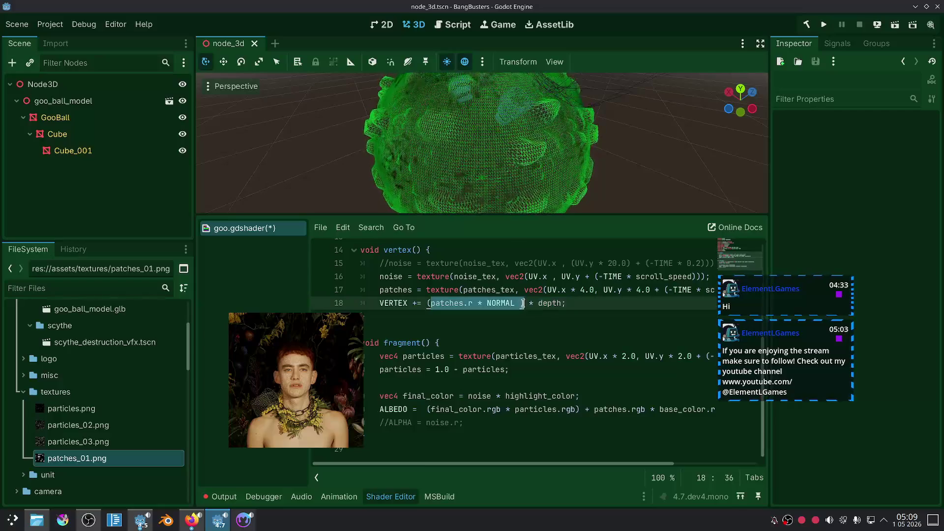
left_click(520, 312)
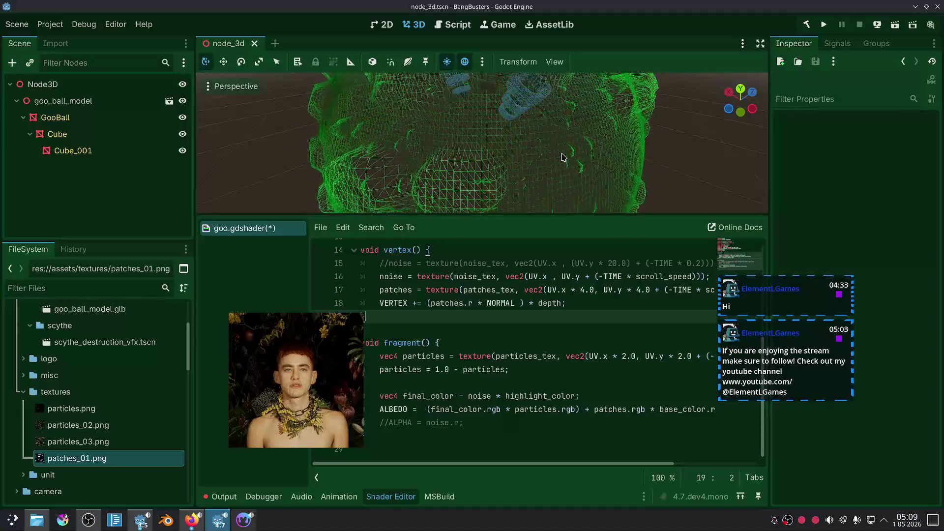
Step: Zoom the 3D viewport out and open the Perspective view menu
scroll(564, 158, "down", 6)
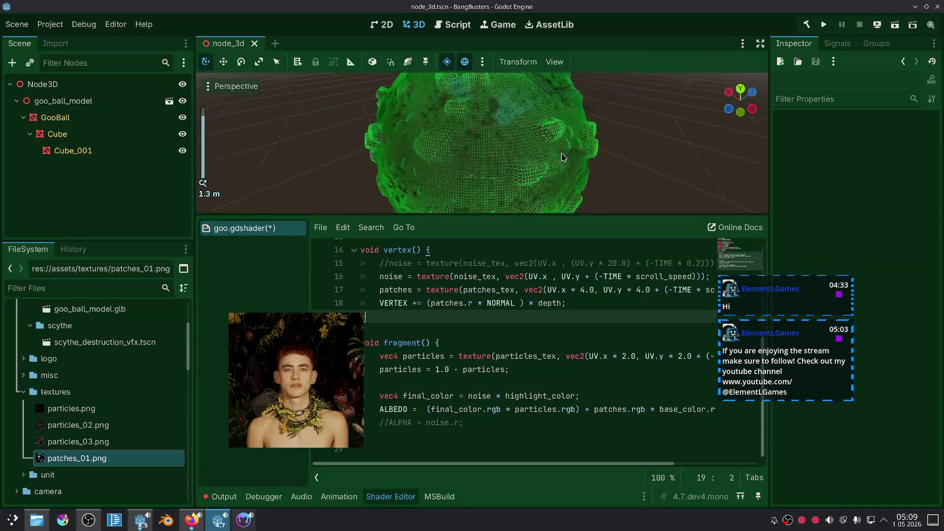
left_click(569, 163)
left_click(207, 86)
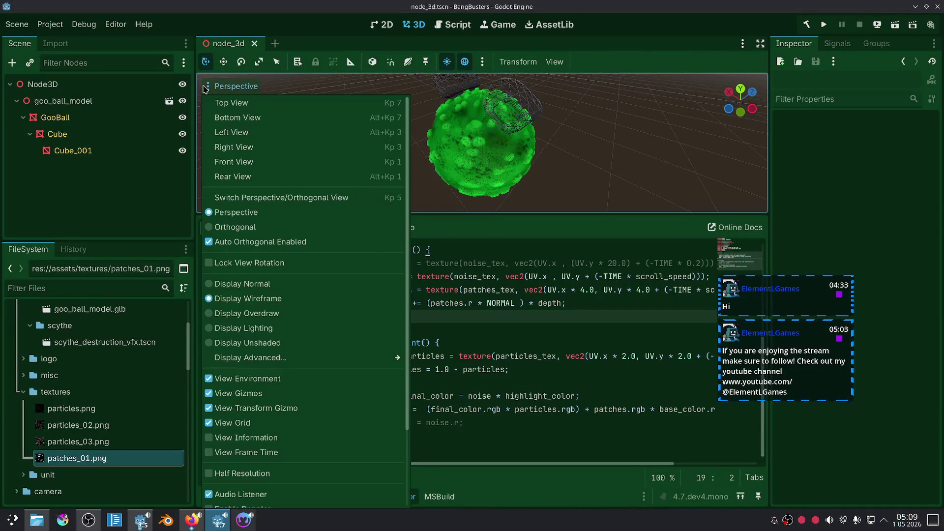
Step: Close the view menu and reposition the 3D view around the goo ball
left_click(639, 187)
key("KP_7")
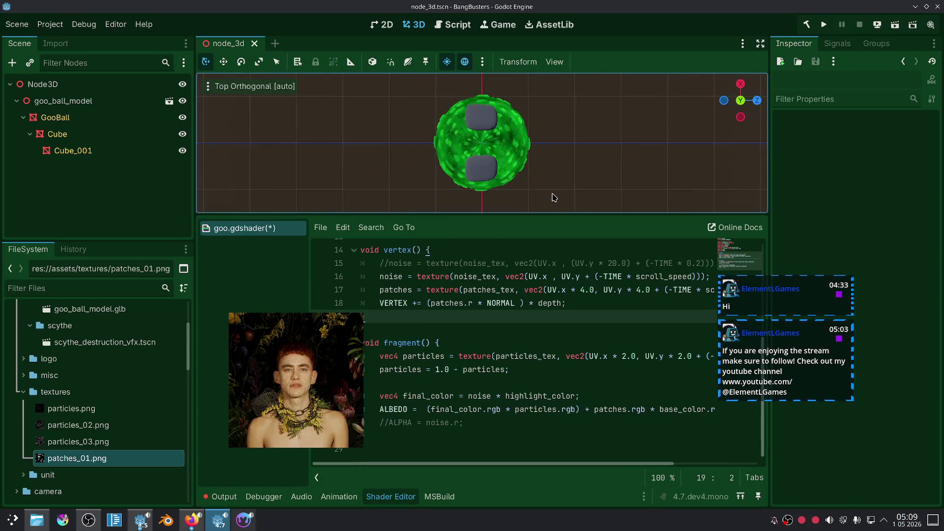
left_click_drag(555, 197, 492, 175)
scroll(492, 175, "down", 3)
scroll(491, 172, "up", 5)
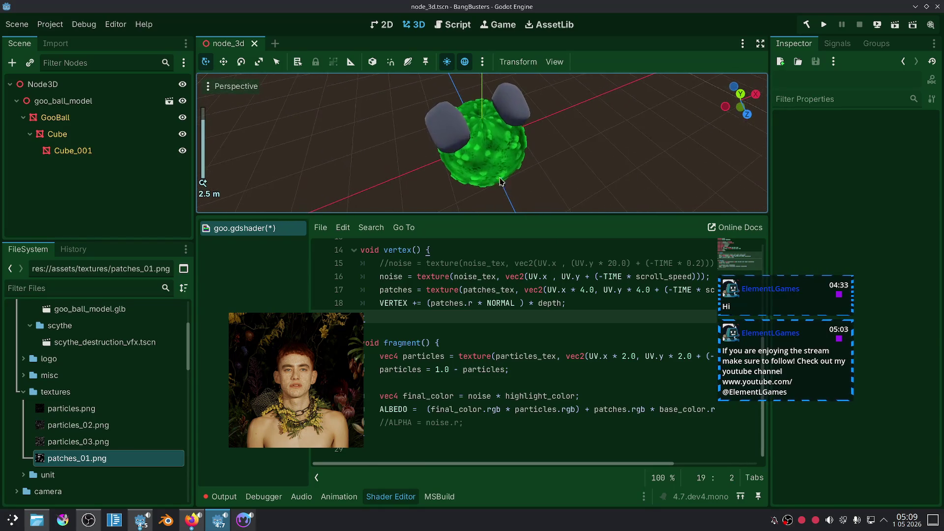
Step: On line 17, replace scroll_speed in the patches texture UV with 0.4
left_click_drag(804, 293, 860, 301)
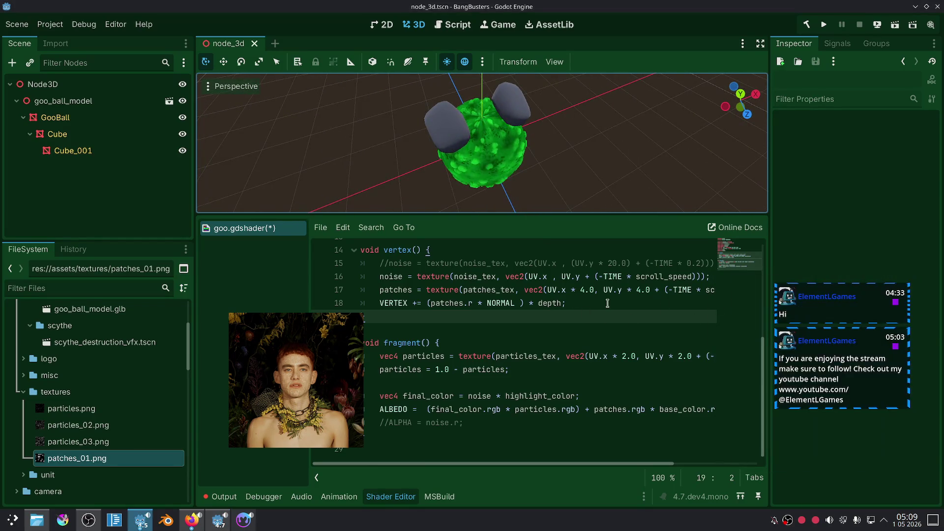
left_click_drag(583, 295, 708, 291)
left_click(578, 277)
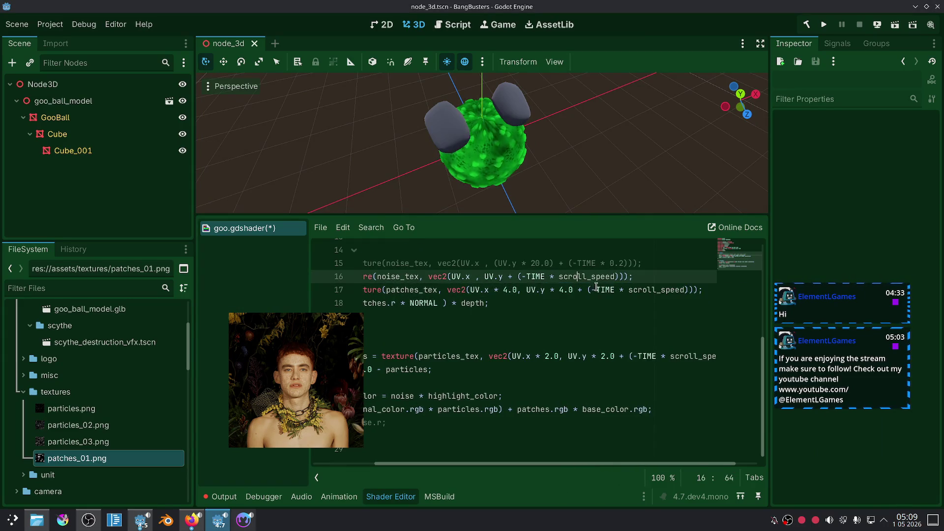
left_click(690, 291)
key("ctrl+shift+Left")
key("shift+Right")
key("shift+Right")
key("shift+Right")
left_click(687, 290)
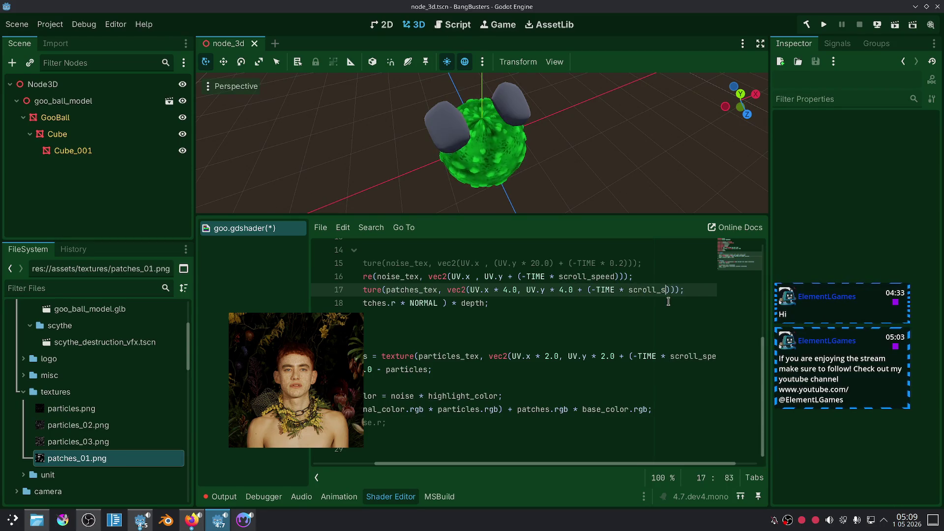
key("BackSpace")
type("0.4")
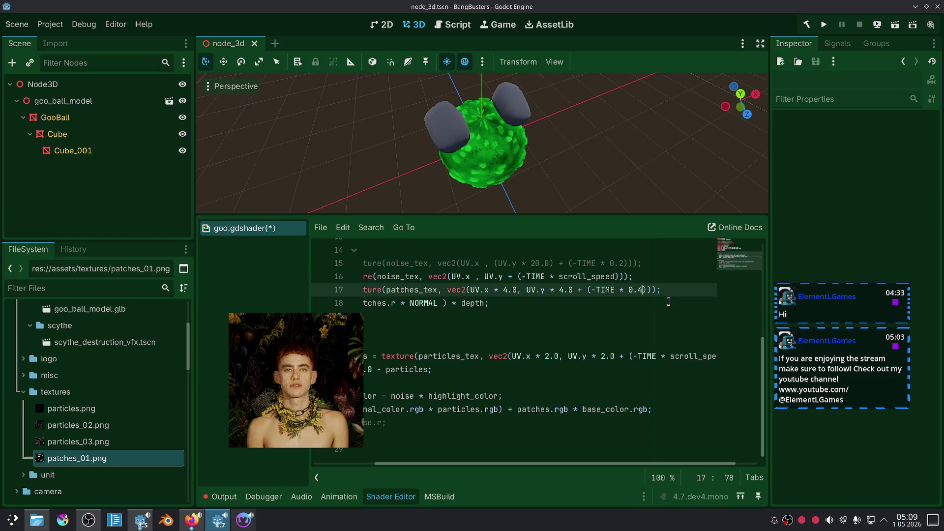
left_click(576, 328)
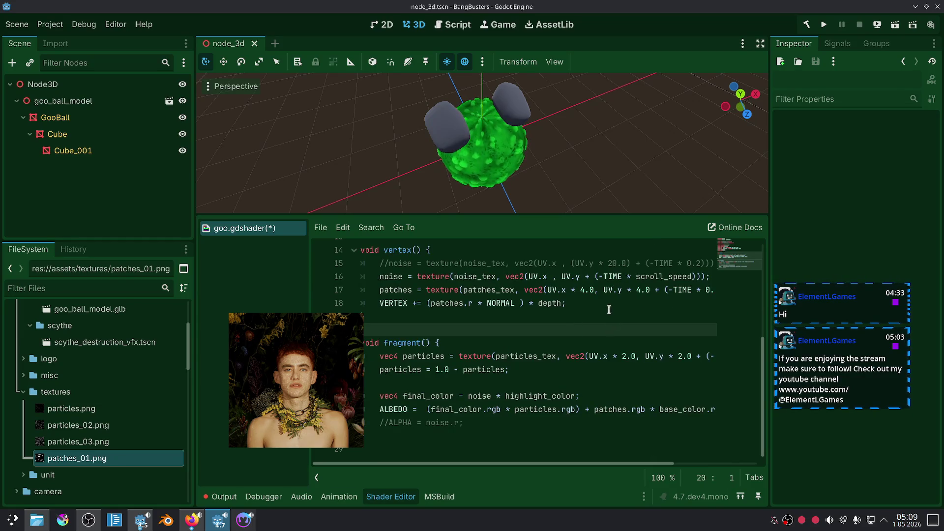
Step: Zoom and orbit around the goo ball, selecting the Cube ear along the way
scroll(520, 183, "up", 5)
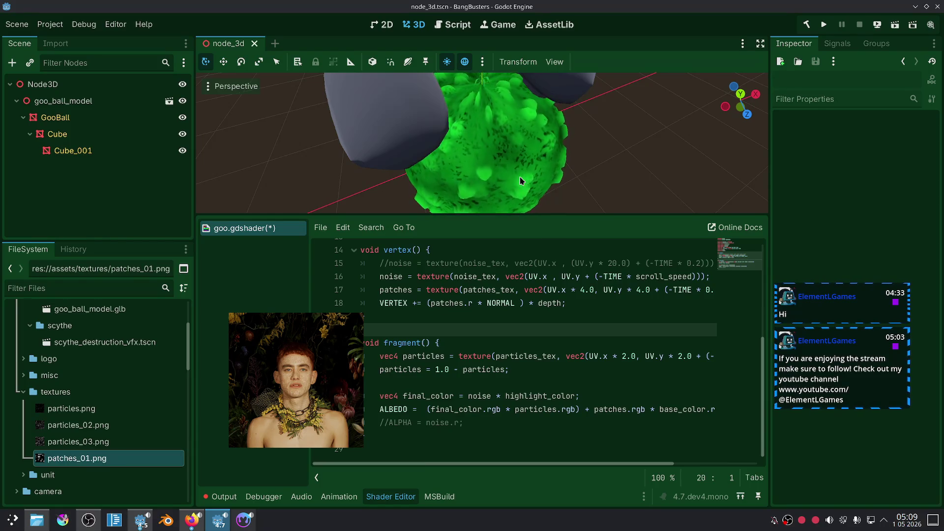
scroll(521, 181, "down", 4)
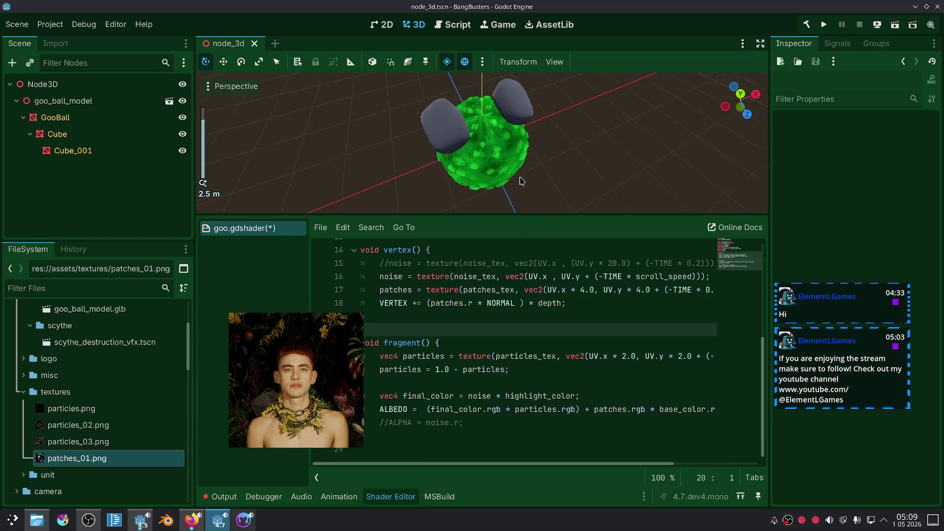
mouse_move(522, 180)
left_mouse_down()
mouse_move(518, 173)
mouse_move(578, 139)
mouse_move(462, 141)
left_mouse_up()
left_click(461, 141)
mouse_move(530, 142)
left_mouse_down()
mouse_move(532, 106)
mouse_move(575, 109)
left_mouse_up()
Step: Deselect the Cube and view the ball's patches from new angles and distances
left_click(639, 197)
mouse_move(593, 184)
left_mouse_down()
mouse_move(629, 197)
mouse_move(672, 187)
mouse_move(599, 171)
mouse_move(622, 201)
mouse_move(569, 170)
mouse_move(590, 198)
left_mouse_up()
mouse_move(553, 172)
left_mouse_down()
mouse_move(555, 130)
mouse_move(573, 139)
left_mouse_up()
scroll(554, 131, "up", 5)
scroll(573, 139, "down", 3)
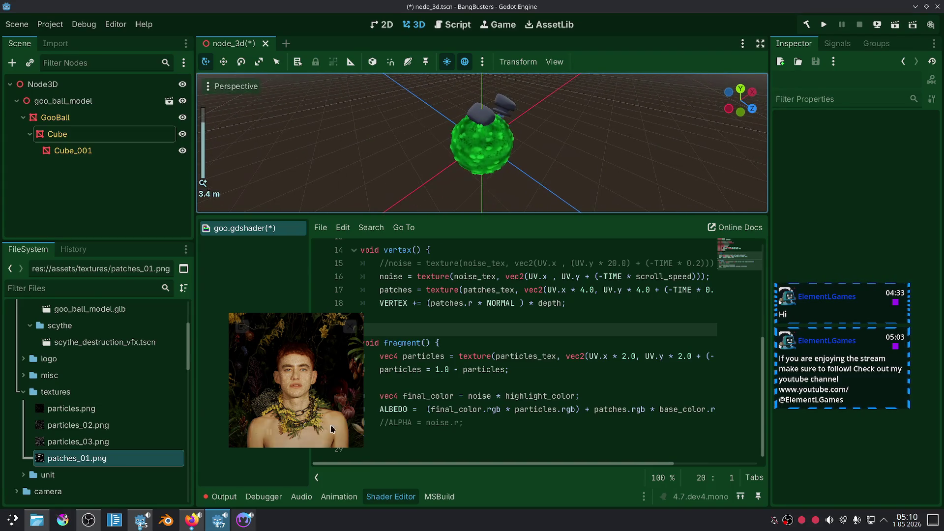
Step: Switch to the browser and scroll through the current image results
left_click(195, 524)
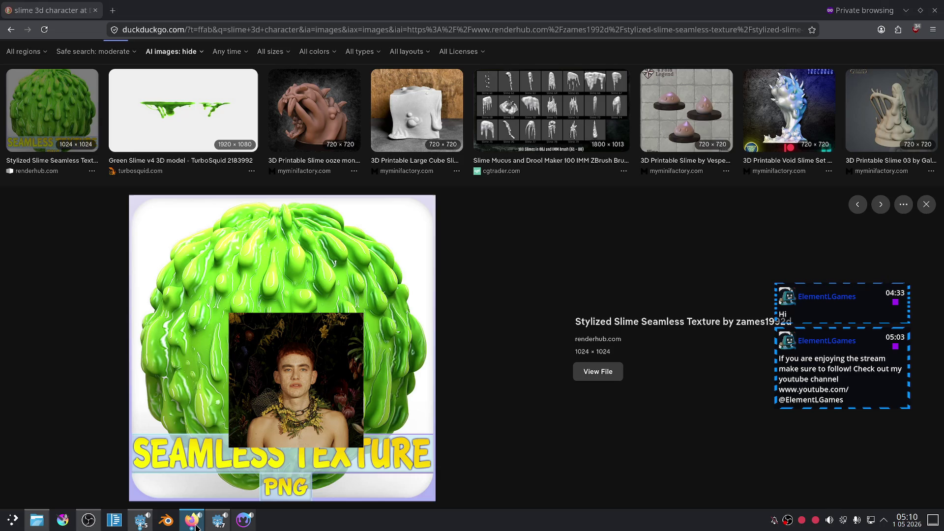
scroll(563, 326, "down", 8)
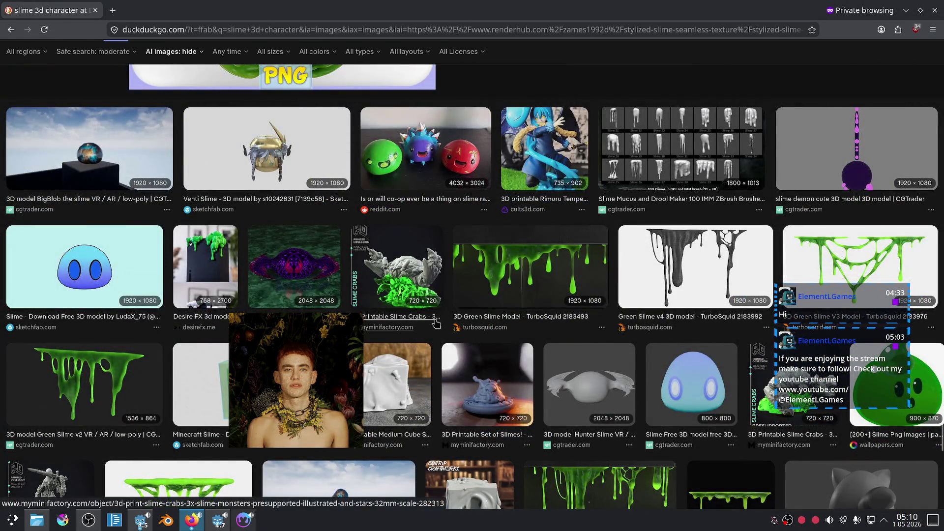
scroll(472, 282, "down", 4)
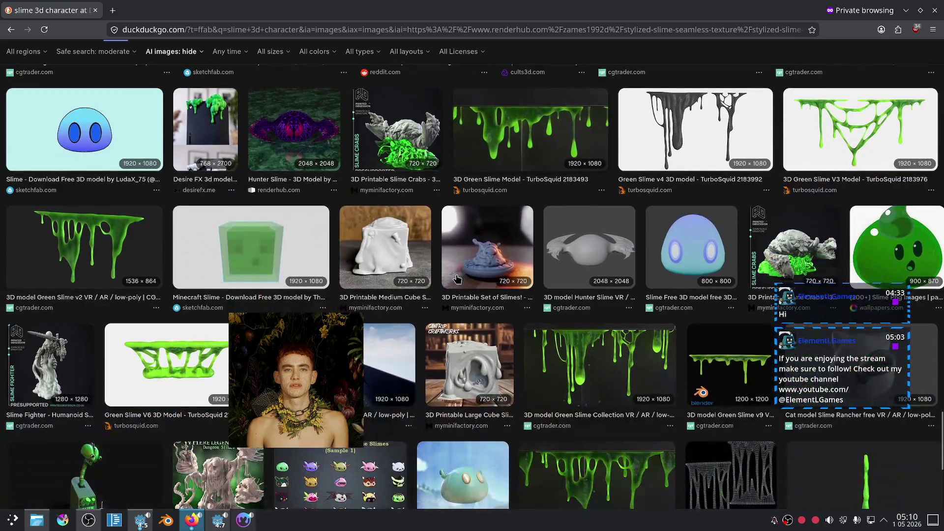
scroll(353, 276, "down", 5)
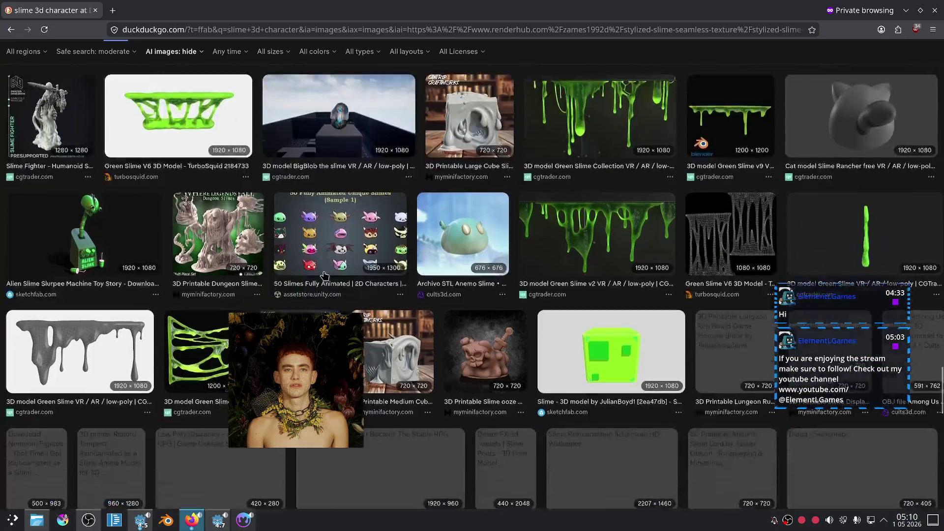
scroll(283, 255, "down", 5)
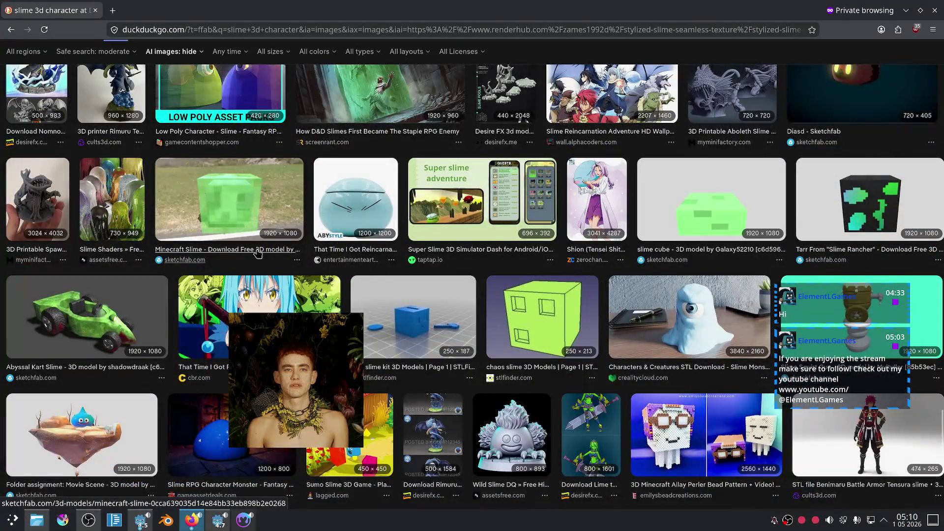
scroll(241, 105, "down", 15)
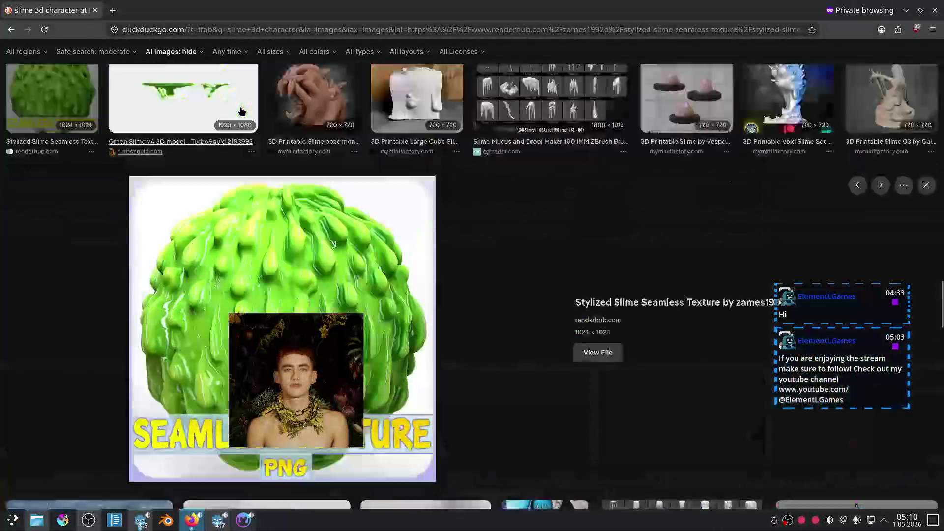
scroll(251, 108, "up", 20)
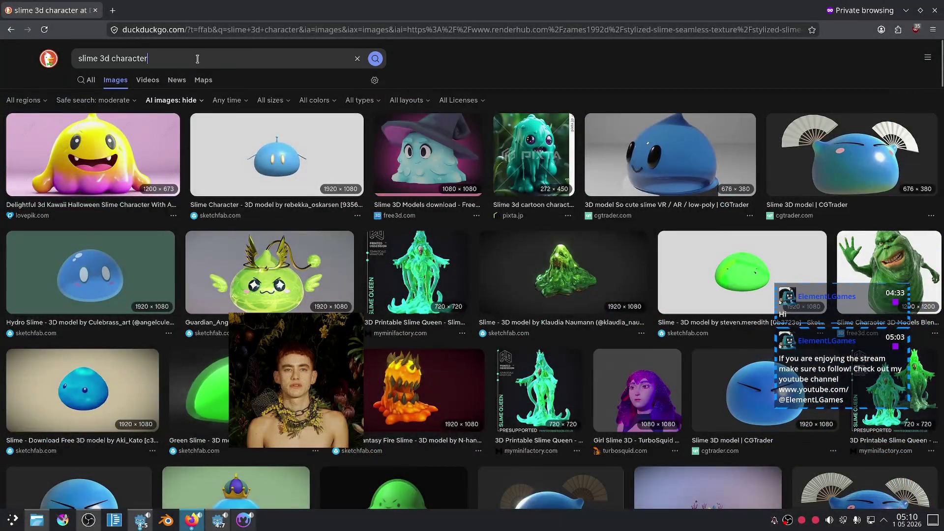
Step: Search DuckDuckGo images for 'viscous deadlock'
left_click(235, 59)
type("viscous")
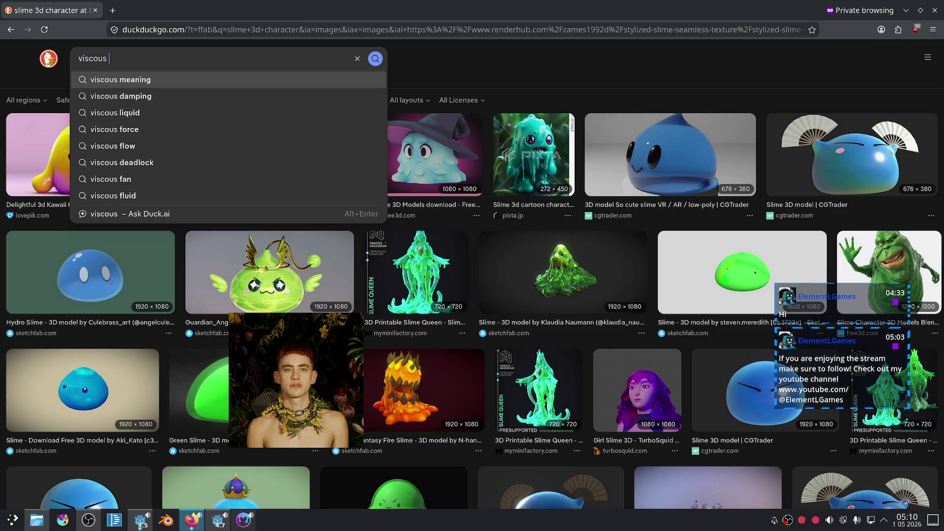
type(" deadlock")
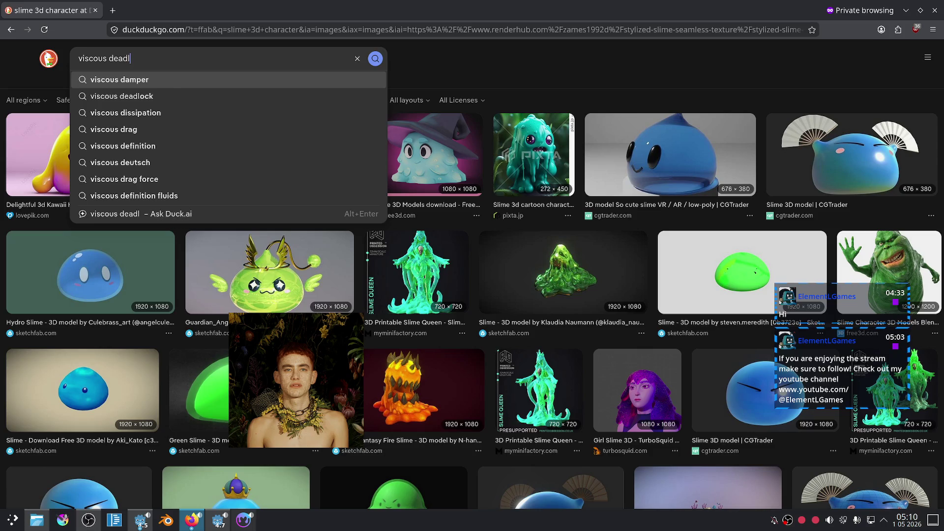
key("Return")
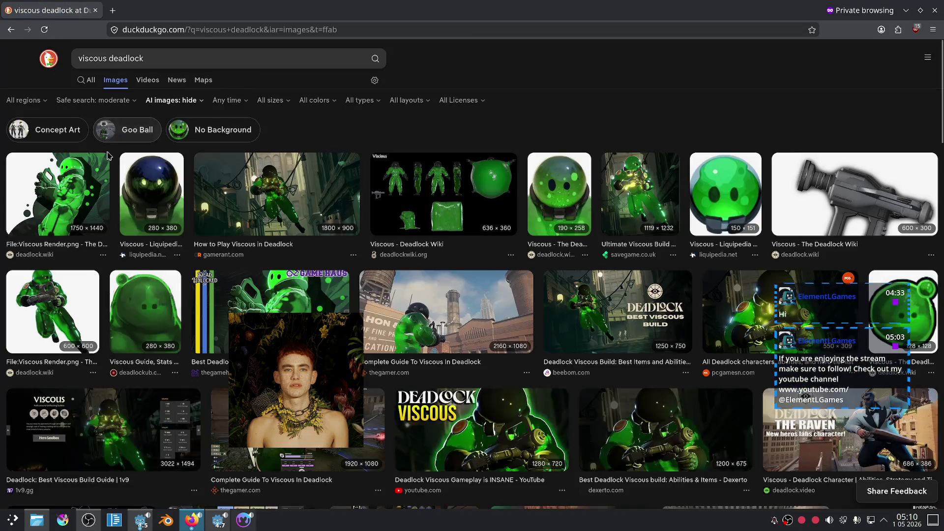
Step: Preview the Viscous wiki image, then the Game Haus Viscous artwork
left_click(560, 194)
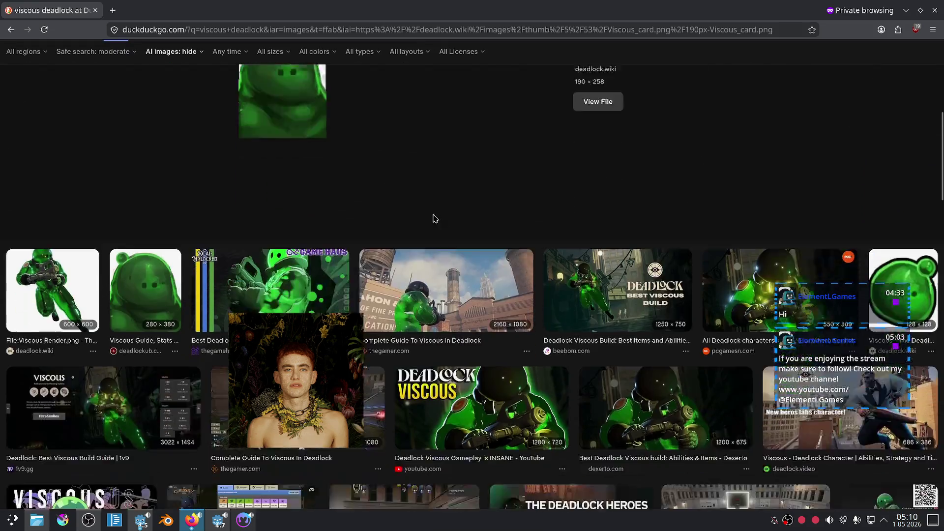
scroll(442, 226, "down", 4)
left_click(269, 211)
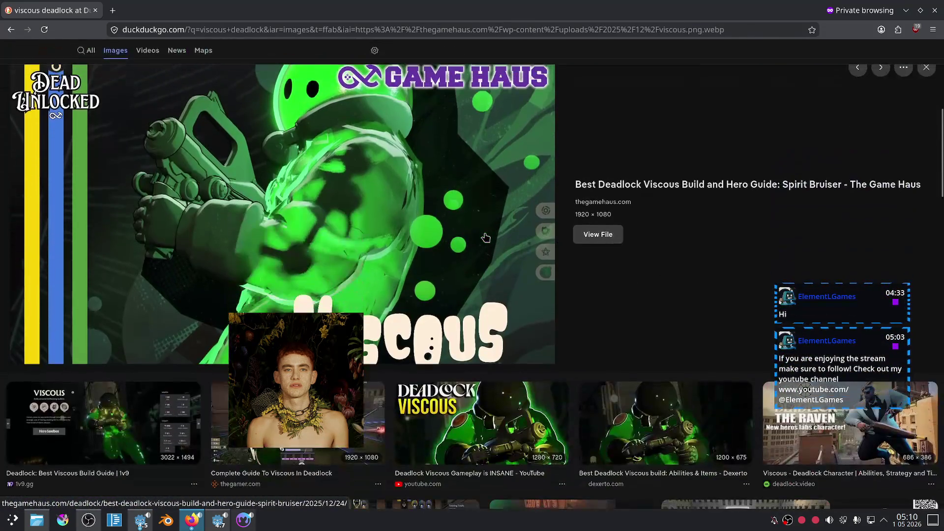
scroll(485, 238, "down", 1)
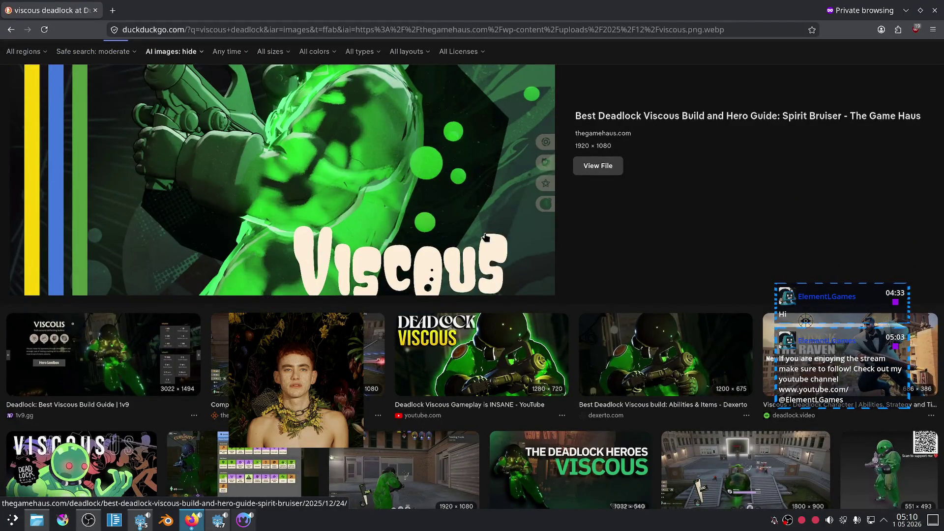
scroll(486, 238, "up", 3)
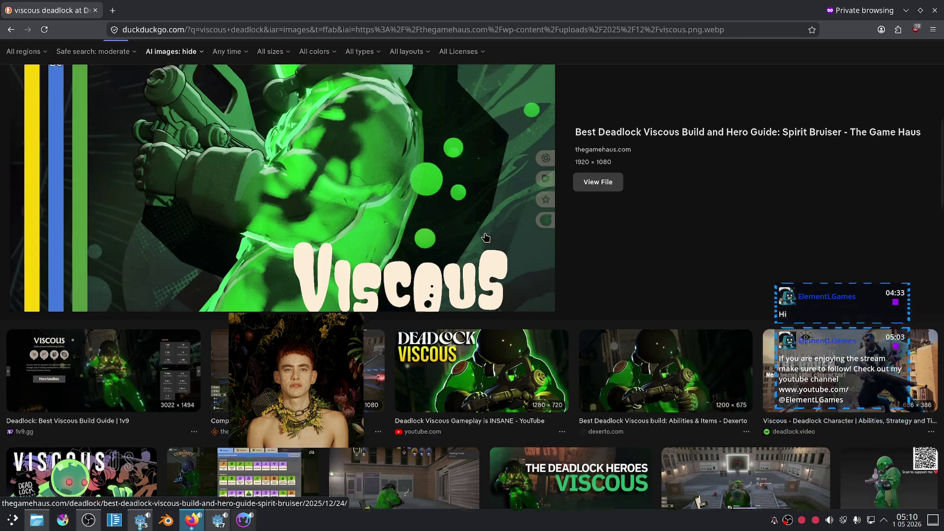
left_click(112, 10)
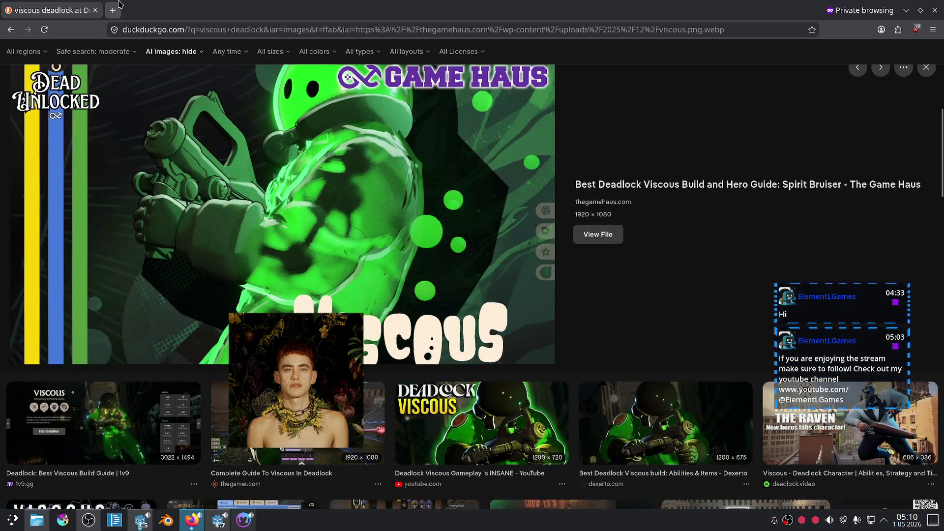
Step: Search for 'godot shaders' and open the godotshaders.com site
type("godot shaders")
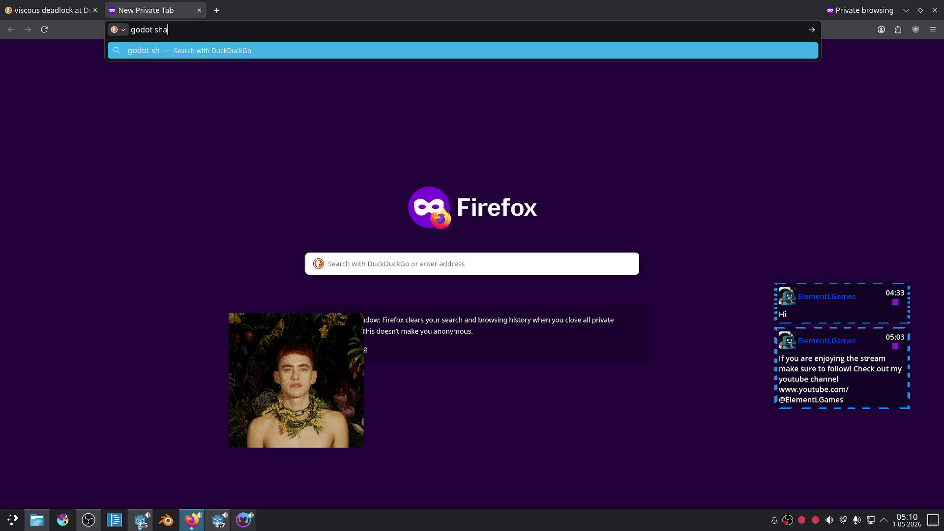
key("Return")
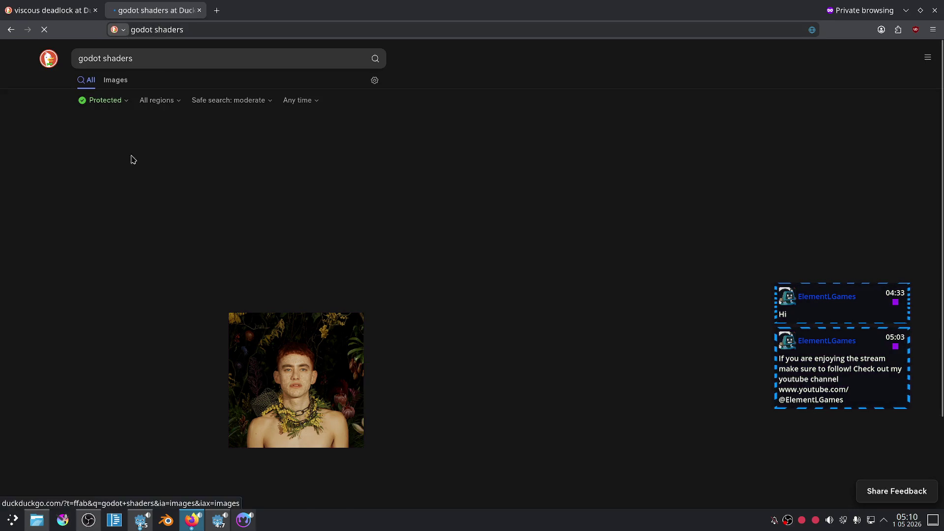
left_click(133, 146)
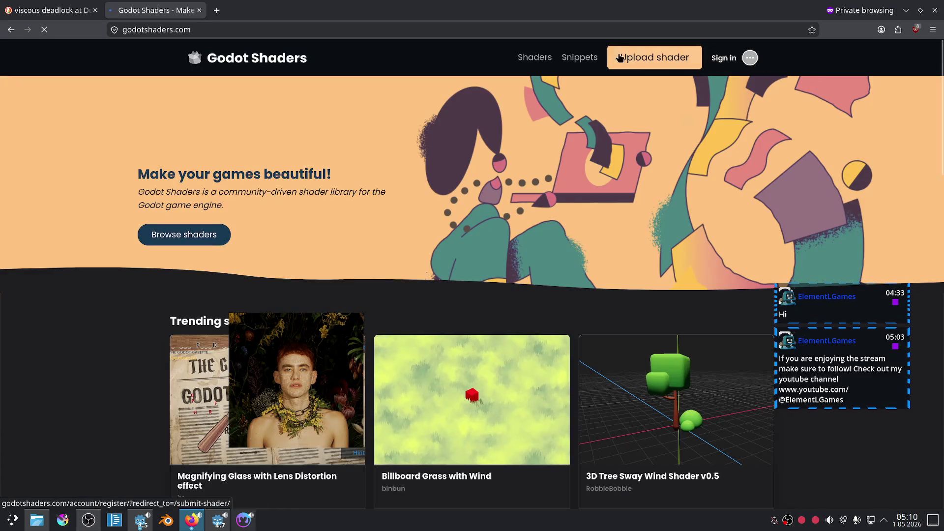
Step: Open the Fresnel snippet under Snippets and select the Basic fresnel function code
left_click(570, 64)
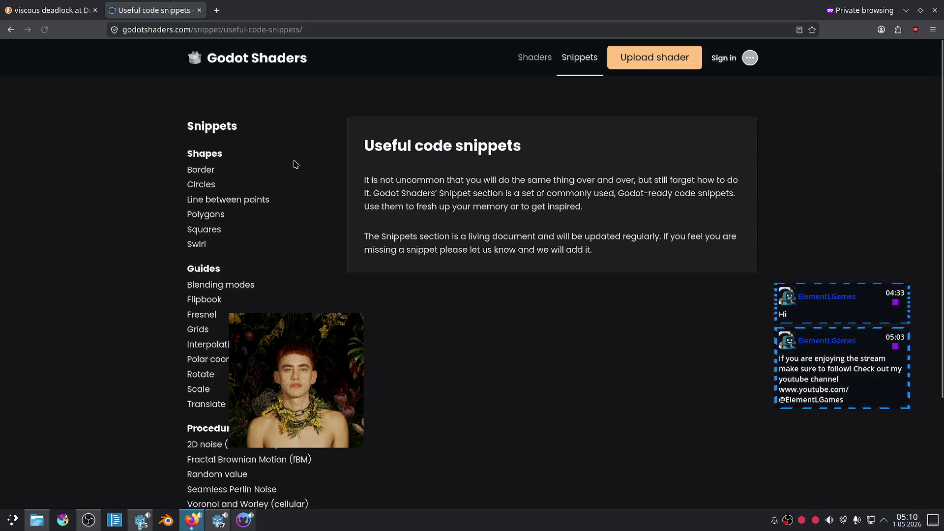
scroll(285, 162, "down", 2)
left_click(210, 247)
scroll(538, 217, "down", 5)
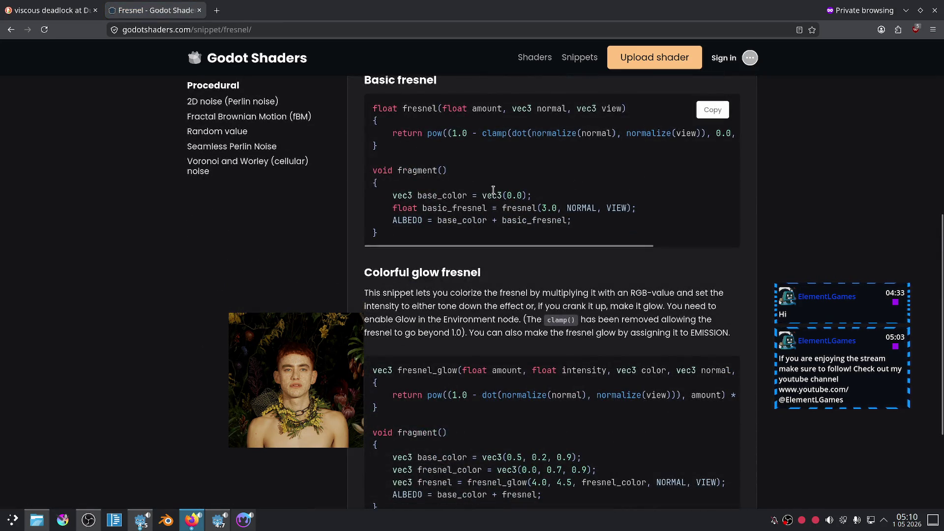
left_click_drag(455, 144, 370, 107)
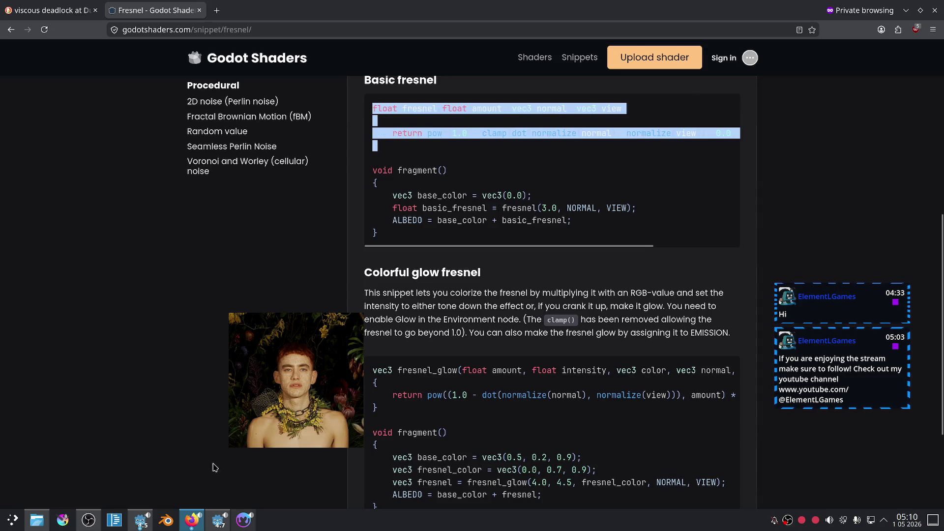
Step: Return to Godot and place the cursor above the vertex function in goo.gdshader
mouse_move(246, 526)
left_click(219, 520)
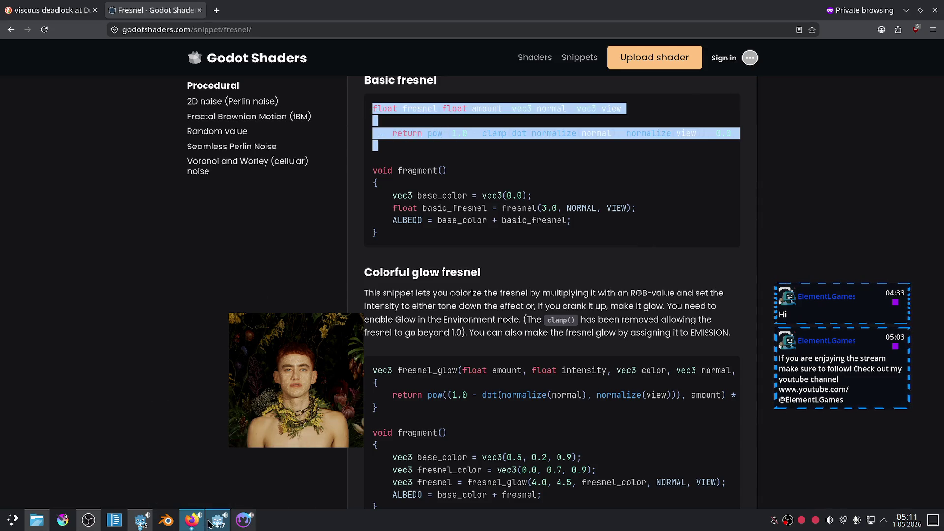
scroll(421, 279, "up", 3)
left_click(400, 357)
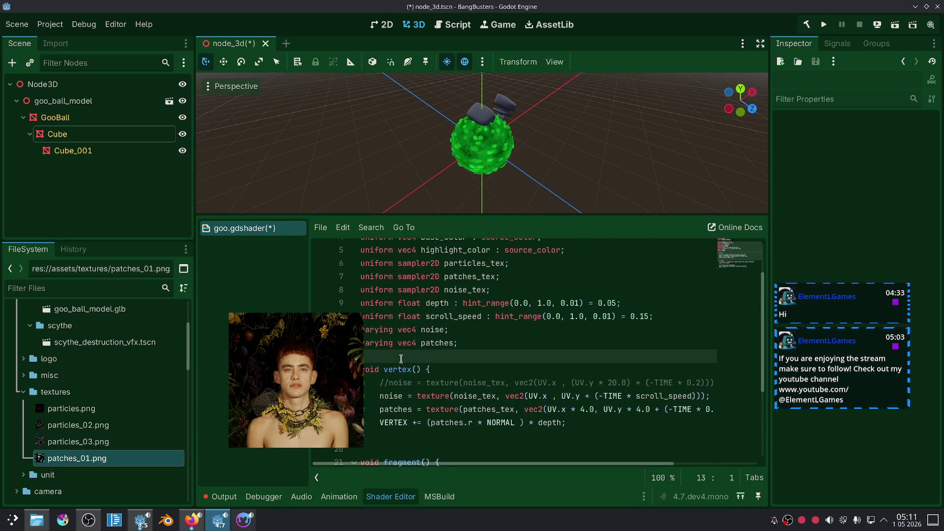
Step: Paste the fresnel() function on a new line 14 above vertex()
key("Return")
scroll(443, 299, "down", 3)
right_click(374, 259)
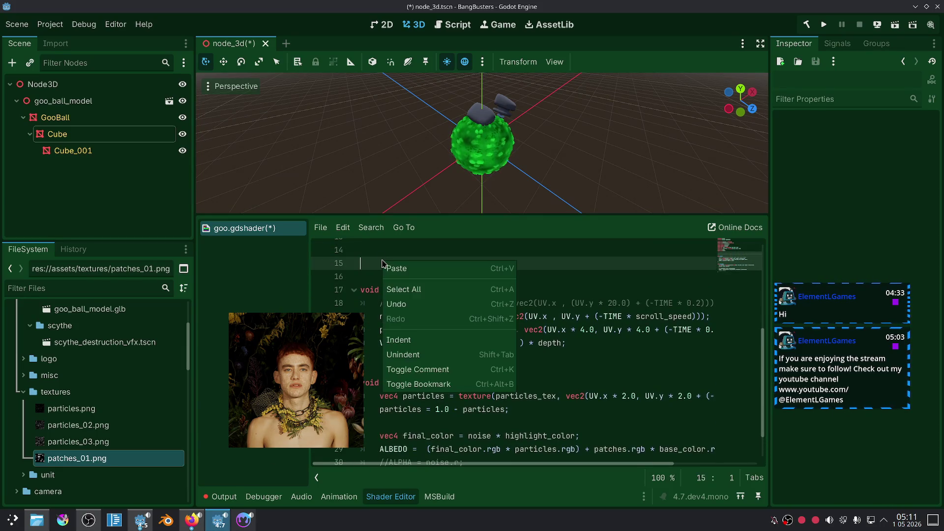
key("Escape")
key("ctrl+v")
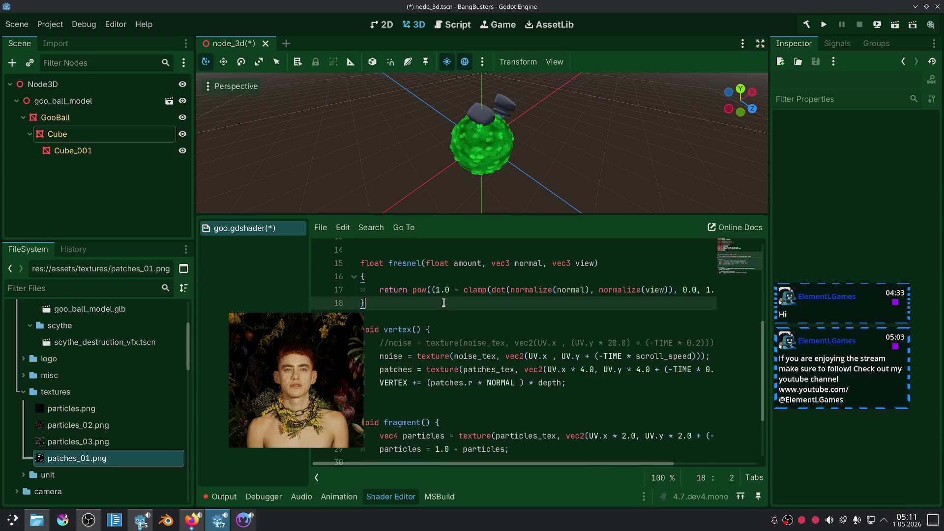
Step: Copy float basic_fresnel = fresnel(3.0, NORMAL, VIEW) into fragment() at line 30, indented
scroll(500, 304, "down", 2)
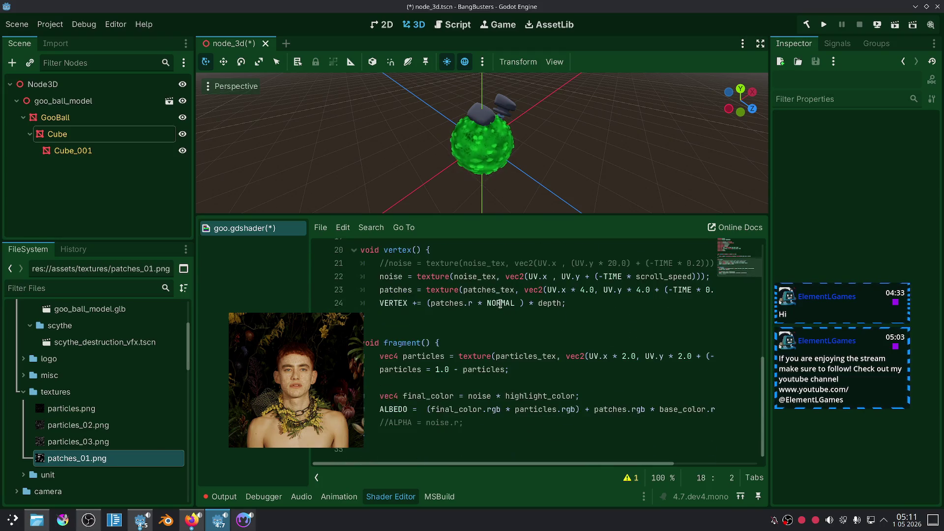
left_click(508, 383)
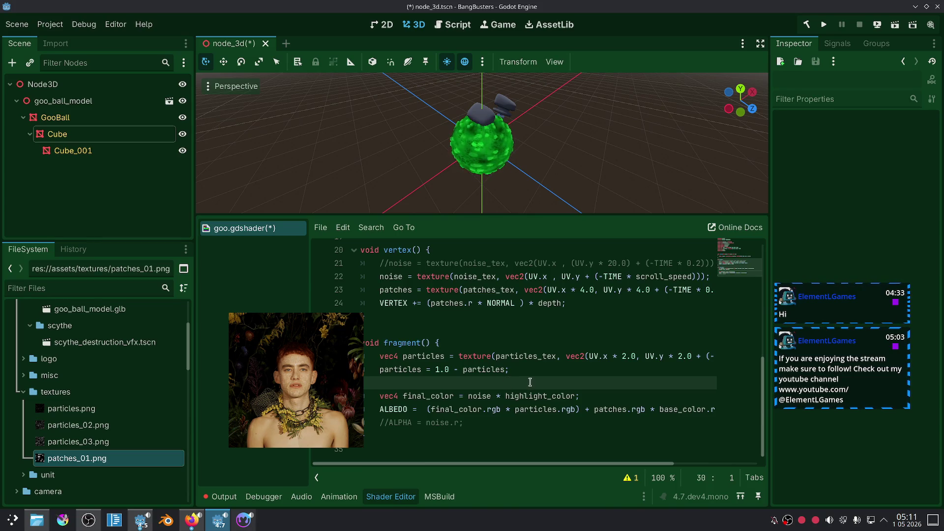
key("alt+Tab")
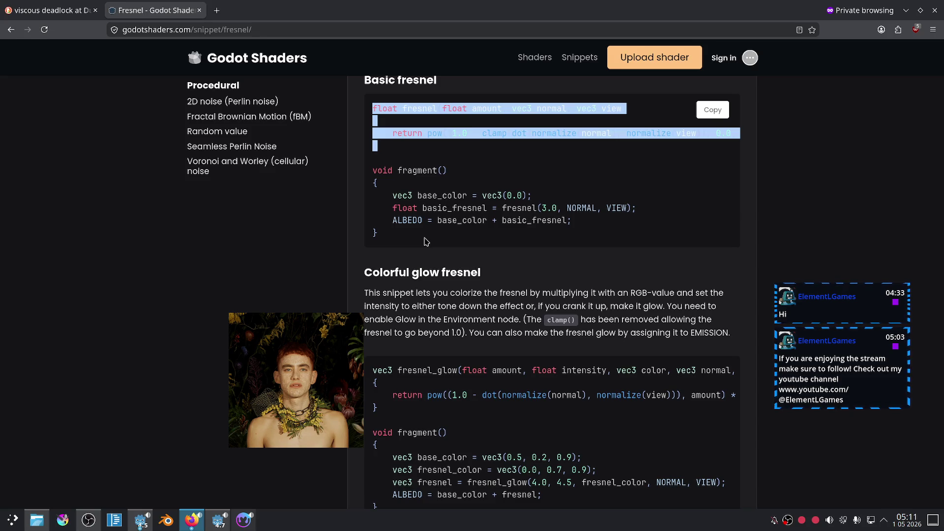
left_click_drag(392, 205, 639, 209)
key("alt+Tab")
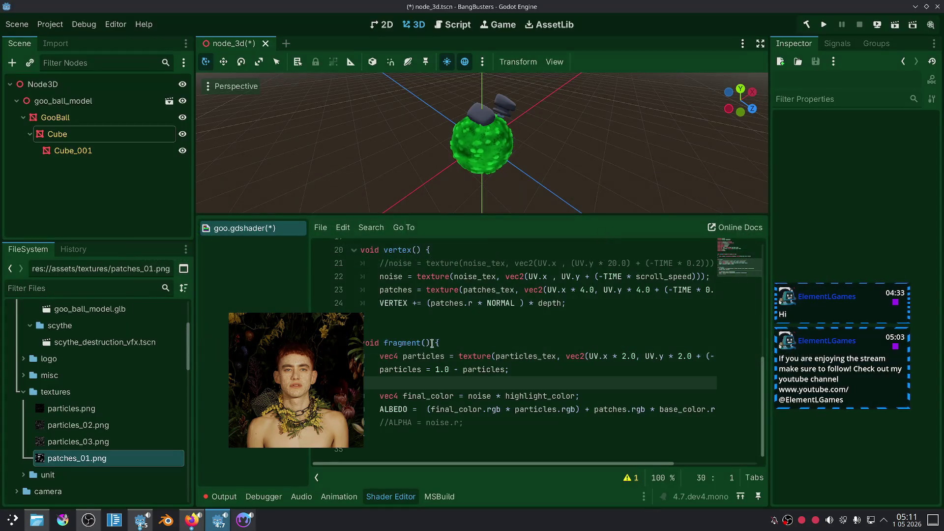
type("float basic_fresnel = fresnel(3.0, NORMAL, VIEW);")
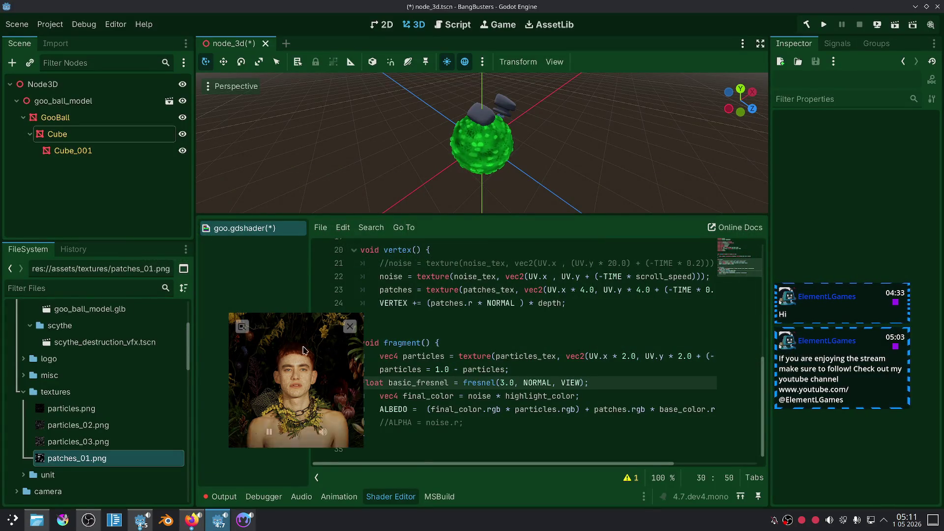
left_click(362, 378)
key("Tab")
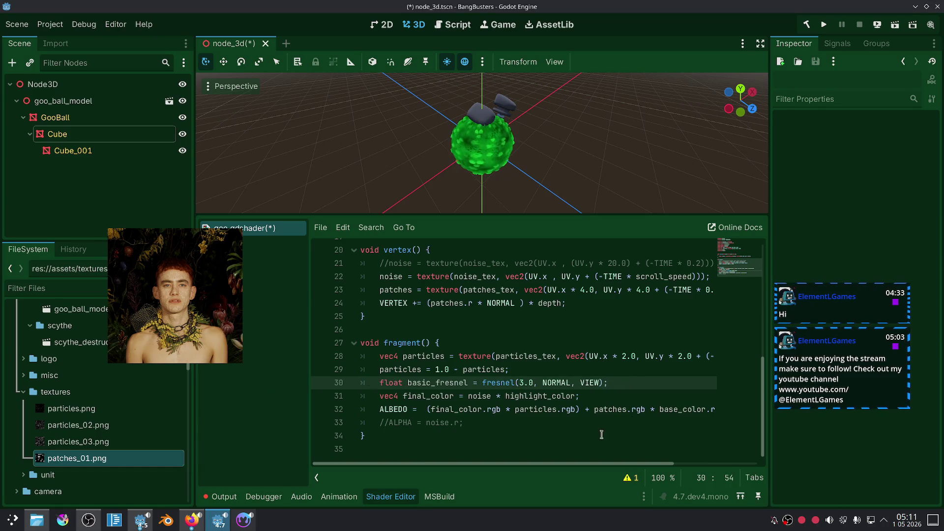
mouse_move(552, 466)
left_mouse_down()
mouse_move(598, 466)
mouse_move(585, 451)
left_mouse_up()
left_click(682, 410)
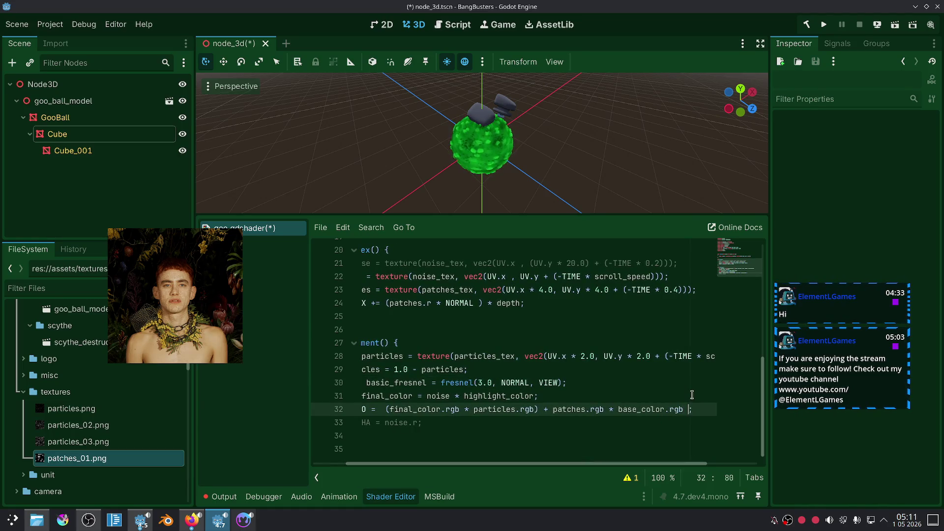
type("* fr")
Step: Remove basic_fresnel from line 32 and add a new line 'ALBEDO = basic_fresnel;'
key("BackSpace")
type("basi")
key("Return")
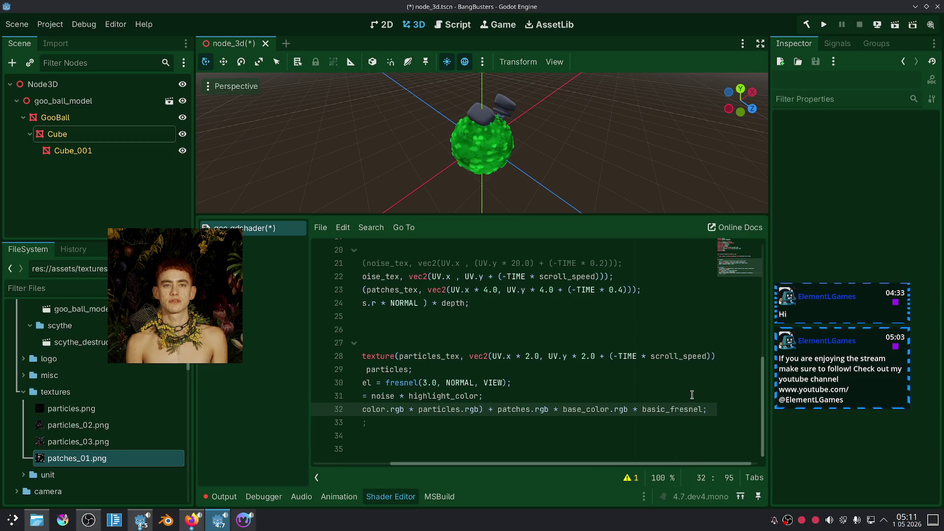
scroll(553, 167, "up", 5)
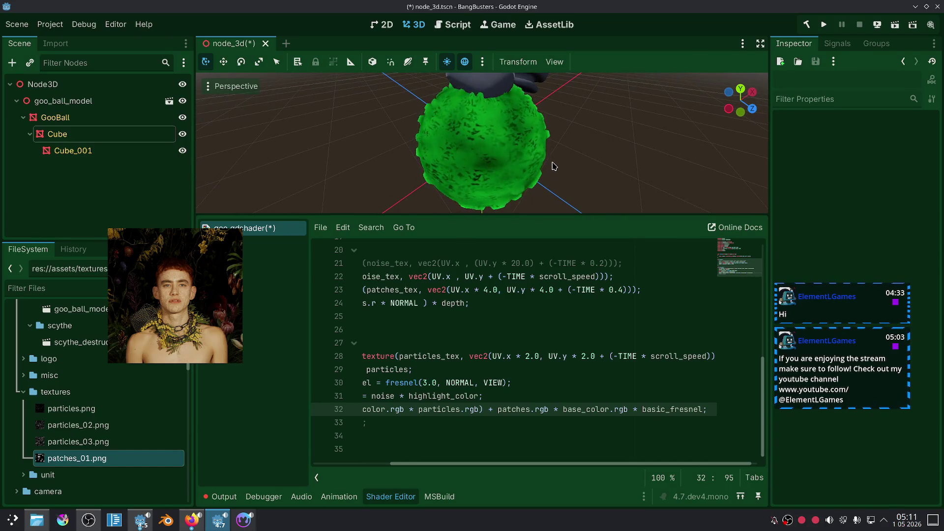
double_click(673, 410)
key("BackSpace")
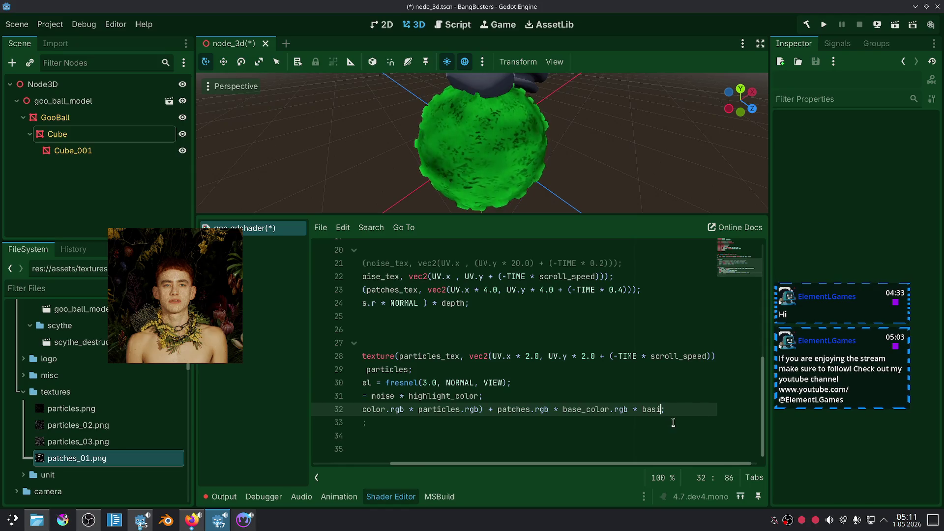
type("fr")
key("BackSpace")
key("BackSpace")
key("BackSpace")
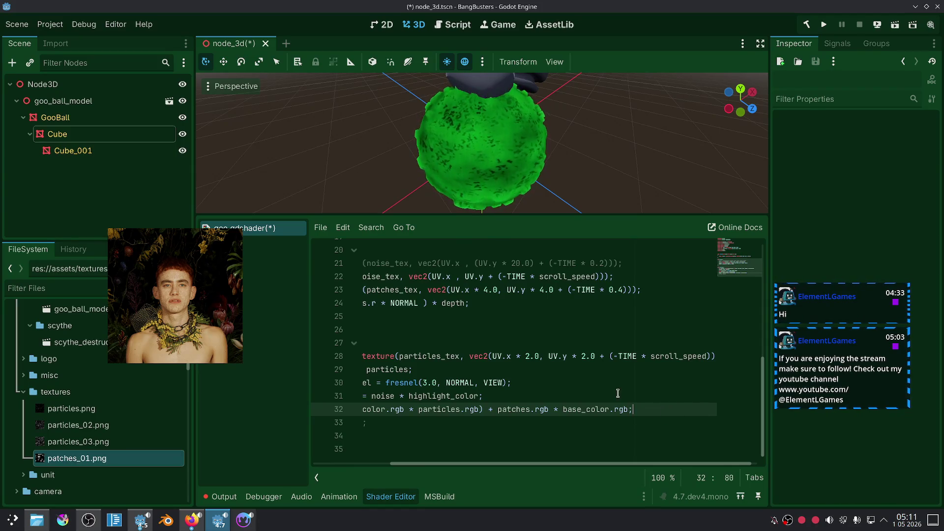
key("End")
key("Return")
type("ALBEDO")
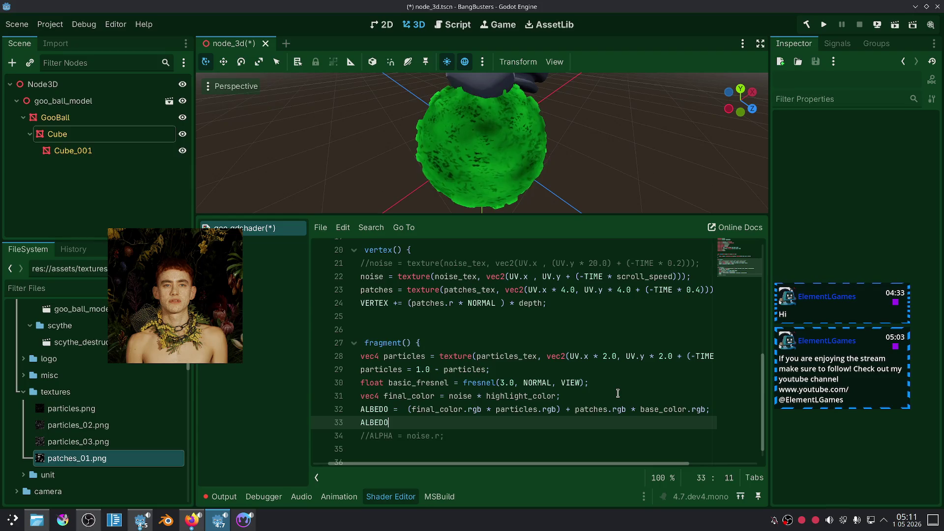
type(" = basi")
key("Return")
type(";")
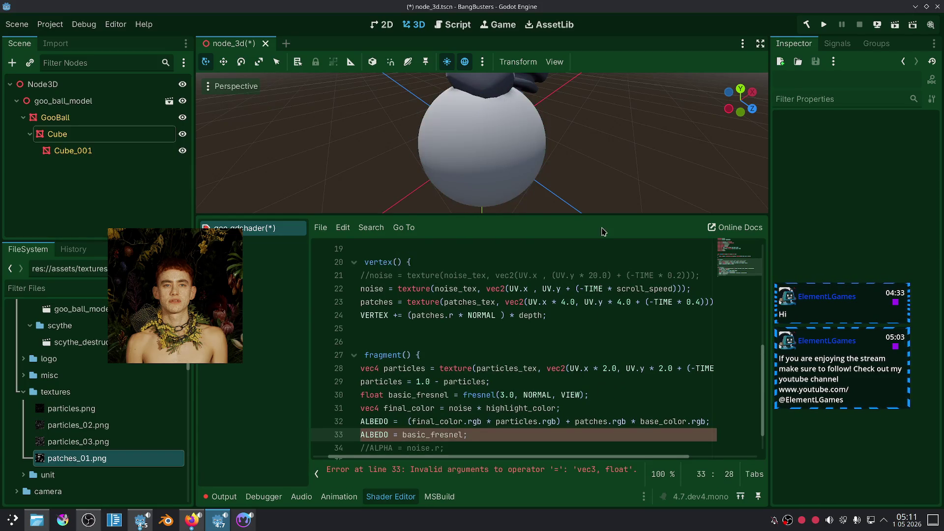
Step: Drop the trial .rgb swizzle and make line 33 'ALBEDO = vec3(basic_fresnel);'
left_click(460, 437)
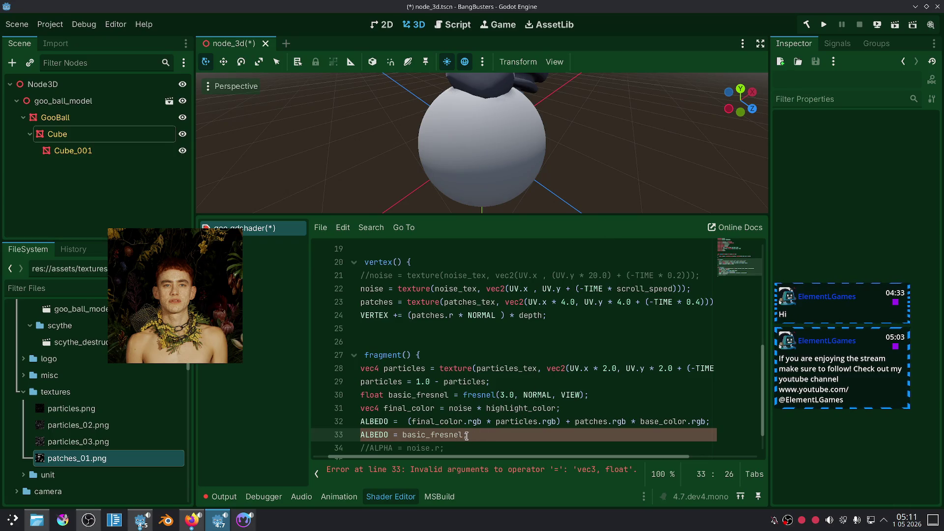
left_click(464, 436)
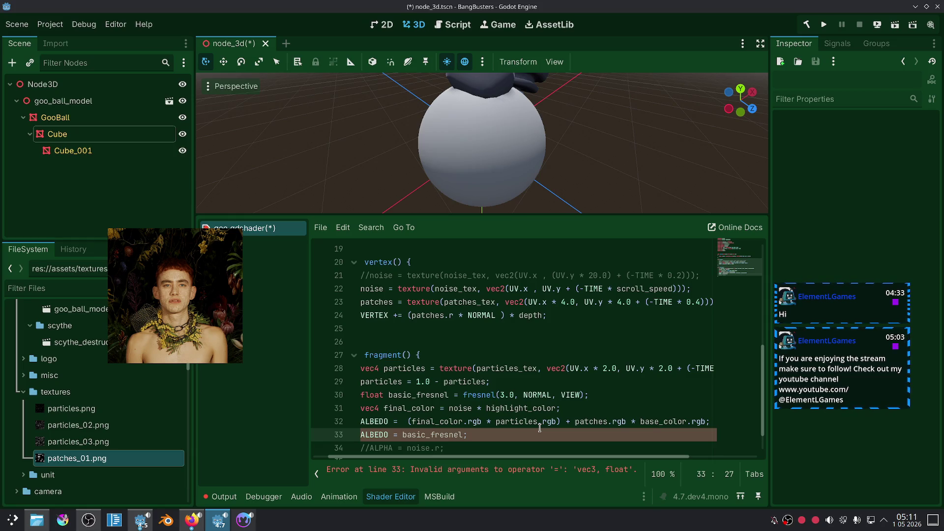
type(".rrr")
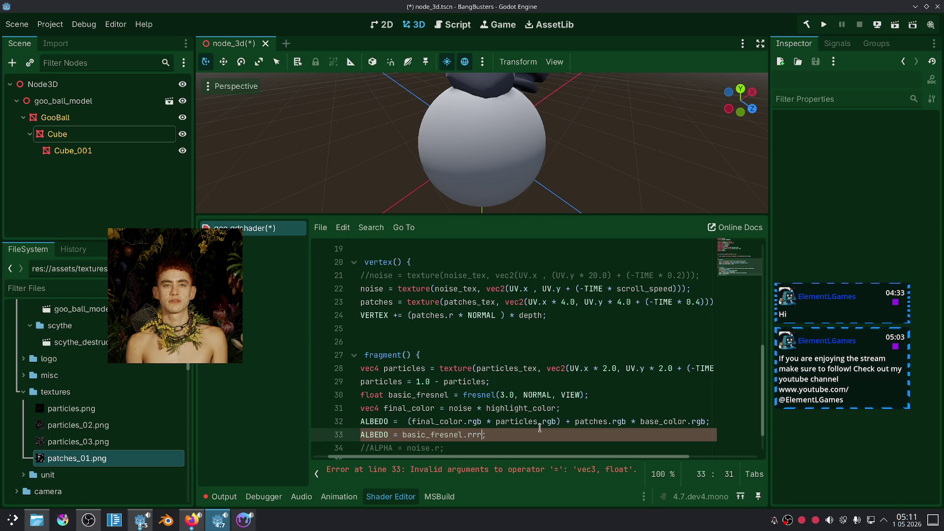
key("BackSpace")
key("BackSpace")
type("gb")
left_click(531, 409)
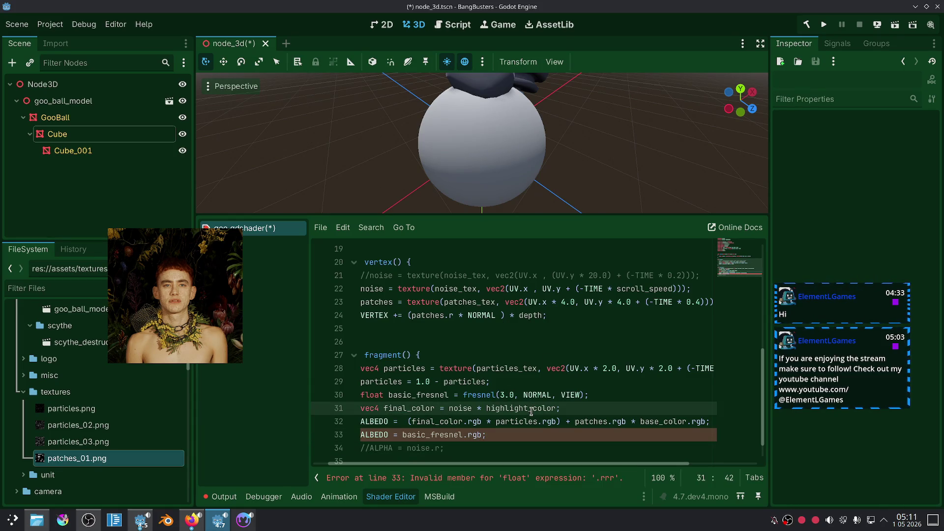
left_click(469, 439)
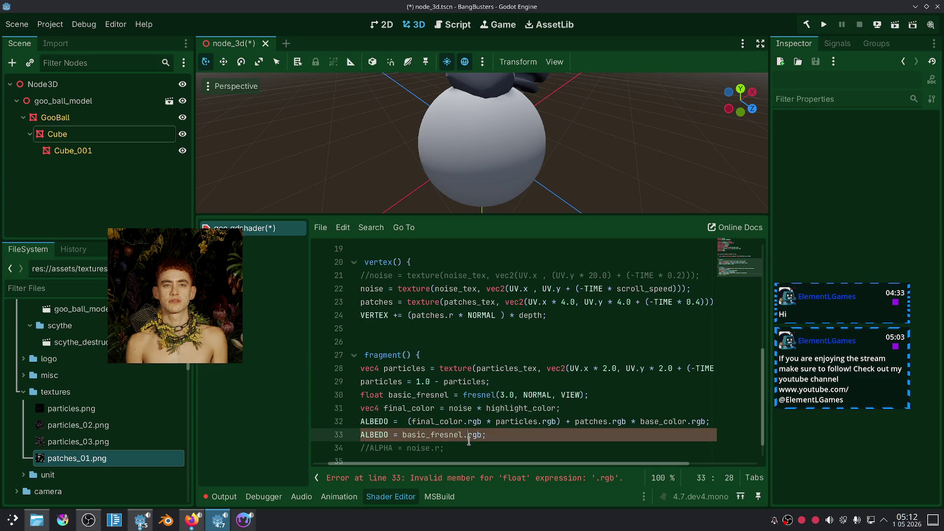
double_click(478, 436)
key("shift+Left")
key("BackSpace")
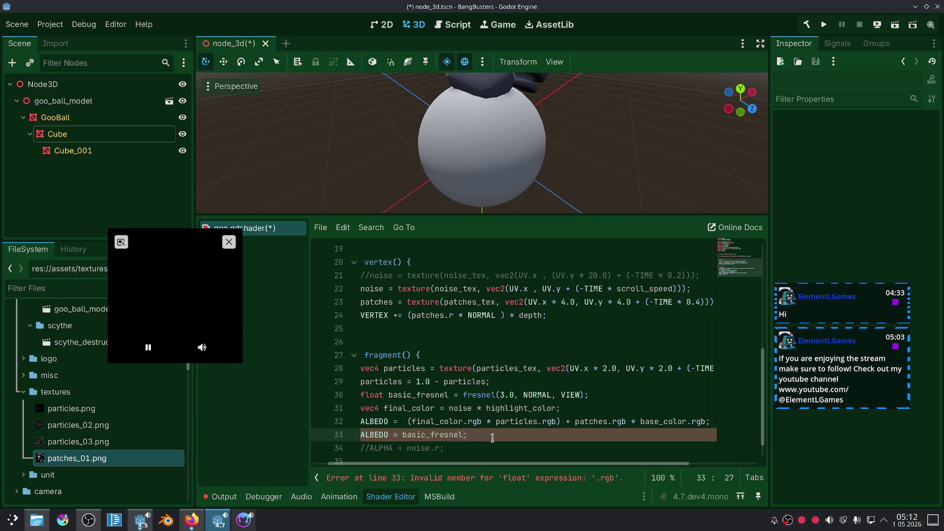
left_click(405, 436)
type("vec3(")
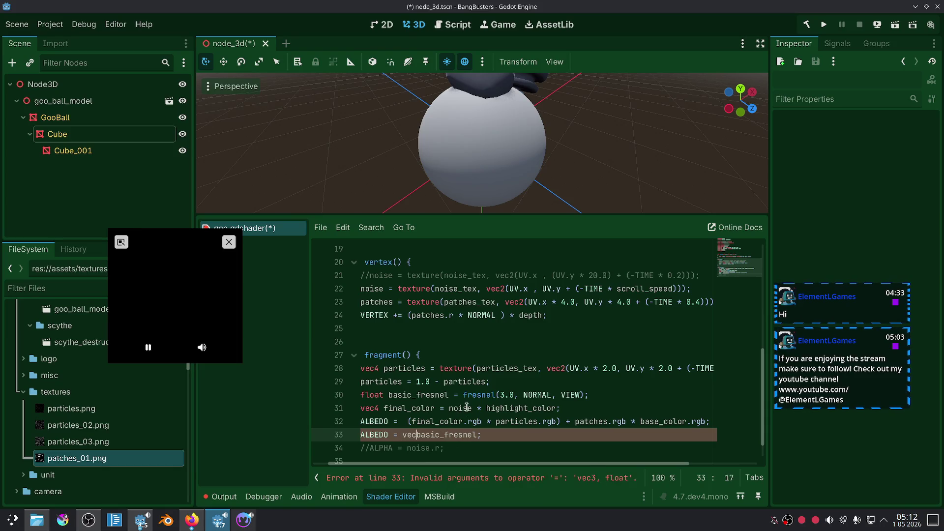
key("End")
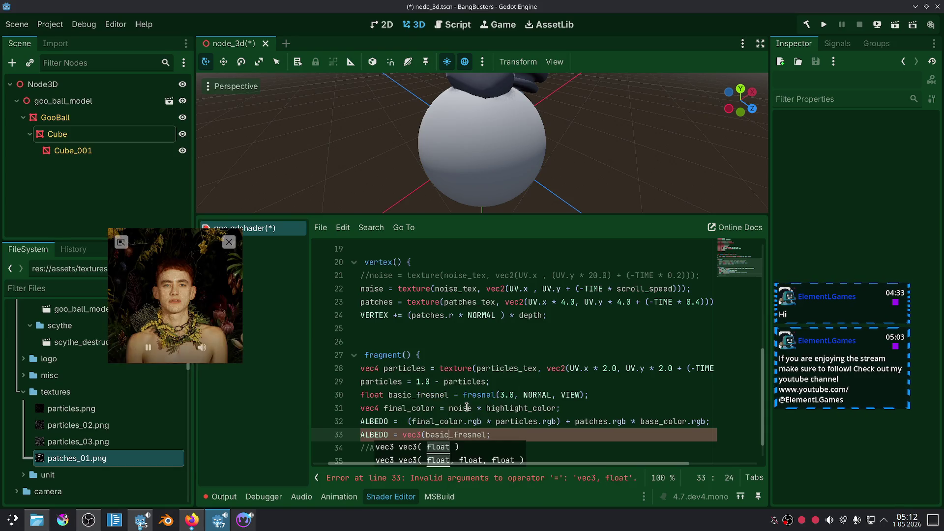
type(")")
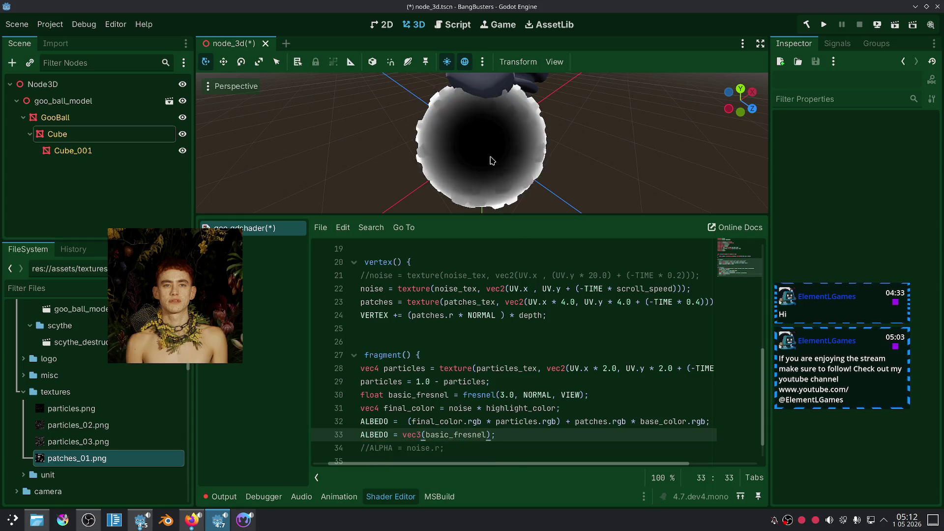
Step: Raise the Fresnel power on line 30 to 5.0 after trying 4, viewing the darker ball
mouse_move(522, 172)
left_mouse_down()
mouse_move(589, 152)
mouse_move(590, 164)
left_mouse_up()
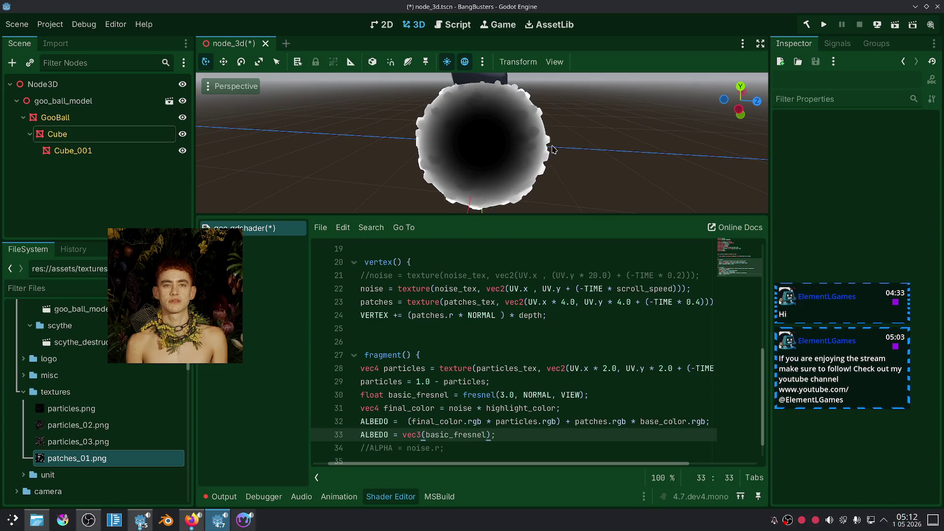
left_click(505, 395)
key("BackSpace")
type("4")
left_click(547, 380)
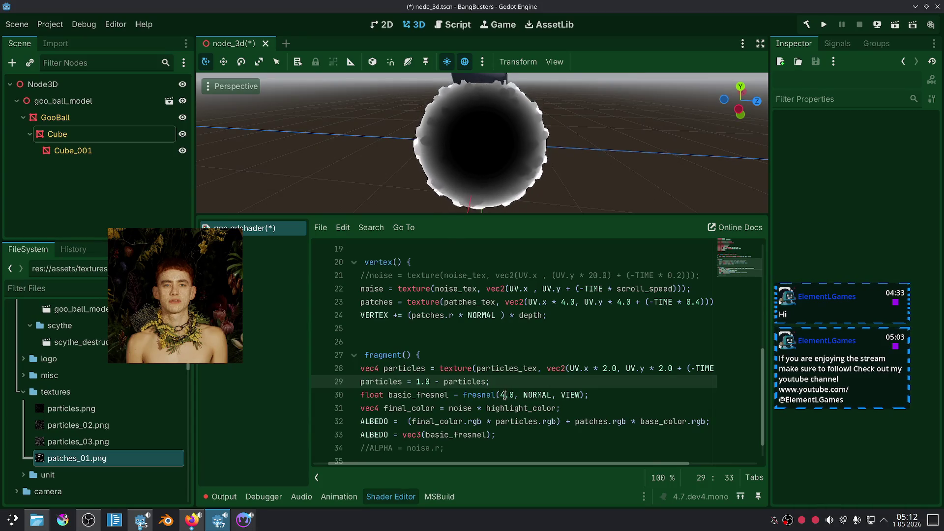
left_click(506, 395)
key("BackSpace")
type("5")
left_click(532, 380)
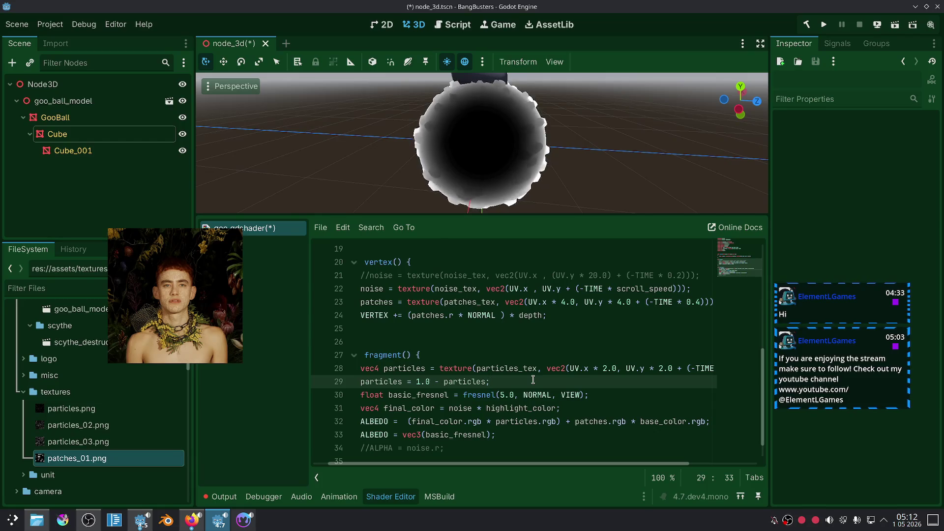
scroll(566, 148, "down", 3)
left_click_drag(580, 158, 599, 144)
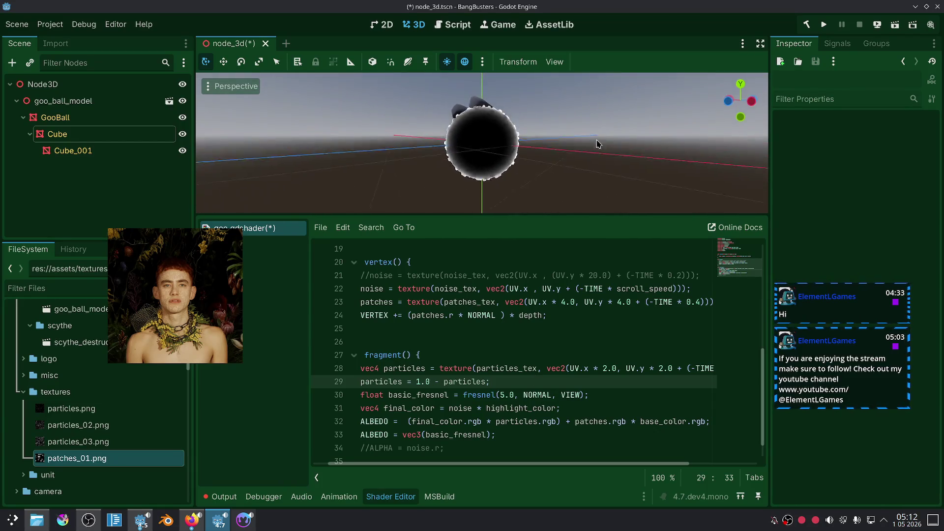
scroll(590, 150, "up", 4)
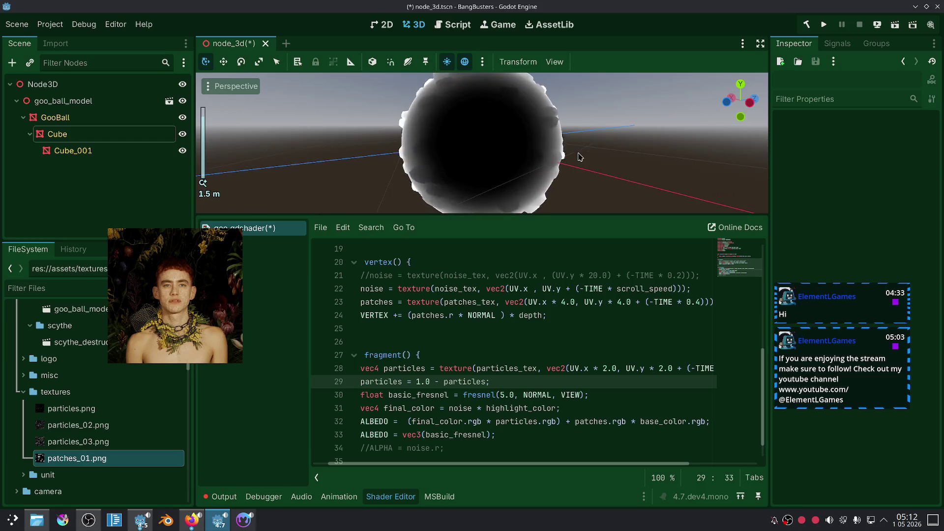
left_click(551, 395)
Step: Try offsetting NORMAL by 2.0, 0.1 and 0.2, then remove the offset entirely
type("+ 2")
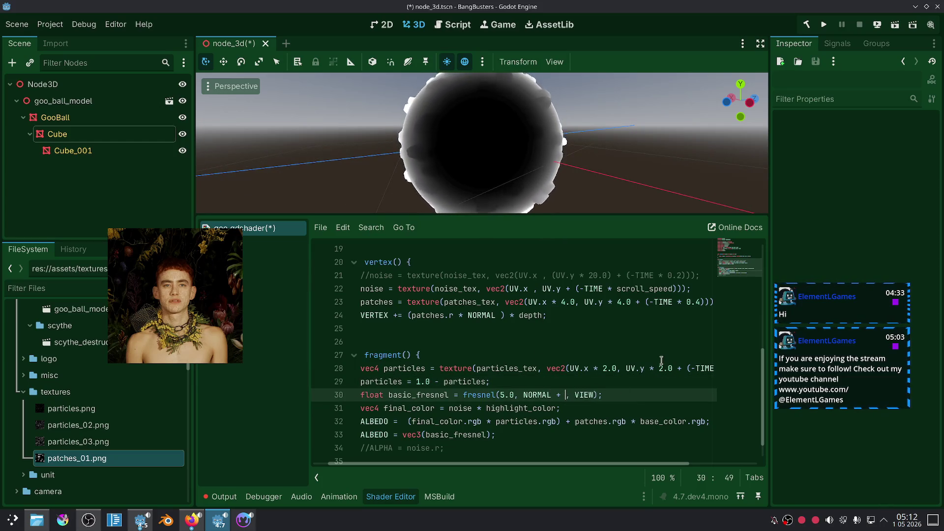
type(".0")
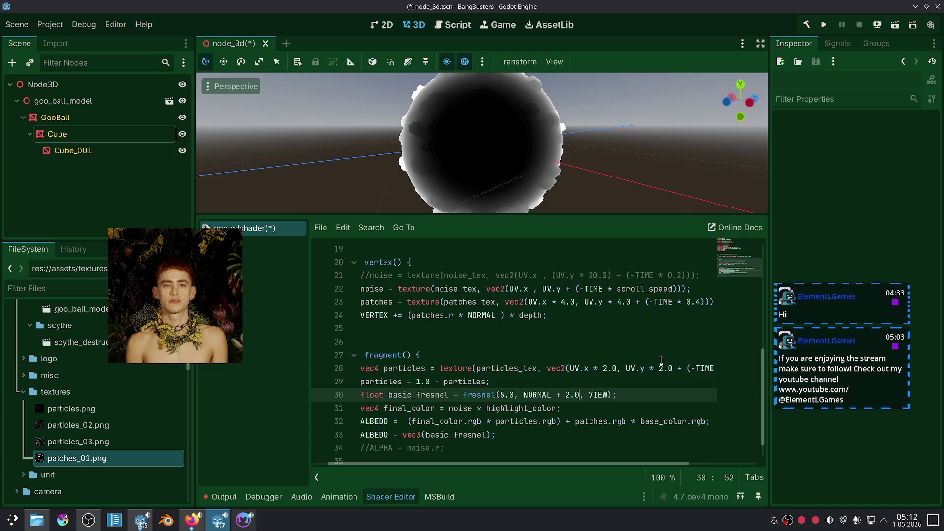
key("BackSpace")
key("BackSpace")
key("BackSpace")
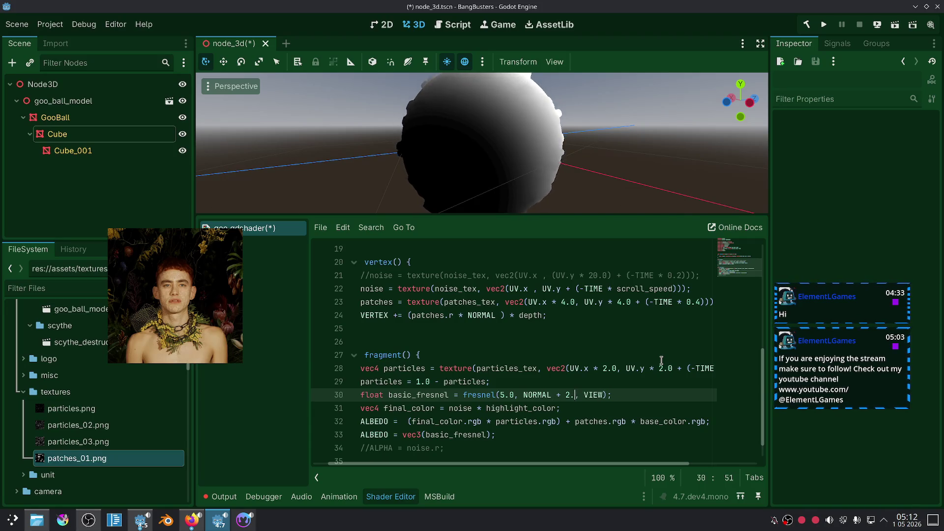
type("0.1")
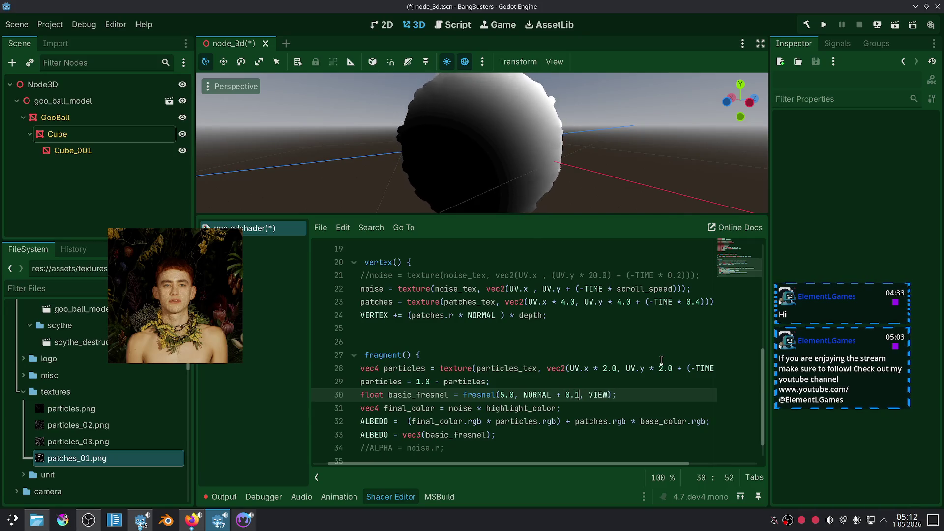
scroll(510, 97, "down", 3)
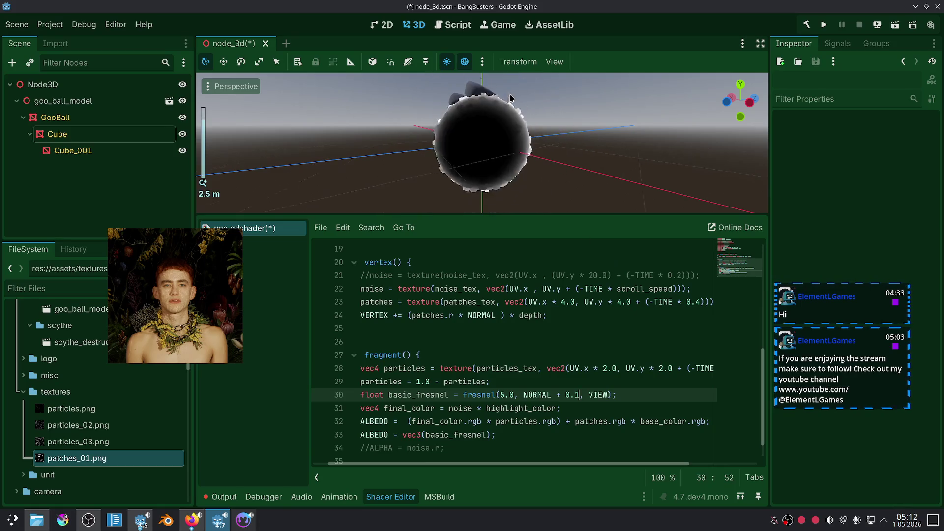
key("shift+Left")
type("2")
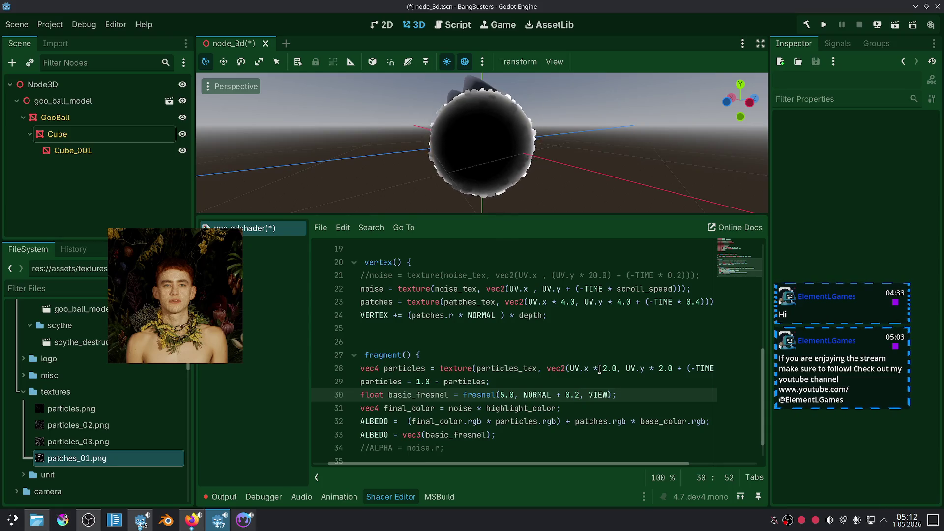
key("BackSpace")
key("BackSpace")
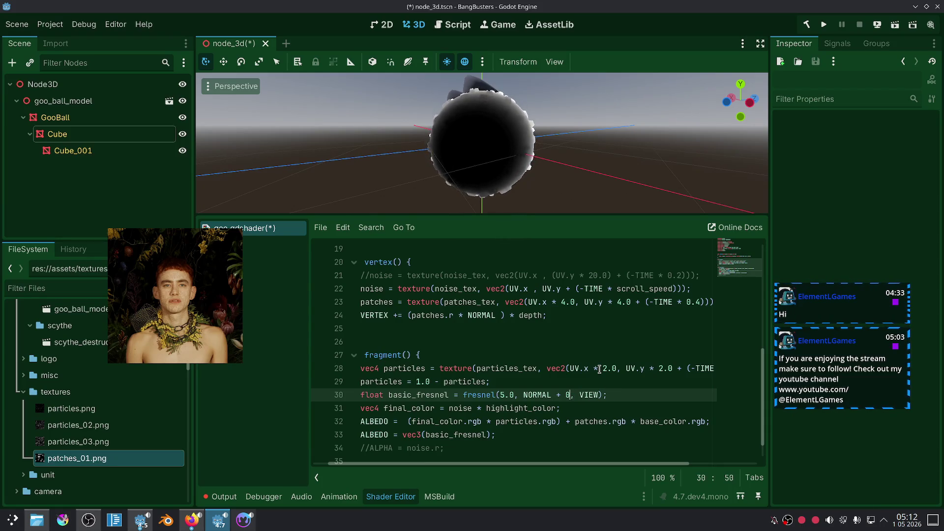
key("BackSpace")
key("BackSpace")
key("BackSpace")
type("+ 0.2")
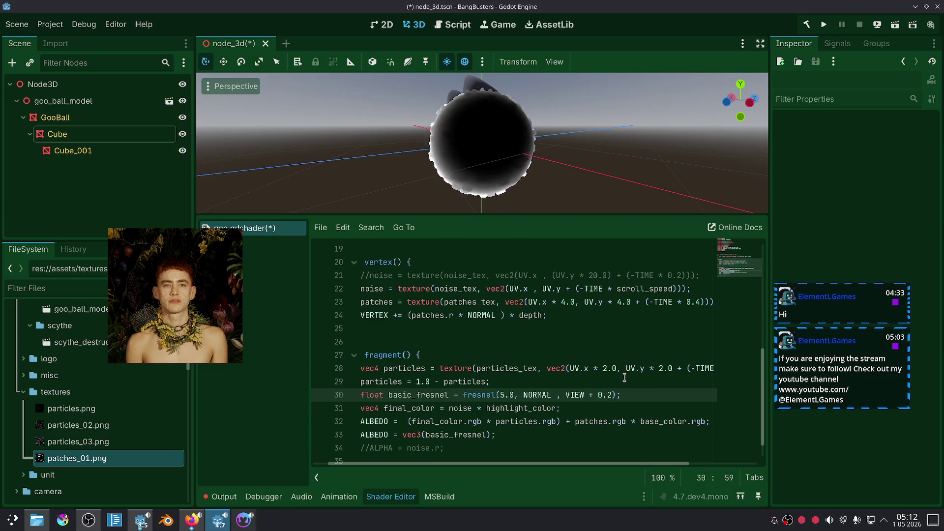
Step: Change the VIEW offset to 'VIEW - 0.2' and inspect the ball from above
mouse_move(593, 160)
left_mouse_down()
mouse_move(575, 163)
mouse_move(575, 194)
mouse_move(557, 216)
mouse_move(483, 213)
left_mouse_up()
left_click(590, 395)
key("BackSpace")
type("-")
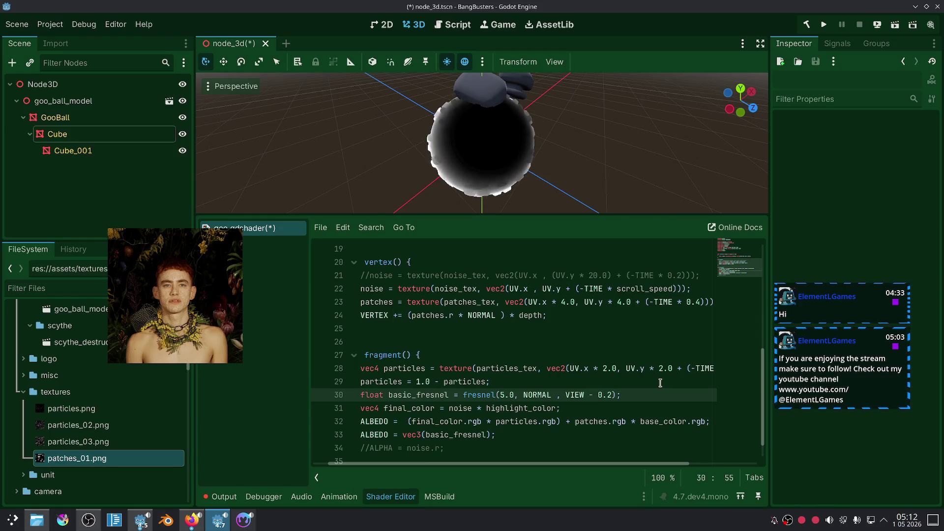
left_click(657, 383)
scroll(492, 172, "down", 3)
mouse_move(492, 177)
left_mouse_down()
mouse_move(599, 207)
mouse_move(487, 202)
left_mouse_up()
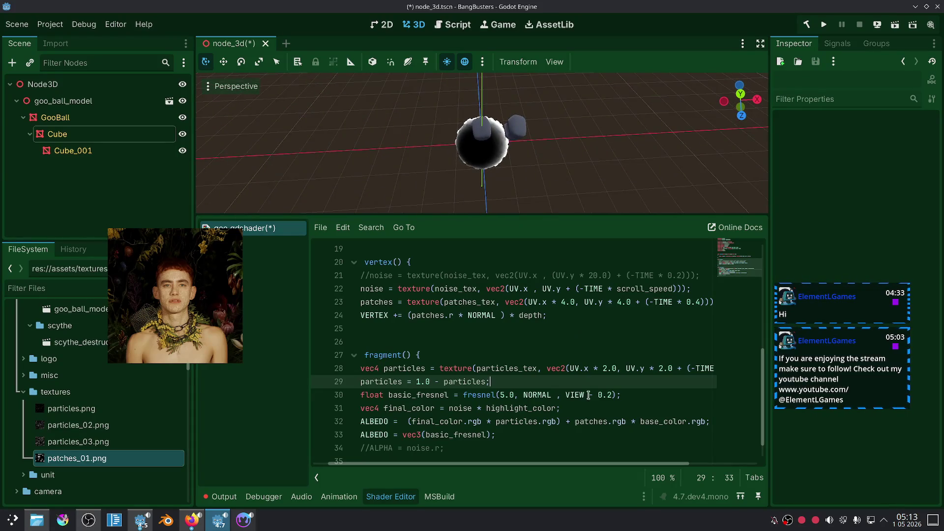
left_click_drag(611, 396, 589, 397)
Step: Delete the VIEW offset and try Fresnel powers of 0.1 and 0.5
key("BackSpace")
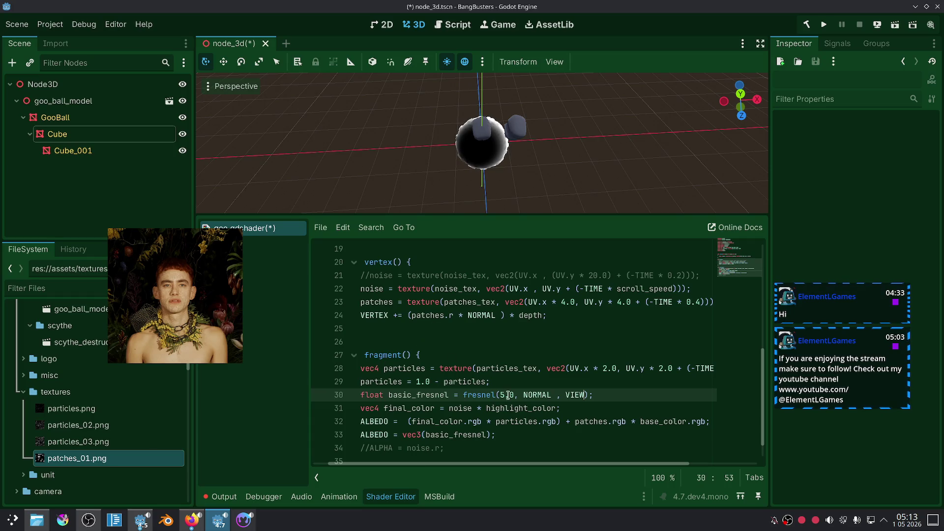
left_click_drag(514, 395, 500, 396)
type("0.1")
left_click(522, 373)
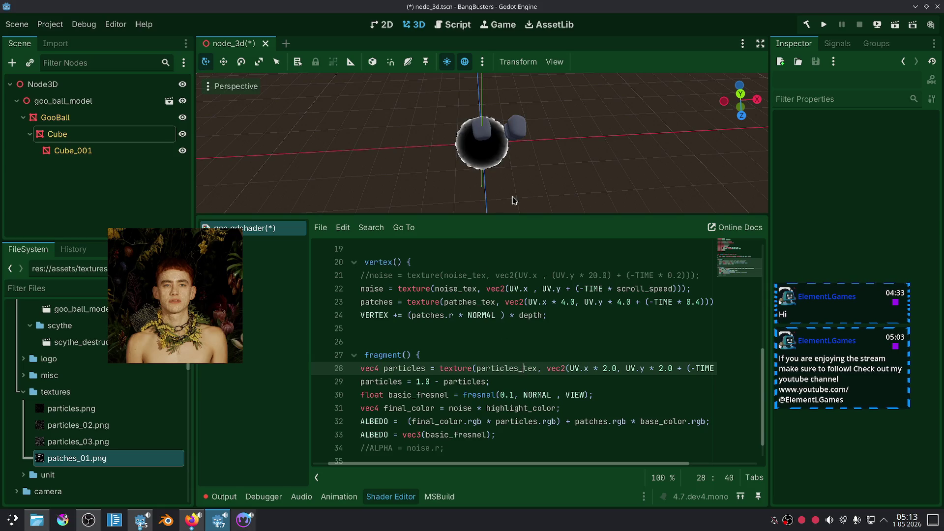
scroll(512, 200, "up", 10)
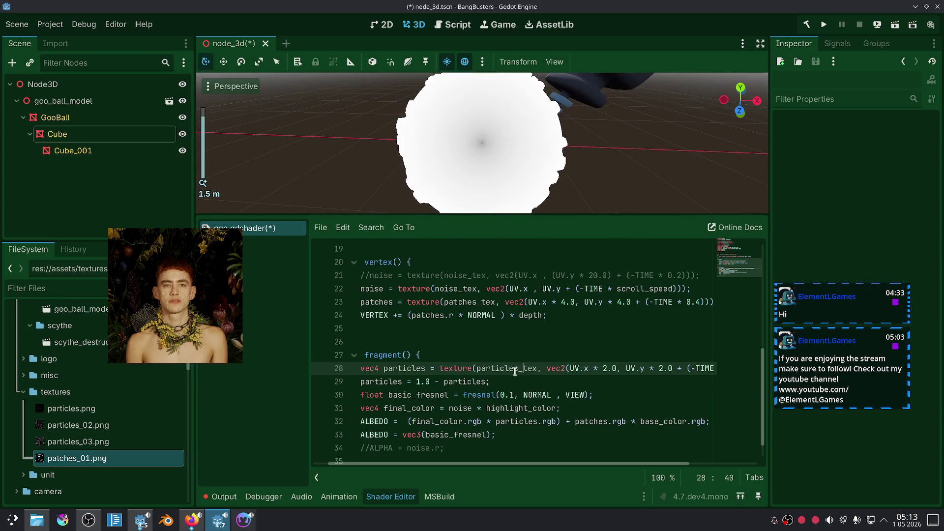
double_click(513, 395)
type("5")
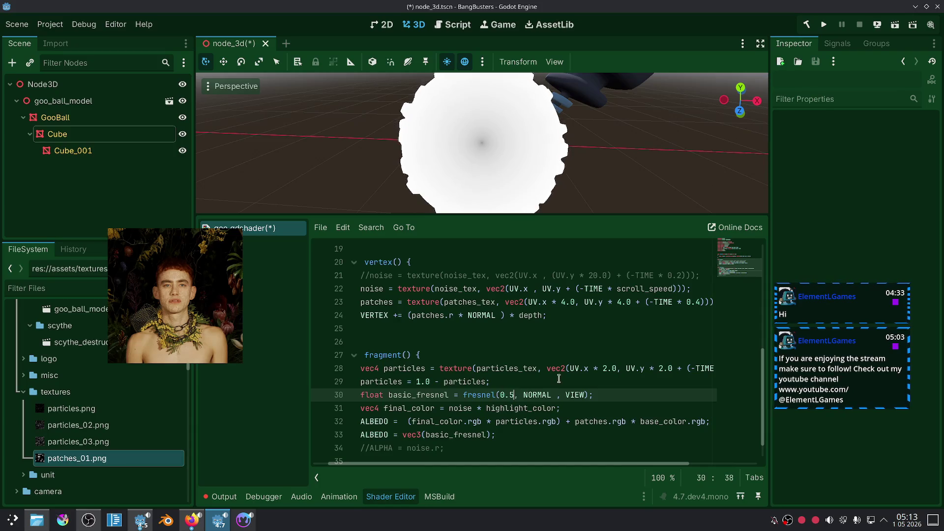
left_click(559, 380)
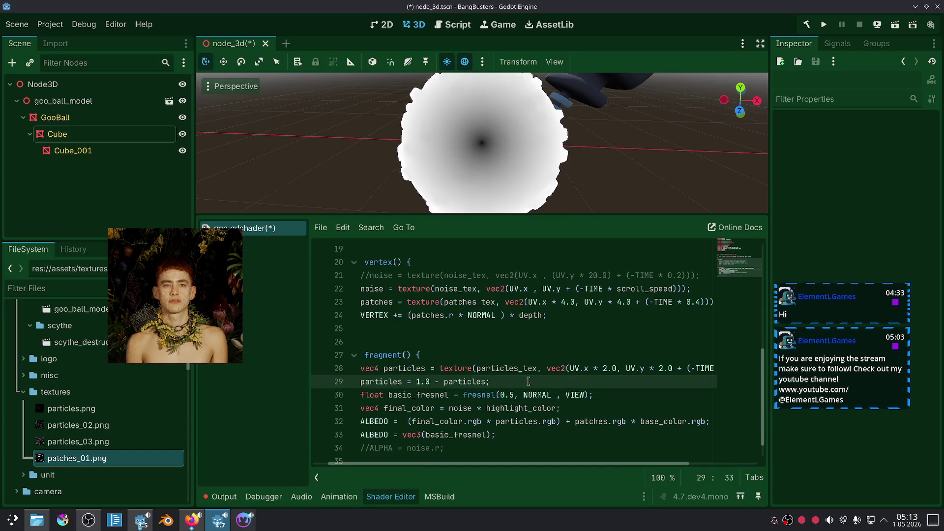
Step: Try a Fresnel power of 1.5, then settle on 2.0 for a softer gradient
double_click(513, 395)
type("1.0")
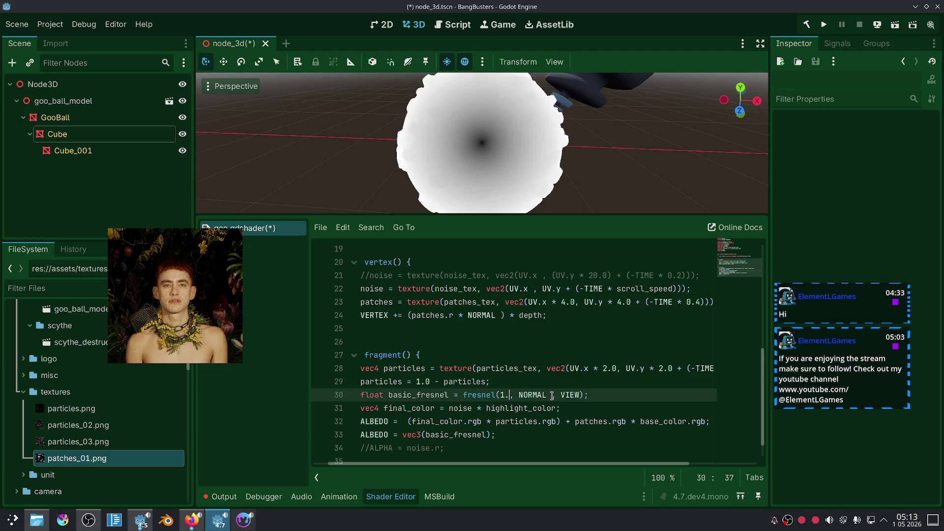
type("5")
key("Delete")
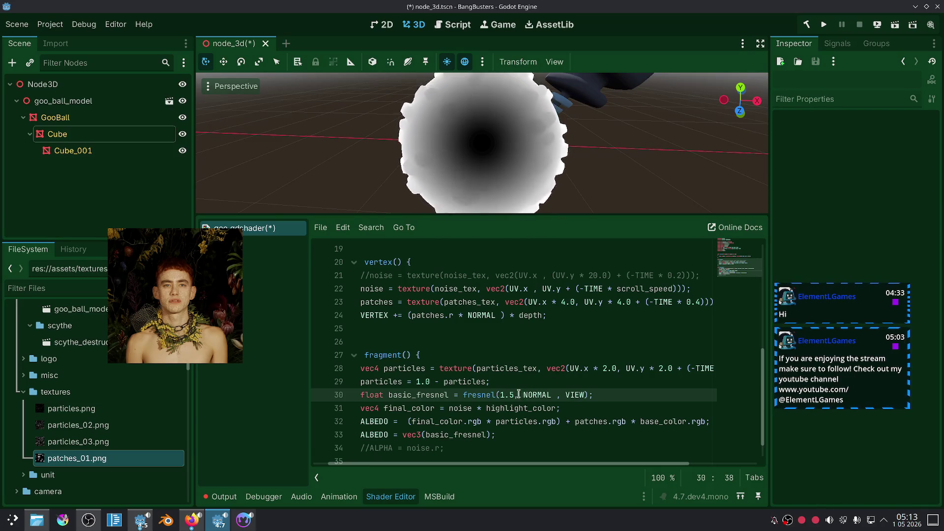
left_click_drag(515, 394, 500, 395)
type("2.0")
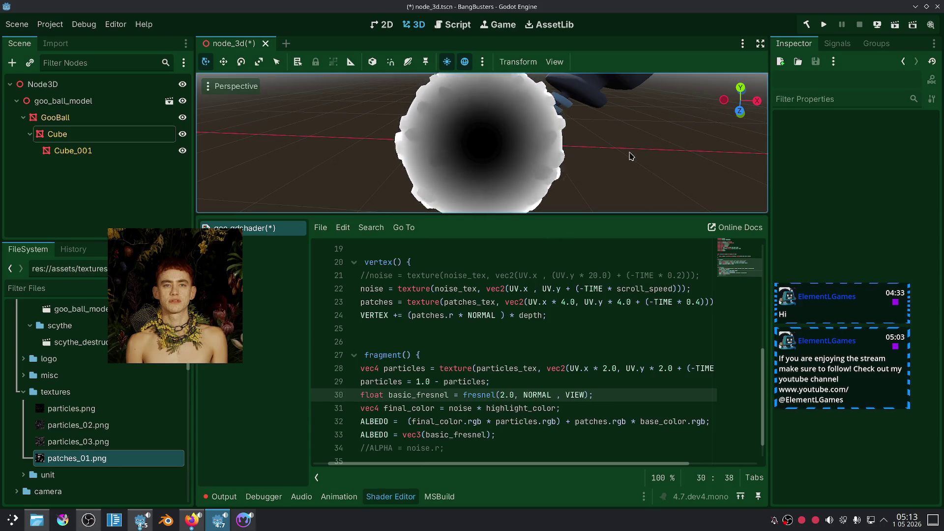
scroll(632, 158, "down", 4)
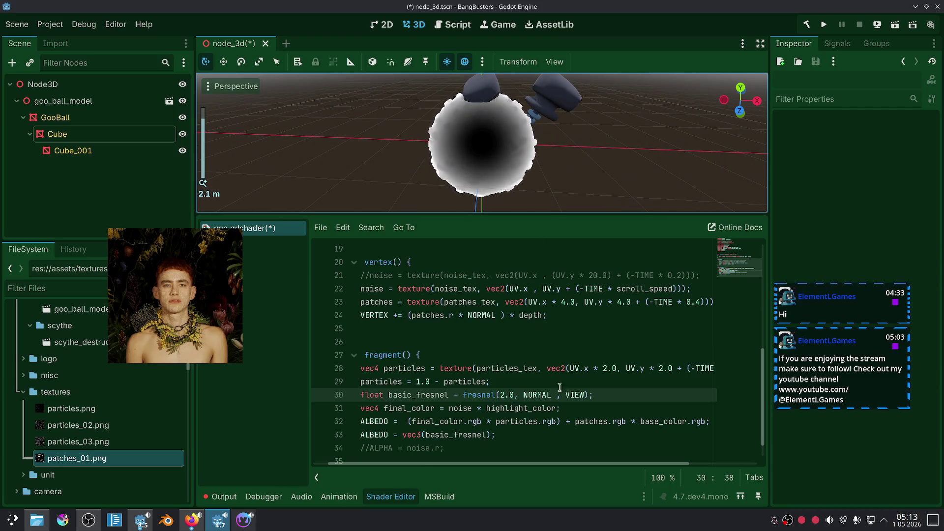
scroll(547, 434, "down", 1)
triple_click(511, 405)
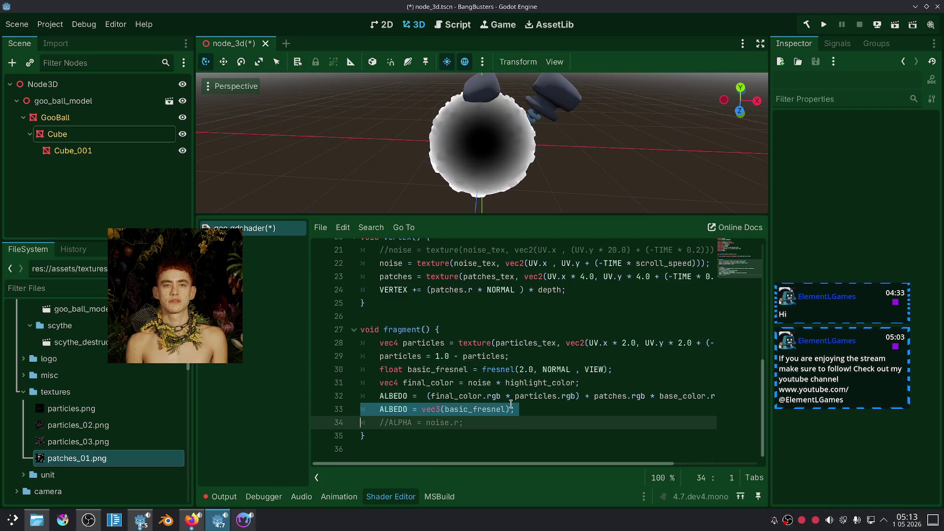
Step: Delete the vec3(basic_fresnel) line and wrap the combined ALBEDO expression in parentheses multiplied by basic_fresnel
key("BackSpace")
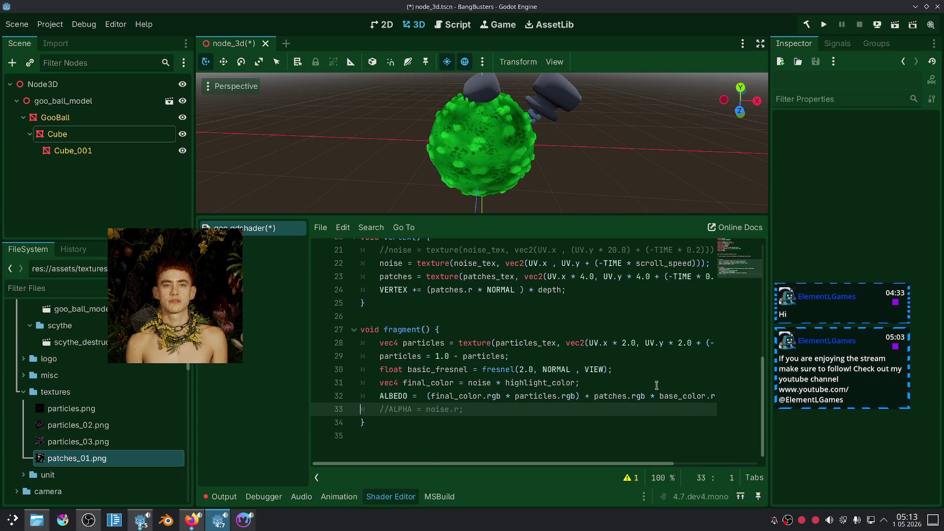
left_click_drag(617, 464, 642, 462)
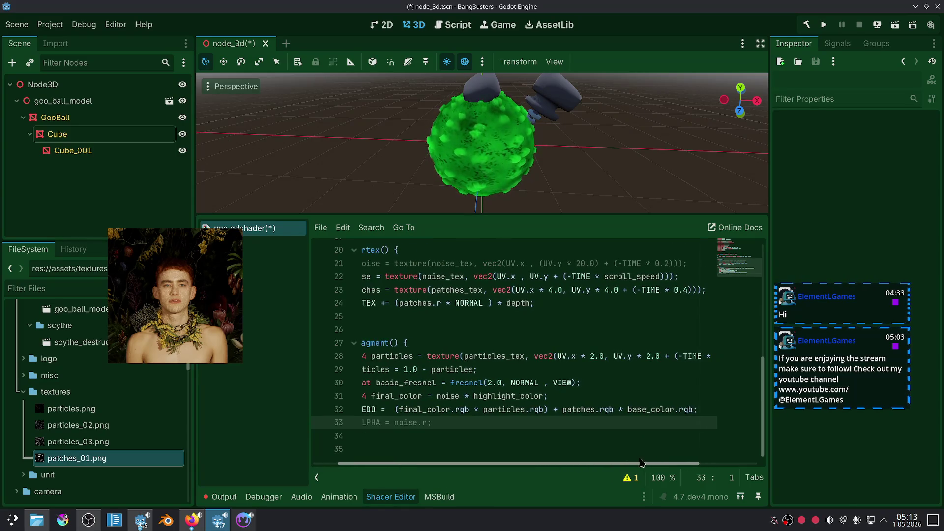
left_click_drag(694, 410, 395, 410)
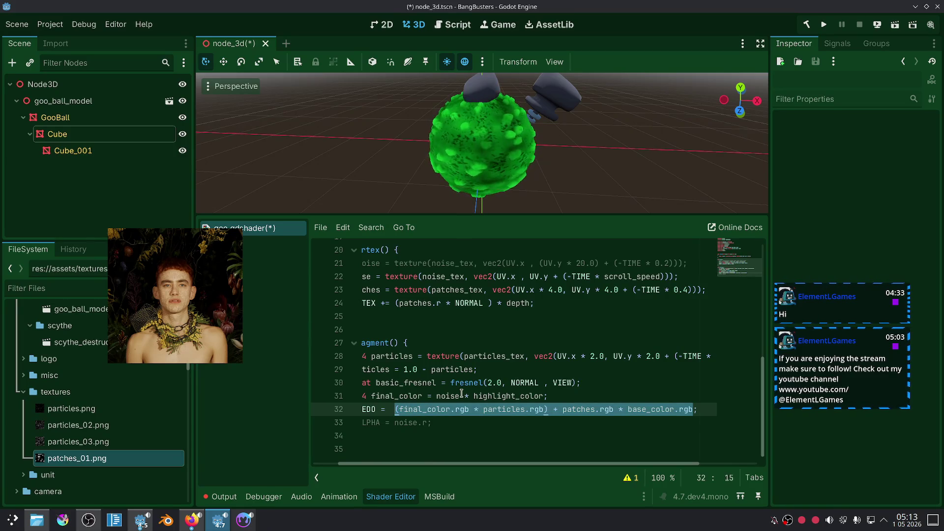
type("(")
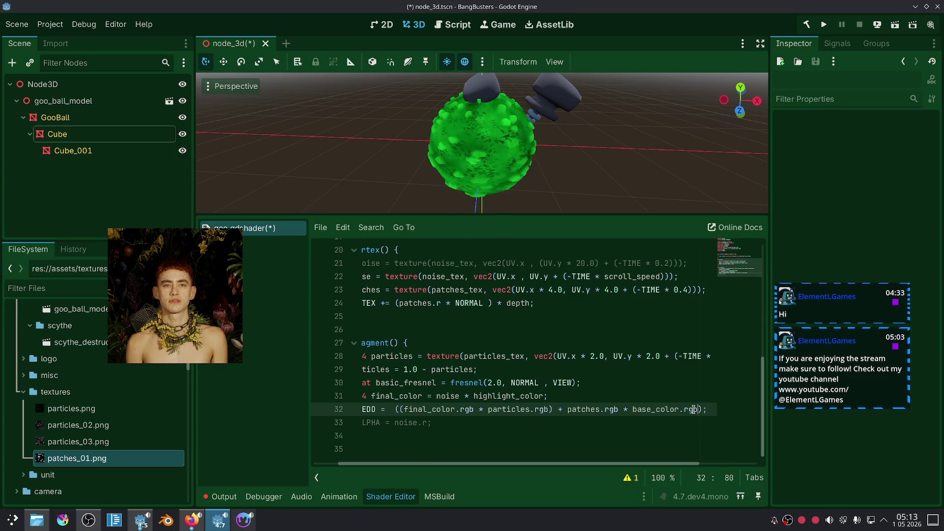
mouse_move(820, 439)
type("* ba")
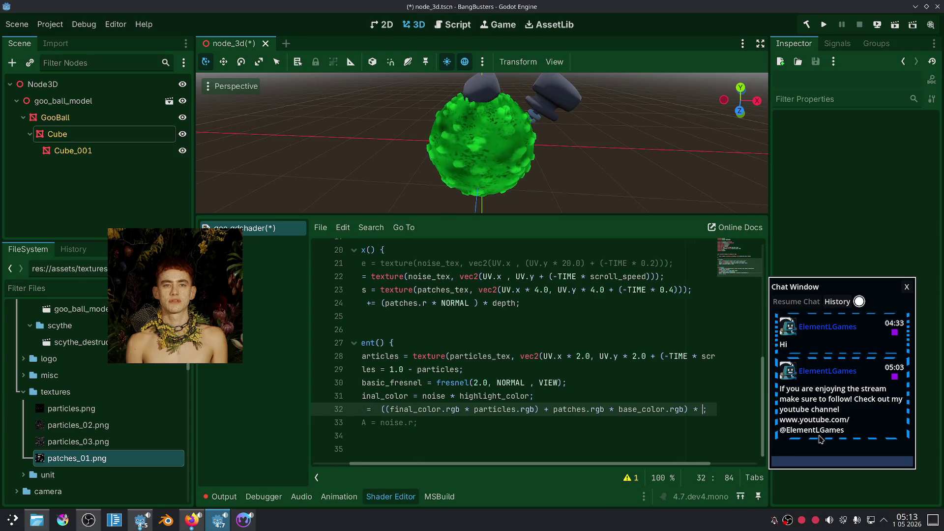
type("si")
key("Return")
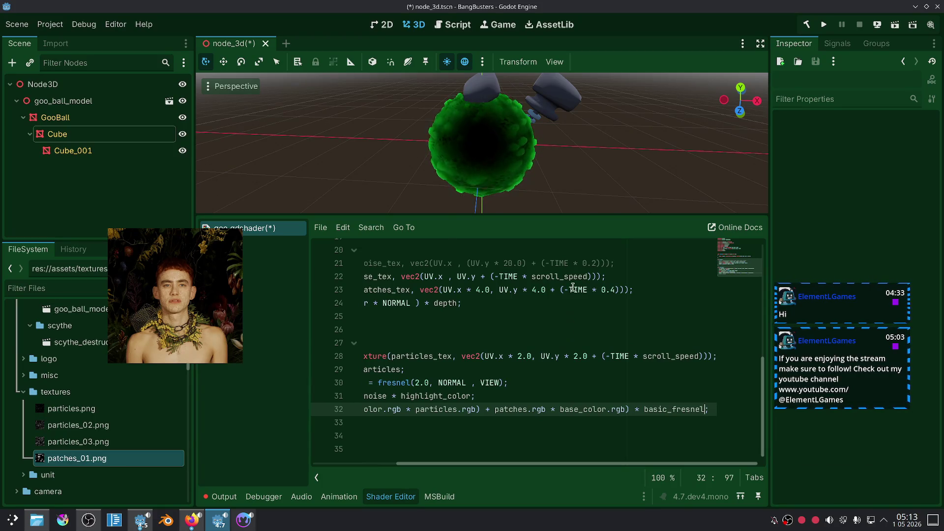
scroll(508, 171, "down", 5)
scroll(500, 191, "up", 8)
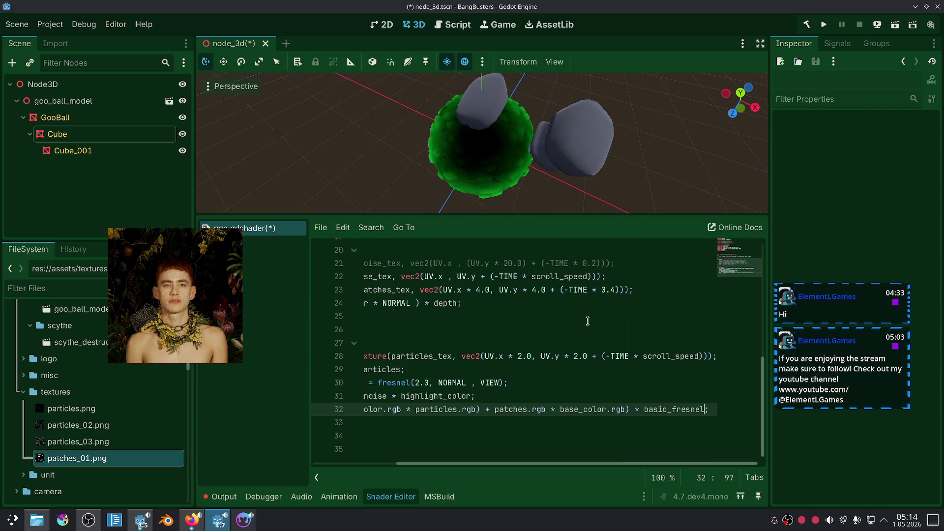
left_click(637, 410)
key("Return")
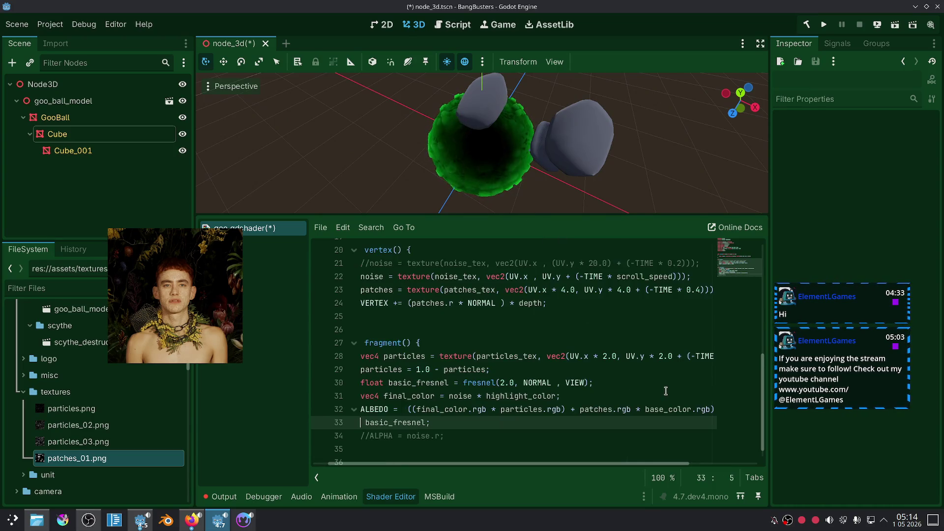
Step: Undo the albedo line break and change the fresnel power from 2.0 to 5.0
key("ctrl+z")
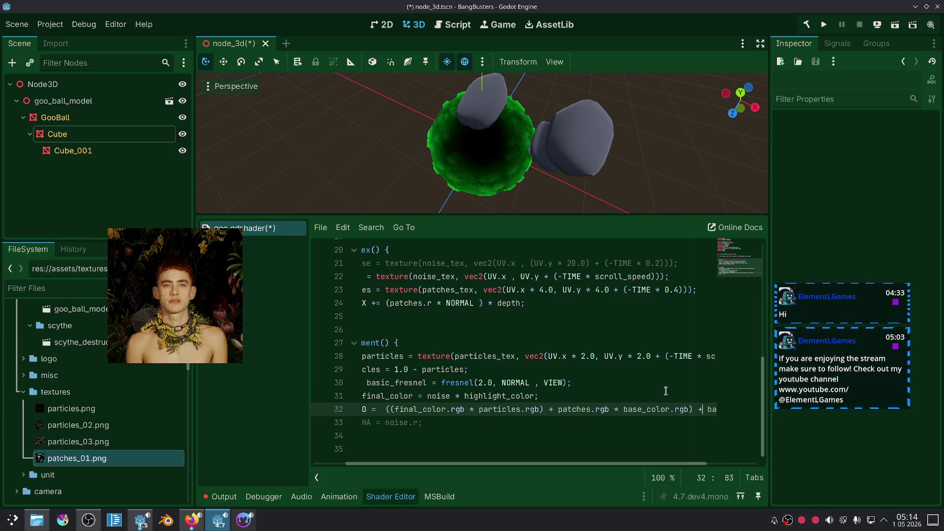
scroll(591, 167, "down", 6)
mouse_move(590, 168)
left_mouse_down()
mouse_move(565, 148)
mouse_move(578, 103)
left_mouse_up()
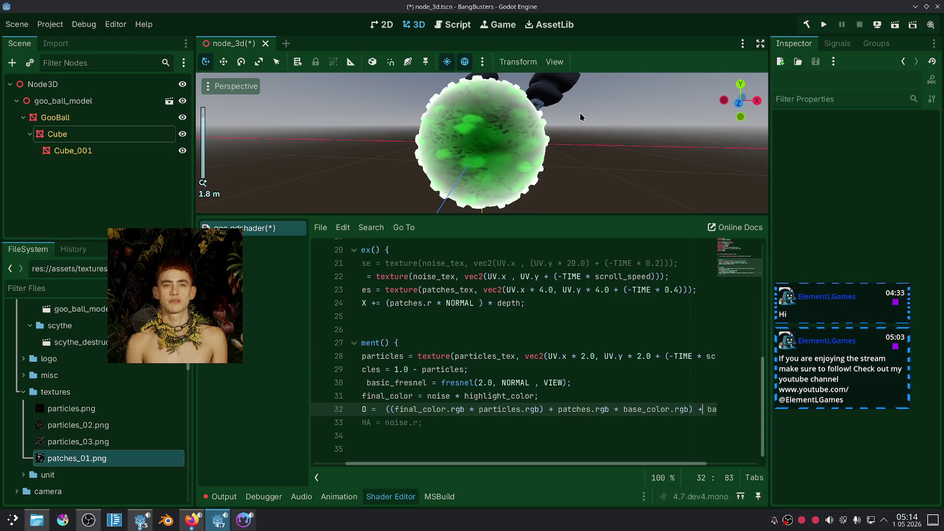
mouse_move(583, 190)
left_mouse_down()
mouse_move(557, 181)
mouse_move(582, 193)
left_mouse_up()
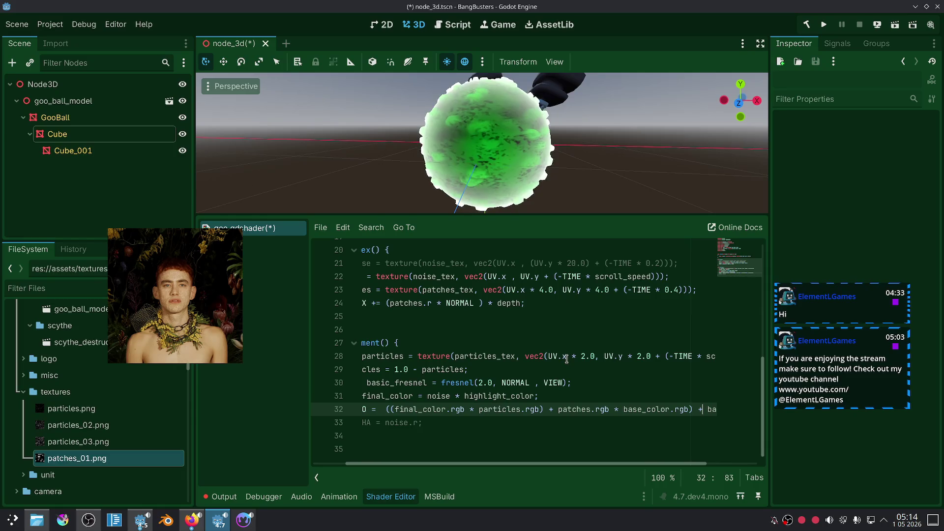
left_click(593, 357)
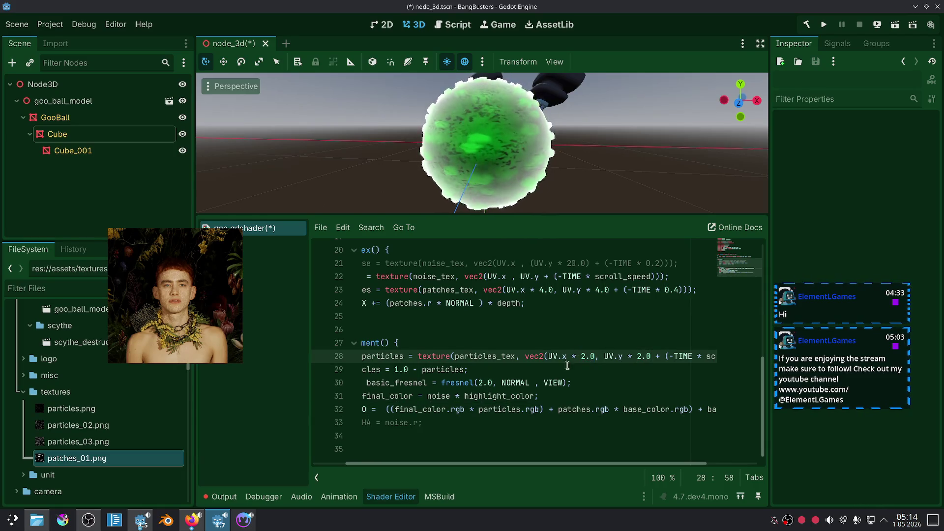
left_click(482, 383)
type("5")
left_click(558, 368)
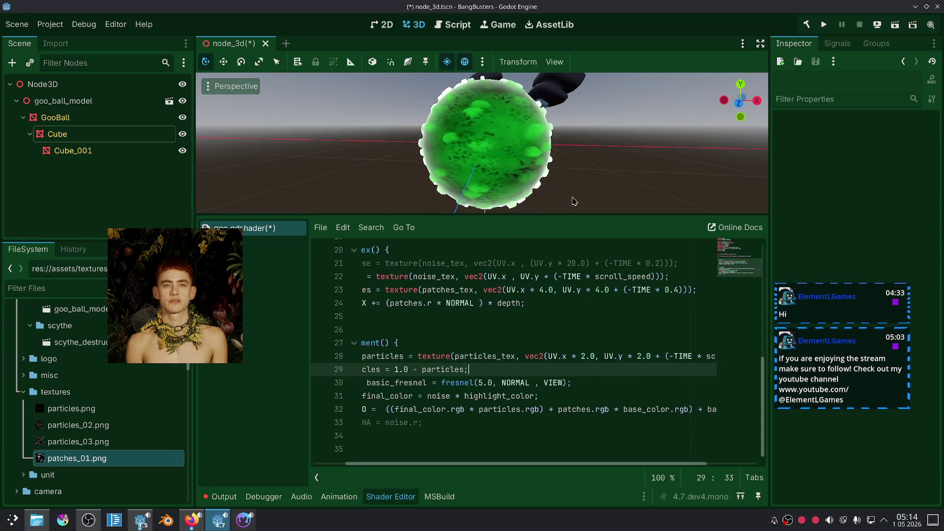
Step: Raise the fresnel power to 10.0 and orbit to inspect the brighter rim beside the scythe
scroll(566, 206, "down", 2)
mouse_move(565, 205)
left_mouse_down()
mouse_move(554, 166)
mouse_move(535, 225)
left_mouse_up()
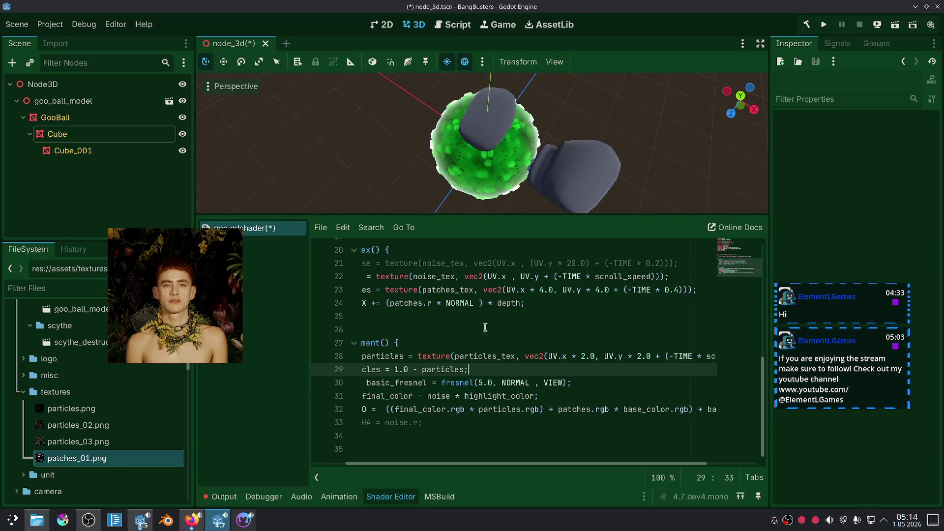
left_click(482, 382)
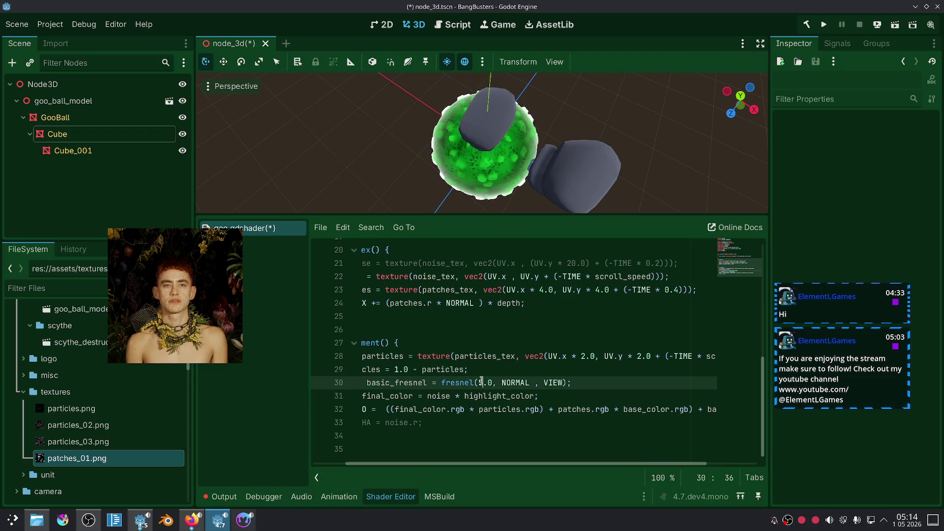
type("10")
left_click(524, 350)
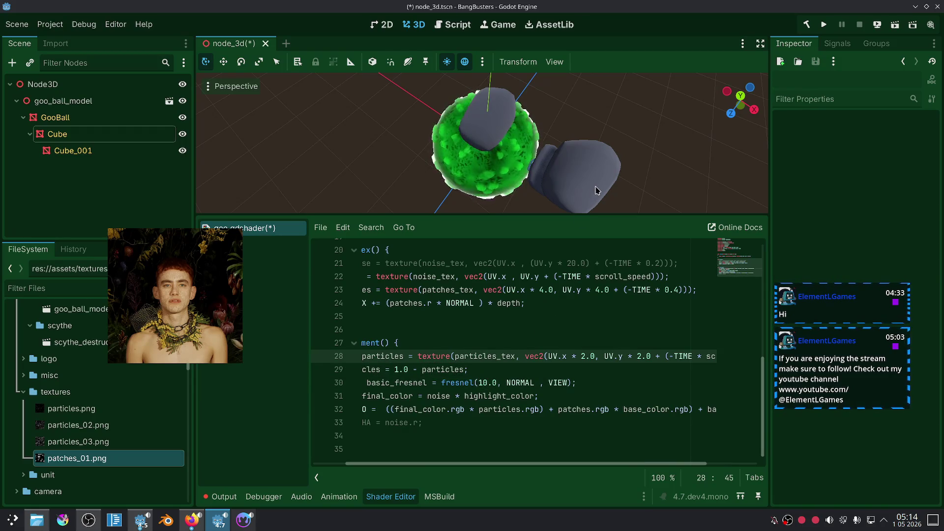
scroll(598, 164, "up", 1)
left_click_drag(592, 156, 623, 78)
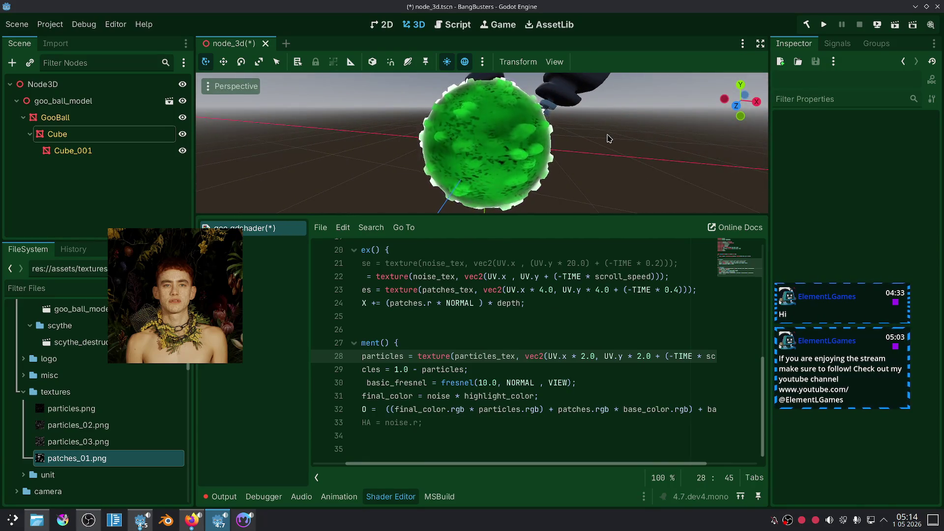
mouse_move(617, 116)
left_mouse_down()
mouse_move(533, 165)
mouse_move(545, 175)
left_mouse_up()
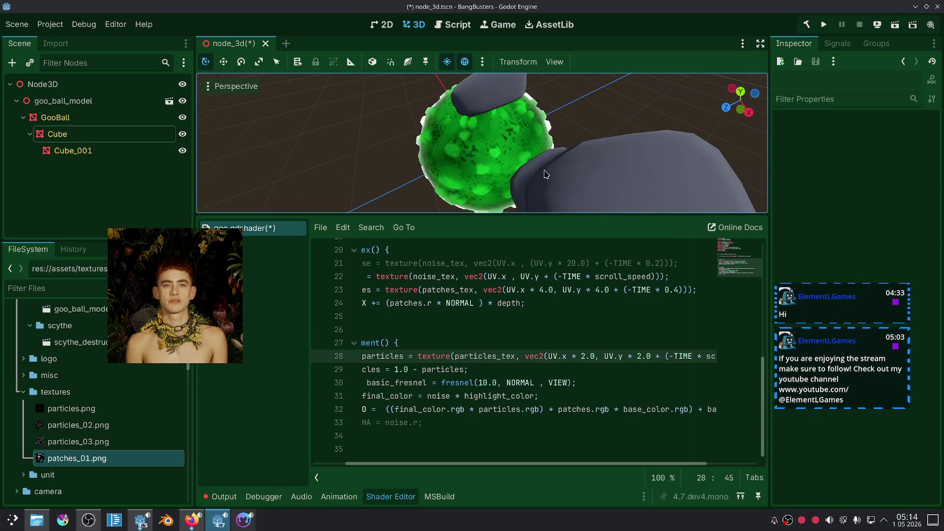
scroll(560, 160, "down", 5)
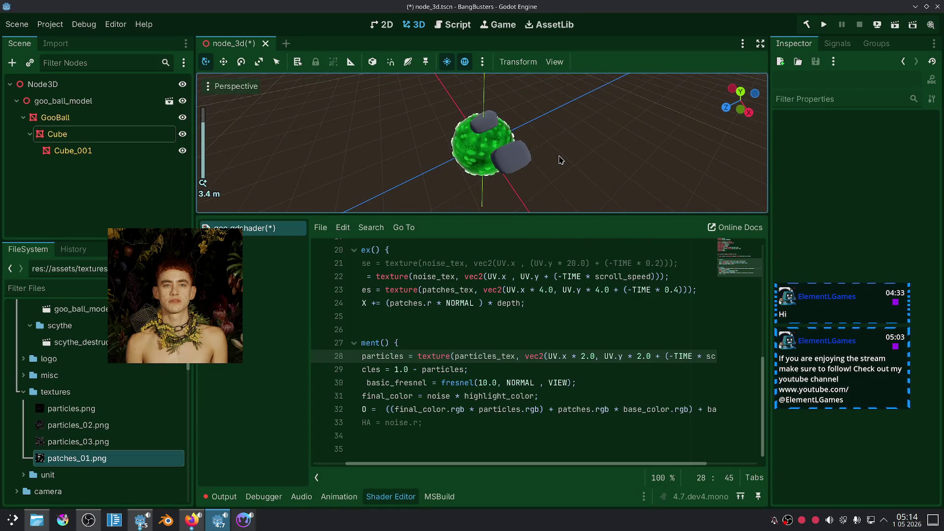
scroll(662, 393, "right", 3)
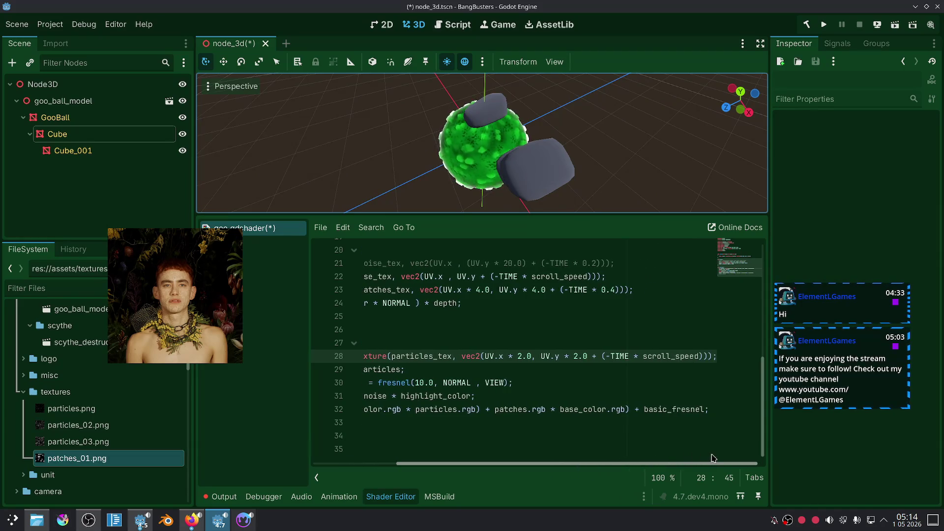
left_click(705, 410)
Step: Multiply the added basic_fresnel term on the ALBEDO line by highlight_color.rgb
type("* bas")
key("Return")
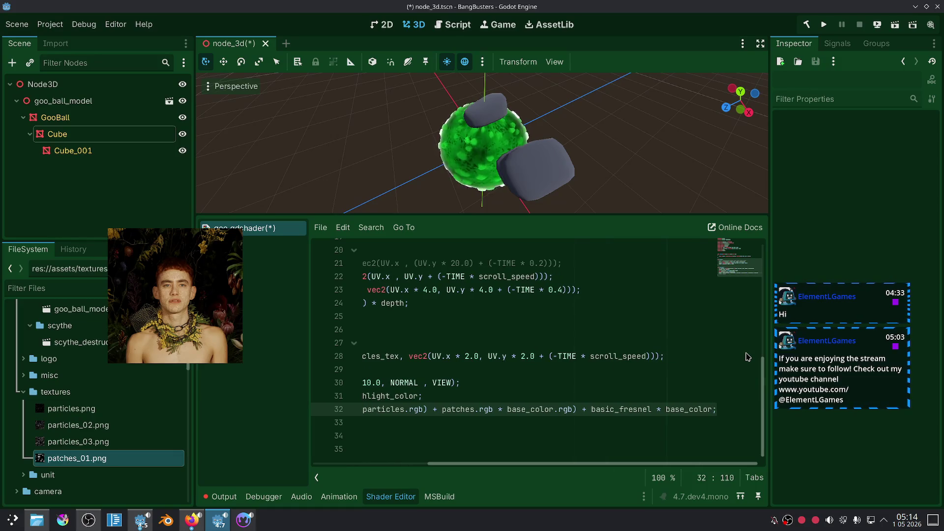
double_click(687, 409)
type("high")
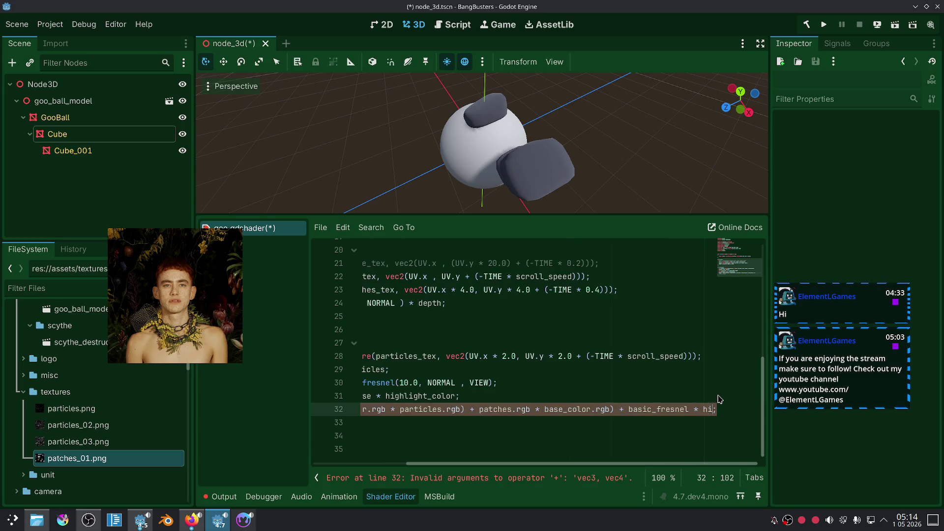
key("Return")
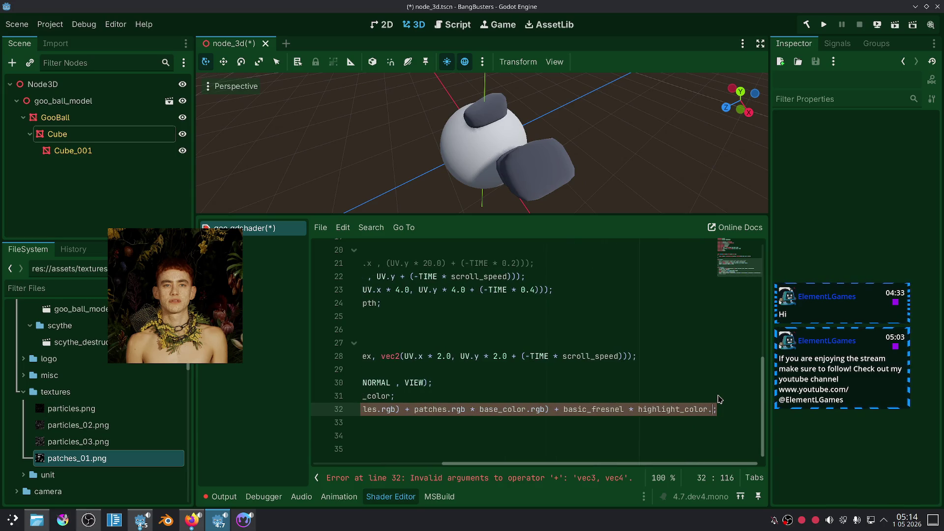
type(".rgb")
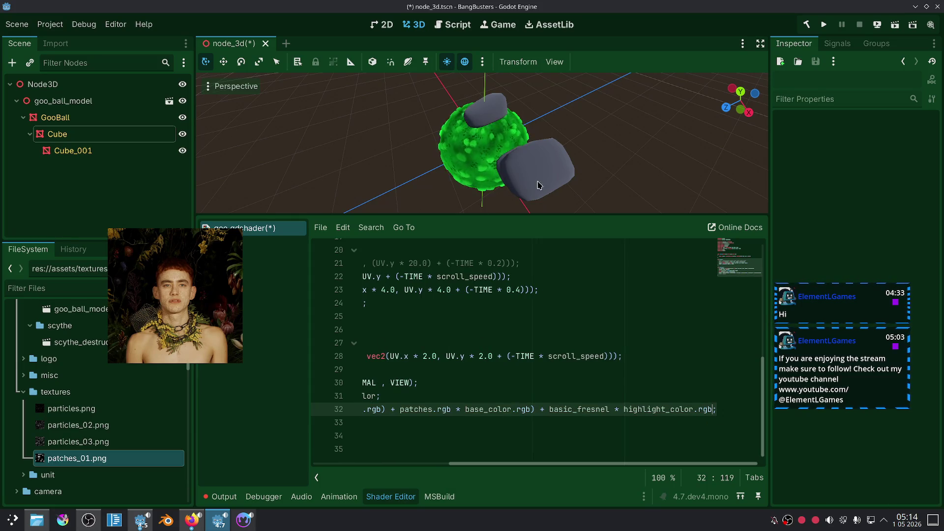
Step: Set the fresnel power back from 10.0 to 5.0 and orbit around the glowing goo ball
scroll(624, 121, "up", 4)
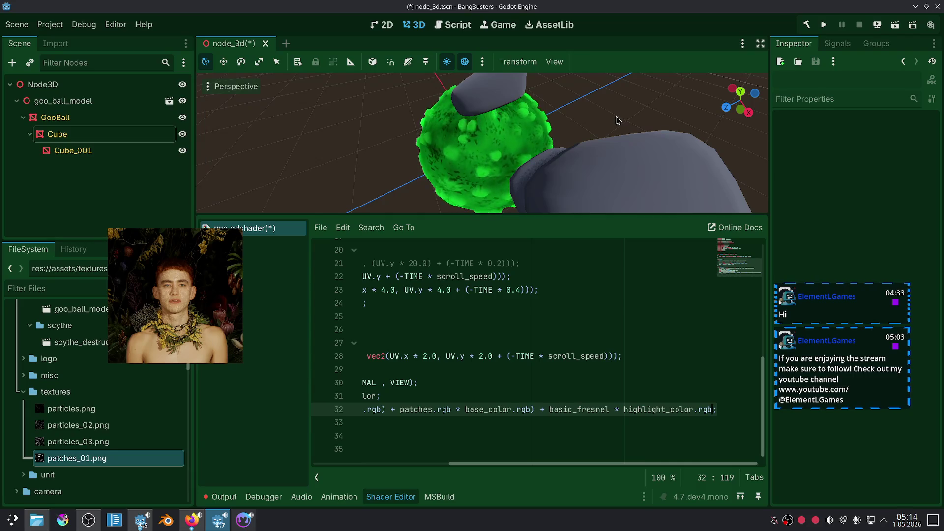
scroll(565, 133, "up", 2)
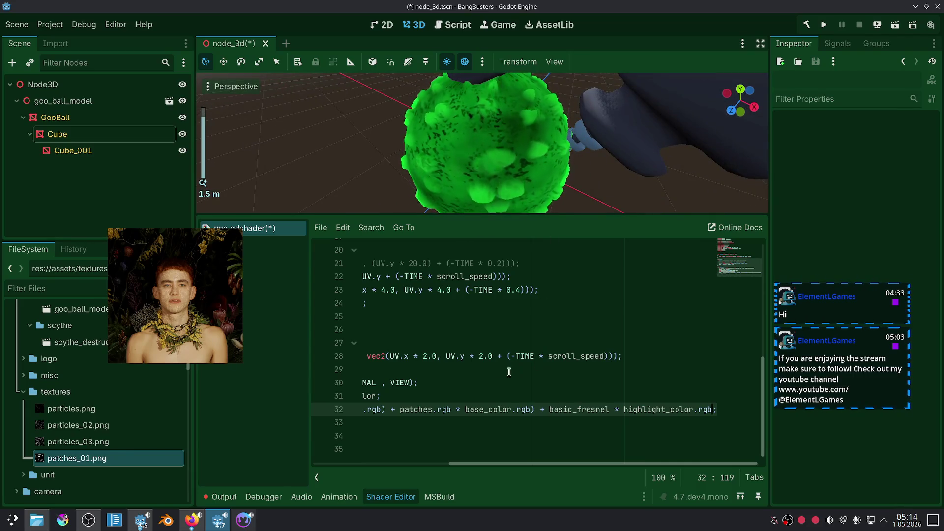
left_click(421, 382)
scroll(492, 345, "left", 5)
left_click(536, 383)
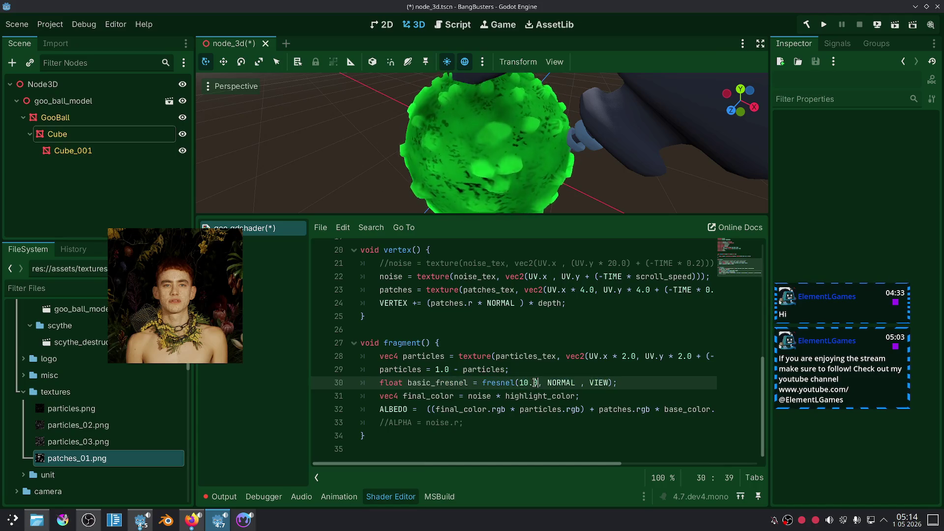
key("BackSpace")
key("Delete")
type("5")
key("Up")
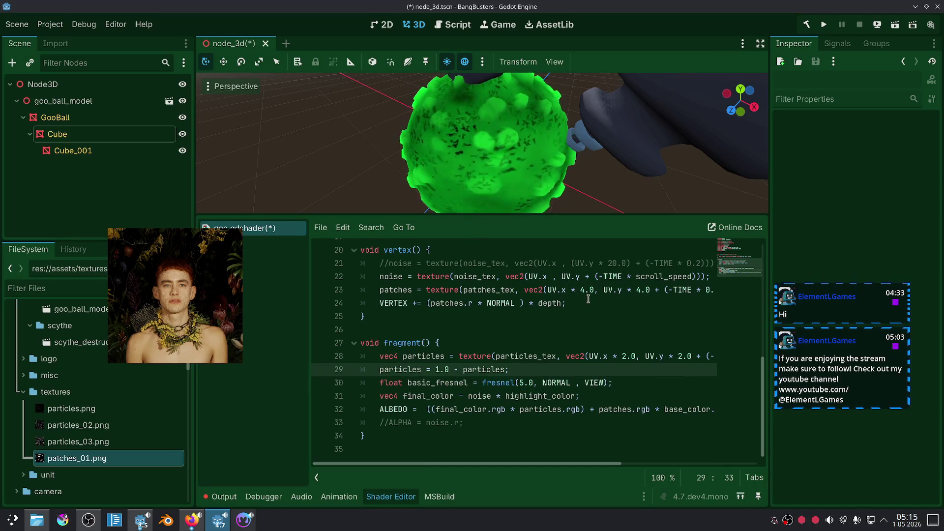
scroll(568, 143, "down", 4)
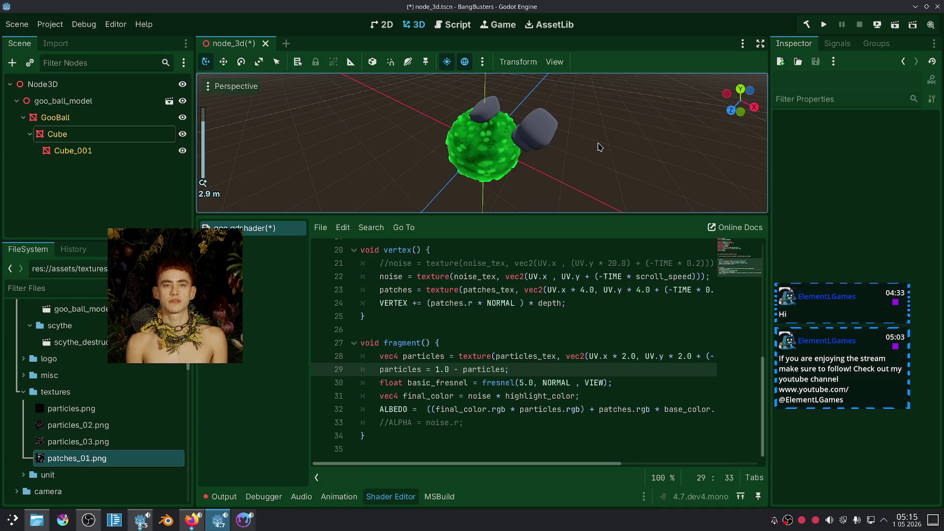
scroll(569, 176, "up", 3)
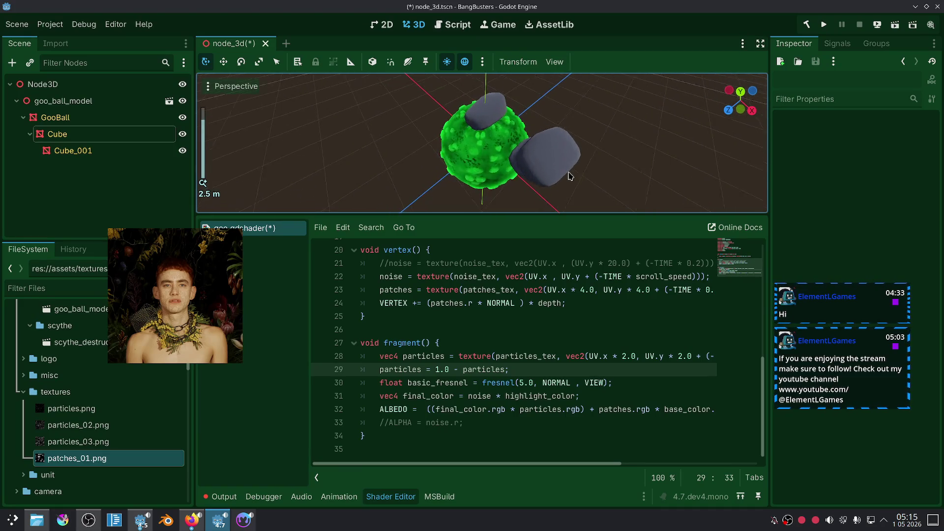
left_click_drag(570, 176, 574, 161)
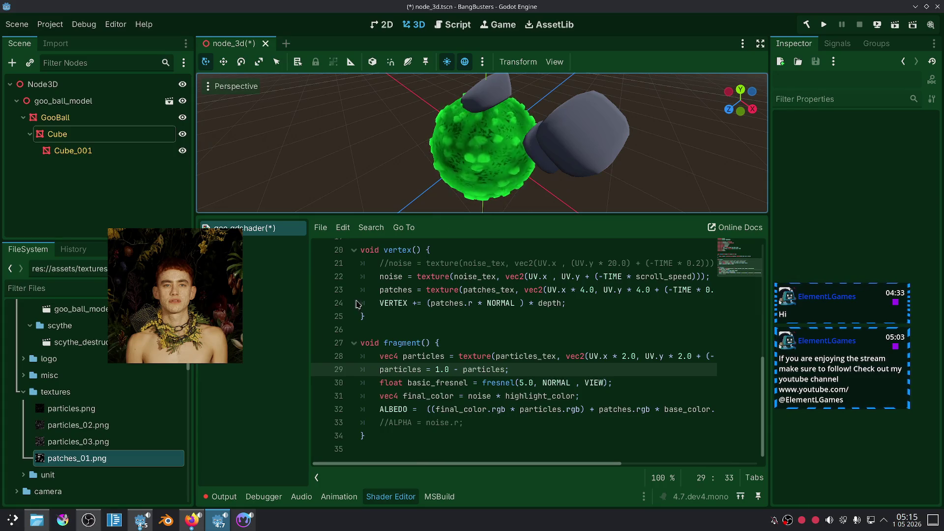
Step: Check the Lucky Escape song tab and the live stream tab in Firefox, then bring up OBS Studio
left_click(193, 520)
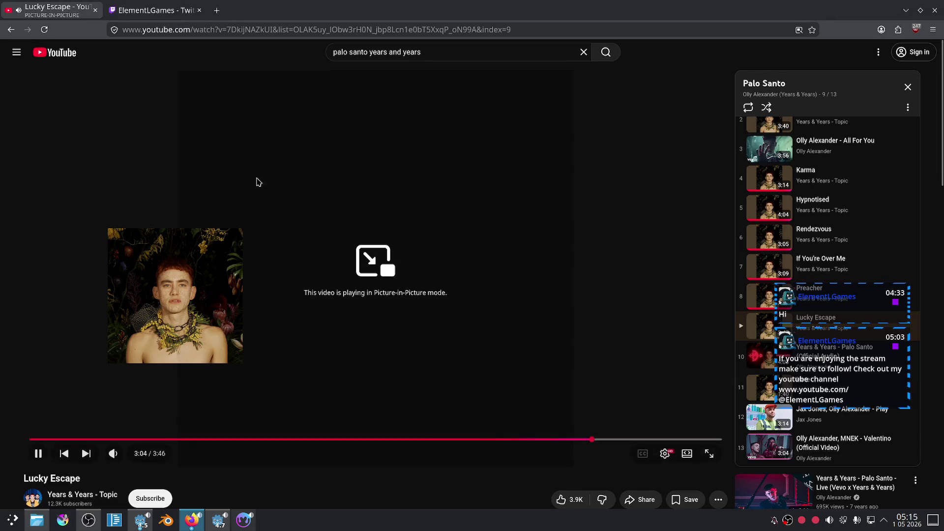
left_click(135, 5)
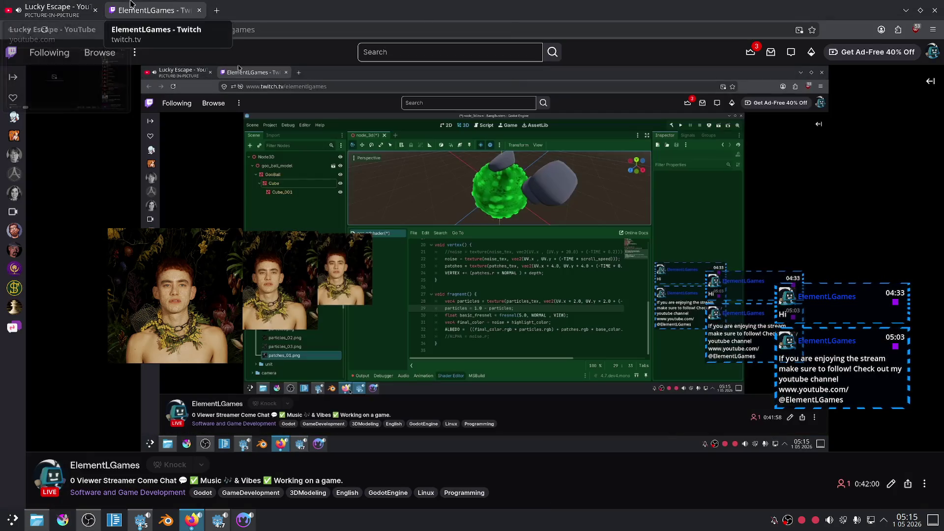
left_click(51, 6)
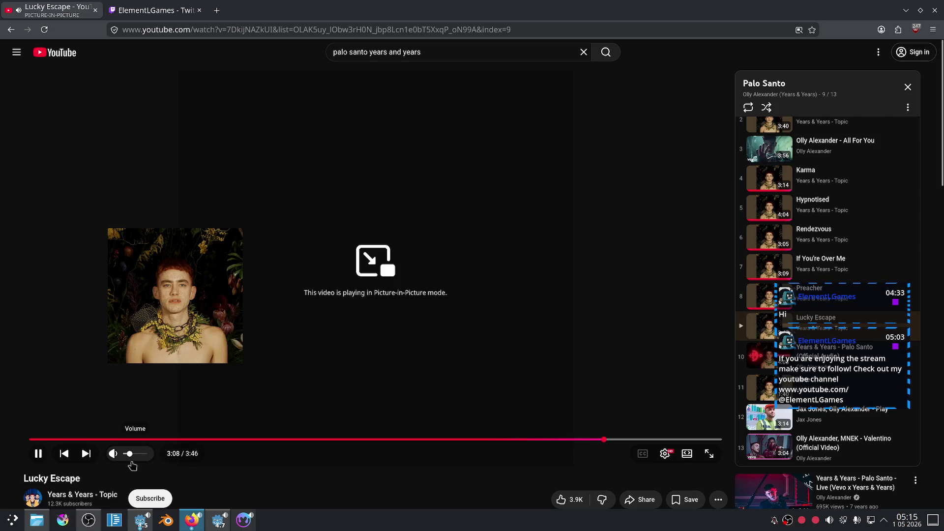
key("ctrl+Tab")
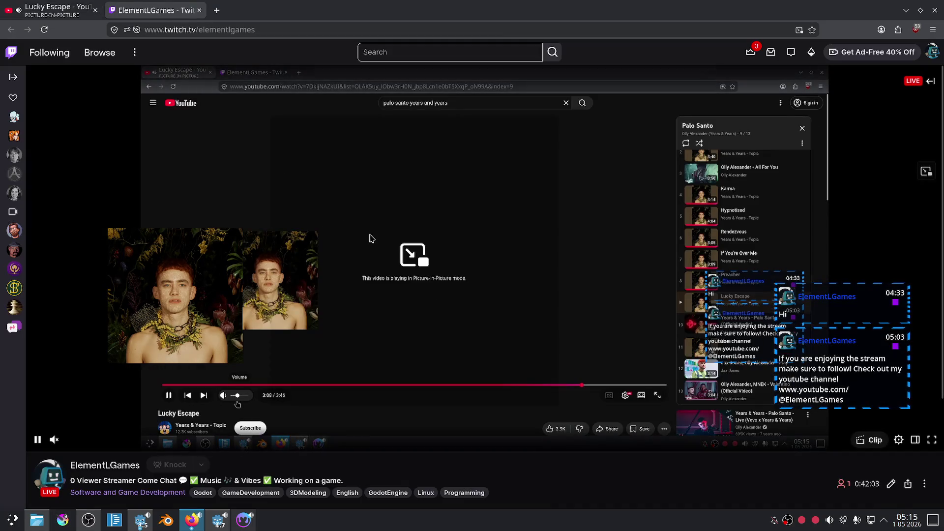
left_click(99, 528)
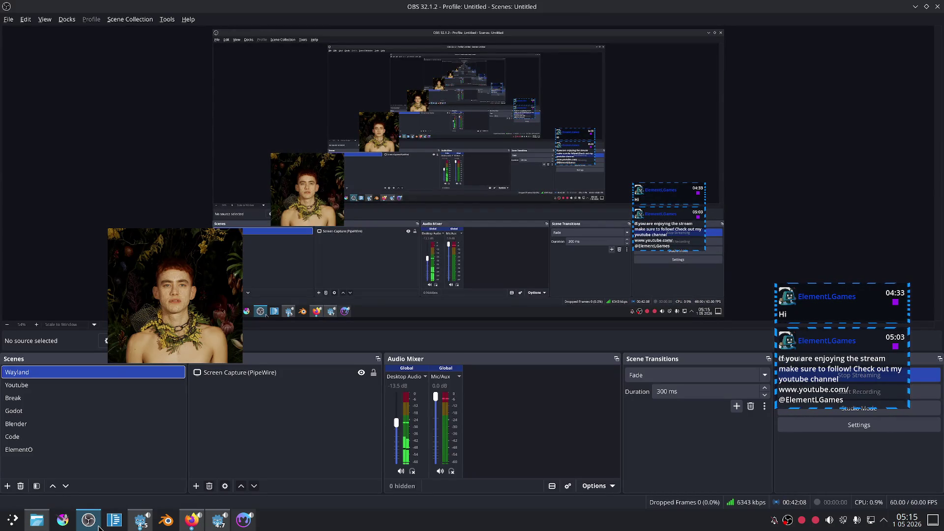
Step: Check the stream and song tabs against OBS, then return to Material Maker's node graph
left_click(99, 527)
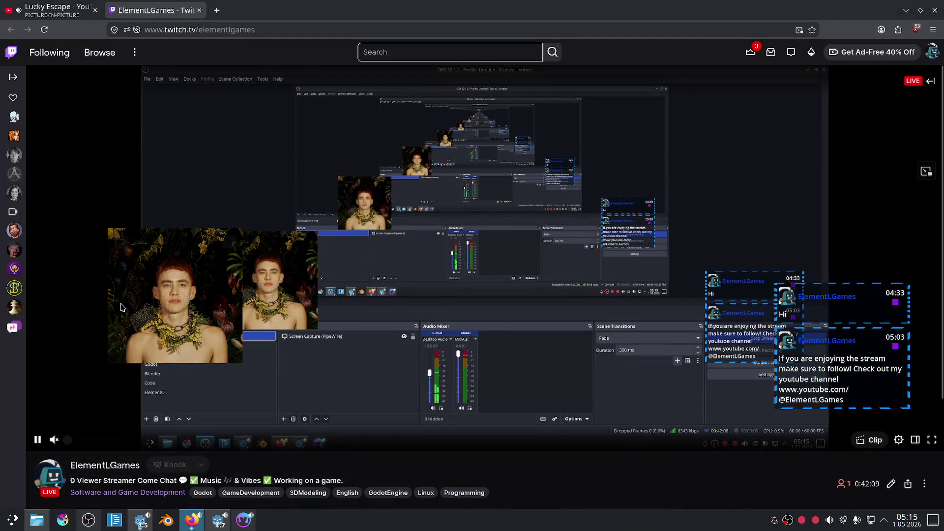
key("ctrl+Tab")
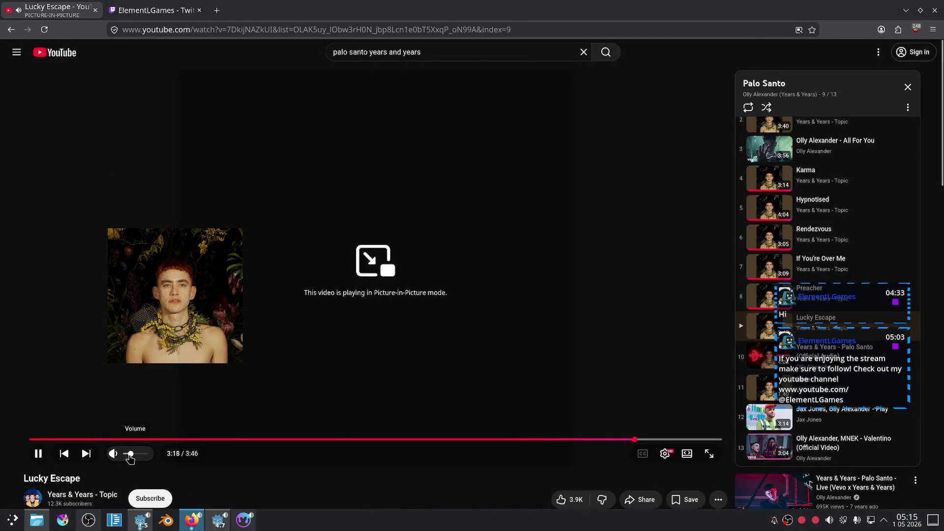
key("ctrl+Tab")
key("ctrl+Tab")
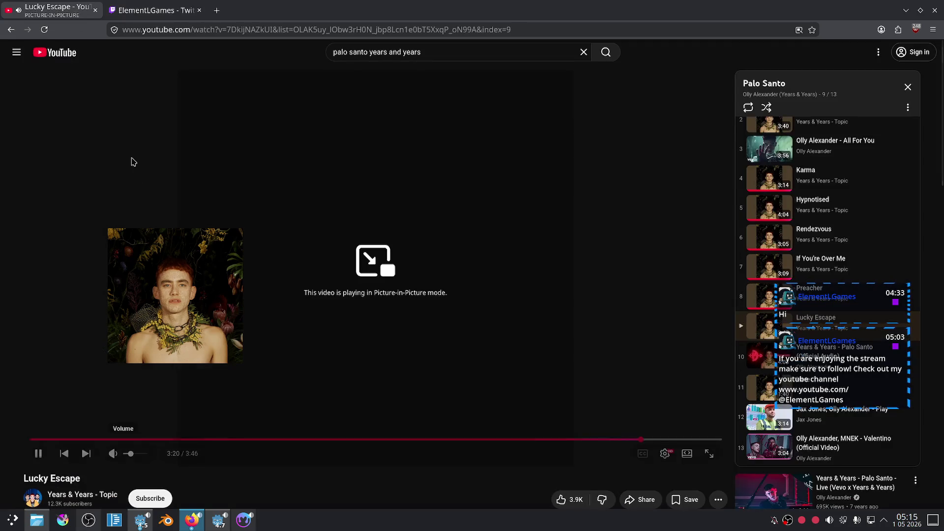
left_click(88, 524)
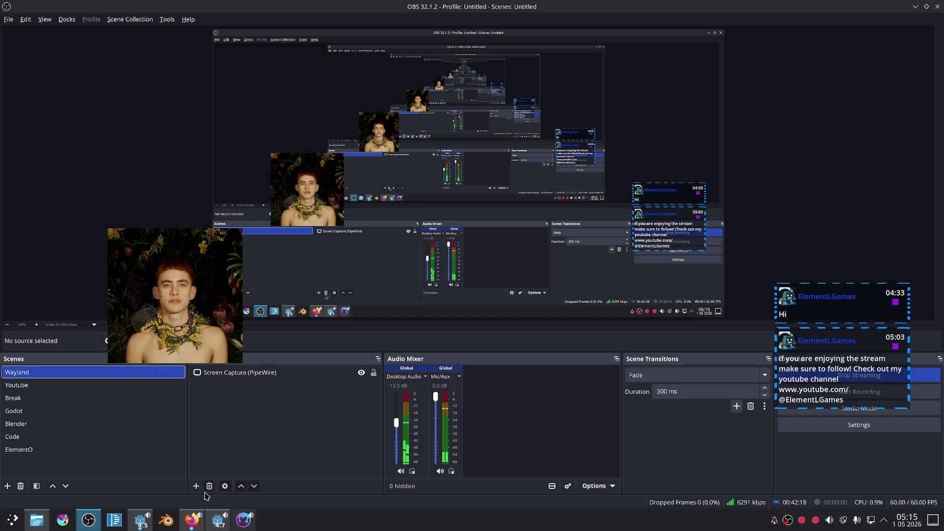
left_click(192, 520)
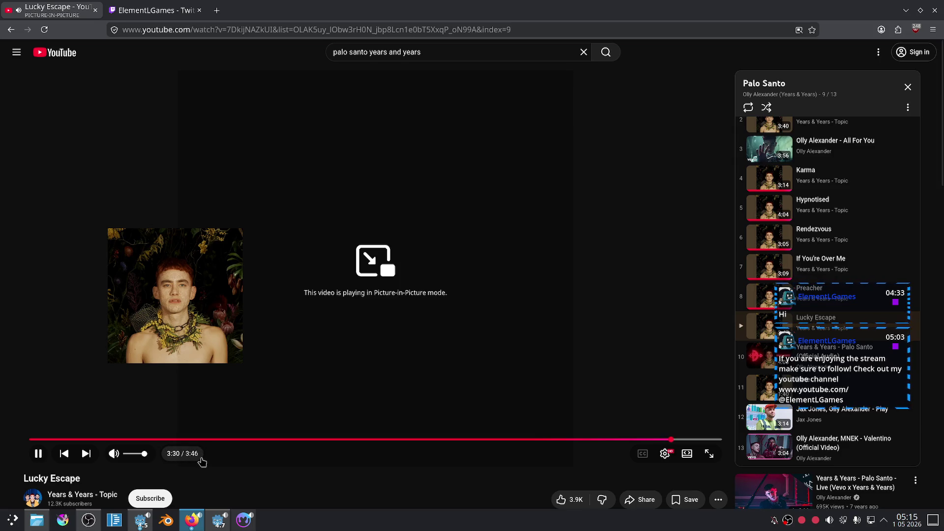
left_click(89, 523)
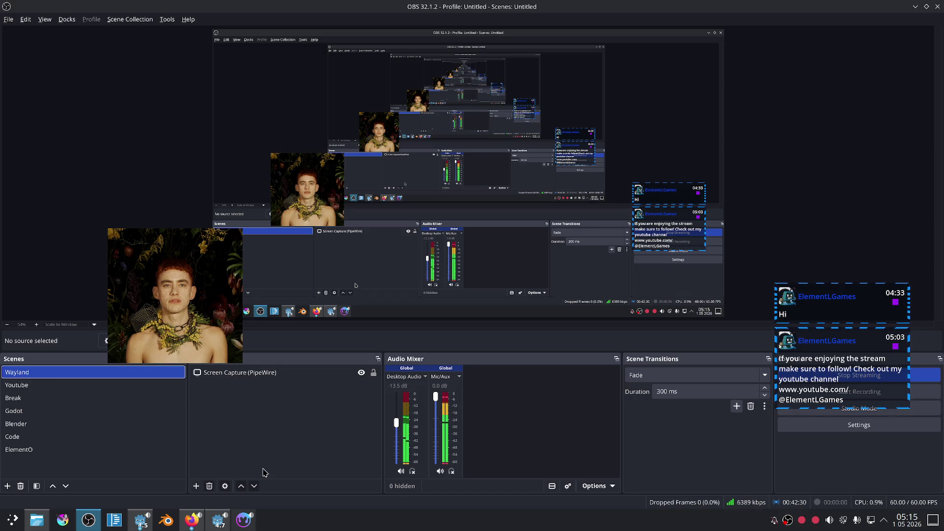
left_click(236, 525)
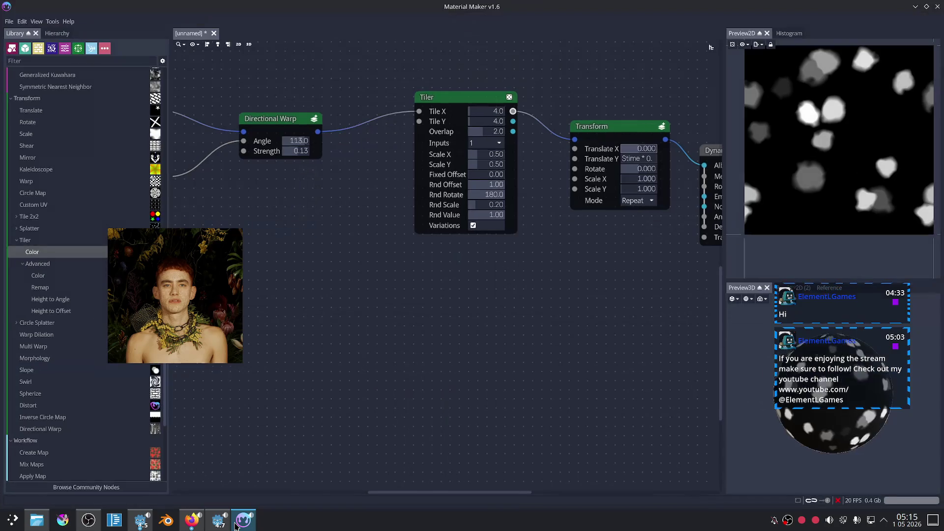
Step: Pan the graph and preview the Shape circle and the Directional Warp's warped blob
scroll(505, 327, "down", 3)
scroll(522, 318, "up", 2)
mouse_move(558, 305)
left_mouse_down()
mouse_move(497, 321)
mouse_move(513, 318)
left_mouse_up()
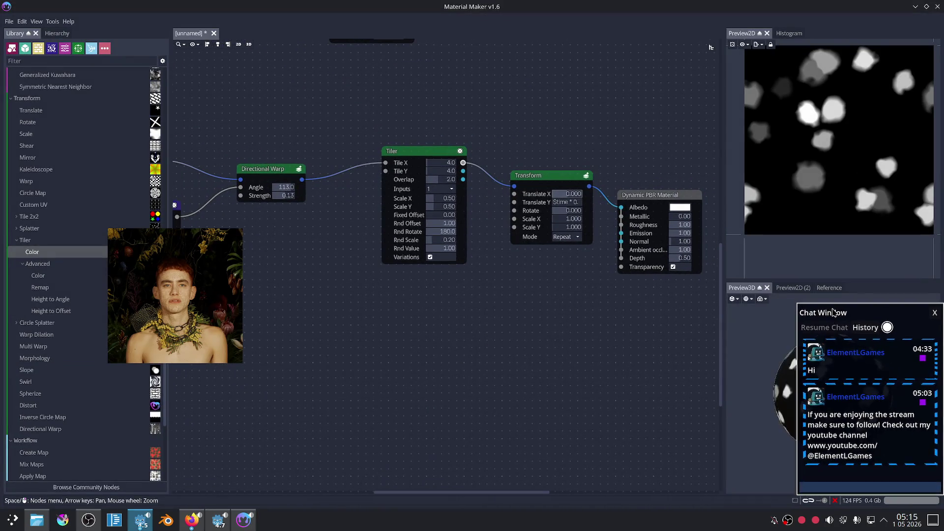
left_click_drag(444, 322, 559, 354)
left_click_drag(358, 321, 469, 332)
left_click(345, 192)
scroll(497, 238, "up", 1)
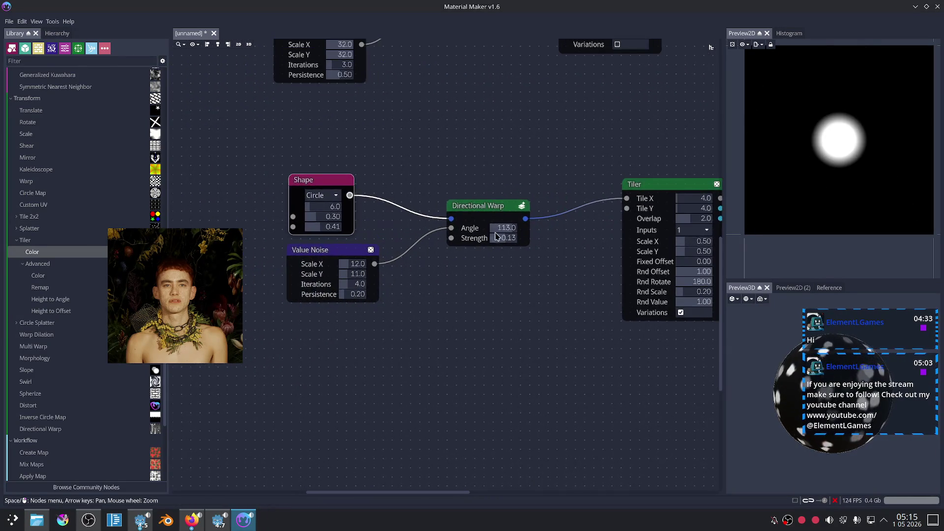
left_click(486, 213)
scroll(504, 264, "up", 1)
mouse_move(591, 297)
left_mouse_down()
mouse_move(521, 280)
mouse_move(573, 282)
left_mouse_up()
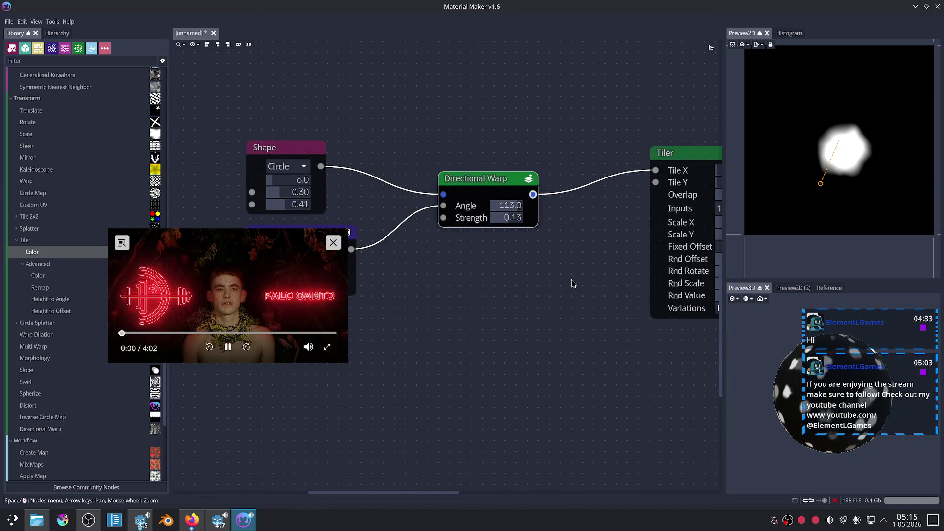
Step: Move the Shape, Value Noise and Directional Warp nodes up and left into a tidier layout
key("Left")
left_click_drag(347, 148, 276, 128)
left_click_drag(353, 225, 287, 208)
left_click_drag(523, 179, 457, 179)
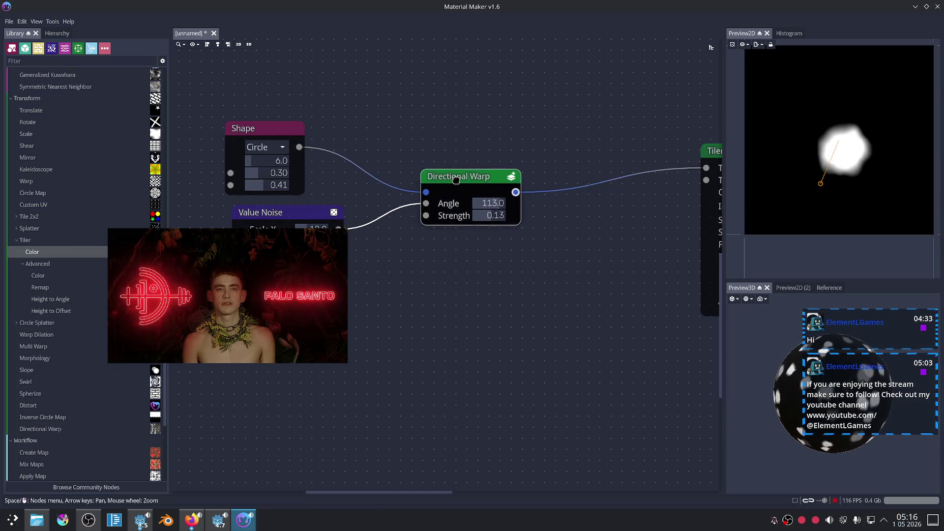
scroll(414, 264, "up", 2)
left_click_drag(413, 264, 545, 278)
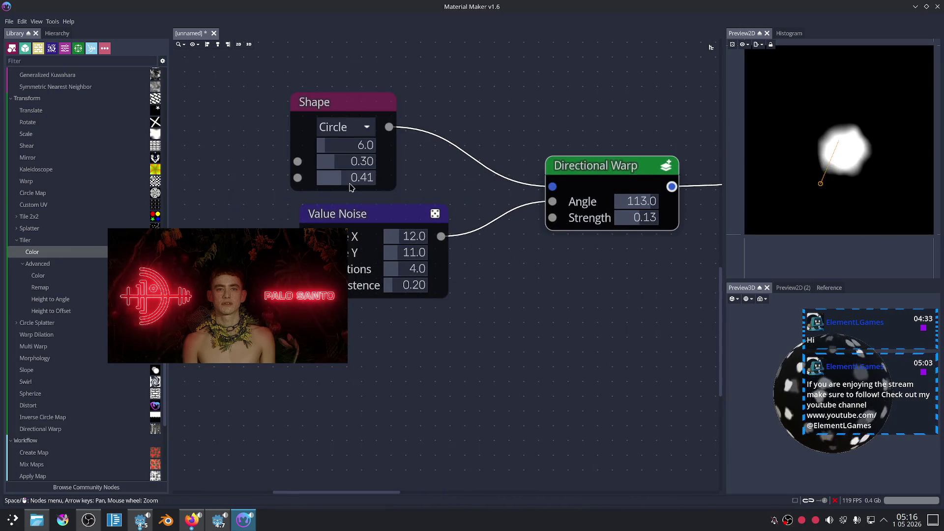
scroll(348, 179, "up", 3)
Step: Set the Shape's third value to 0.00 for a crisp edge, then pull a wire from Directional Warp
mouse_move(348, 180)
left_mouse_down()
mouse_move(321, 181)
mouse_move(339, 182)
left_mouse_up()
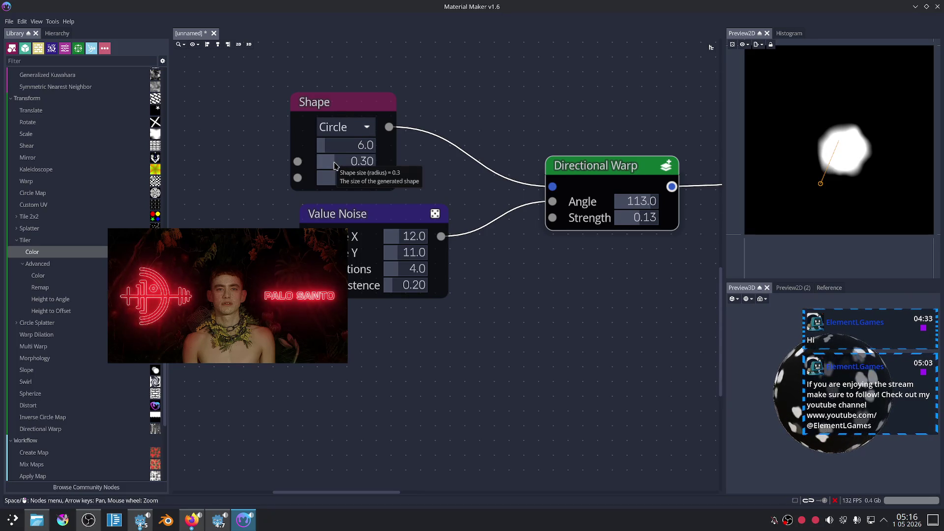
left_click(353, 178)
left_click(358, 187)
left_click_drag(358, 187, 313, 184)
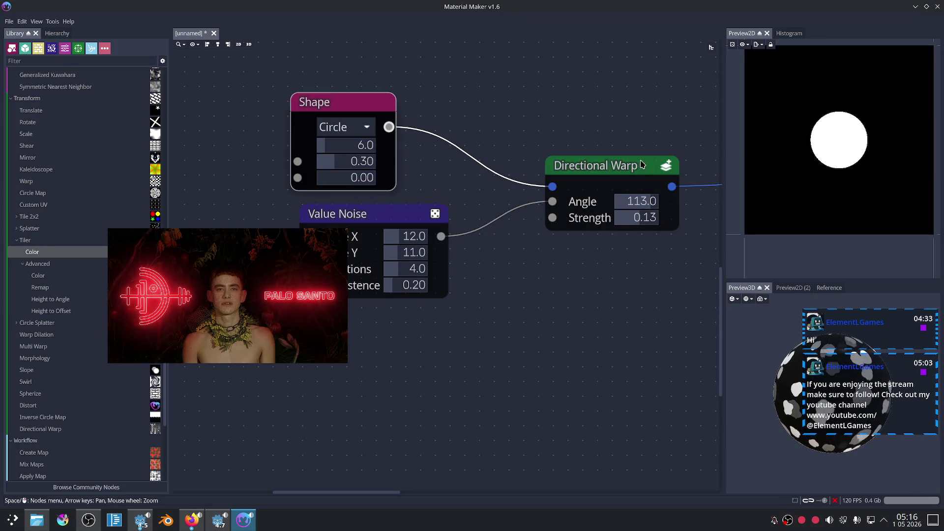
left_click(641, 164)
left_click_drag(595, 266, 390, 215)
left_click_drag(480, 127, 598, 244)
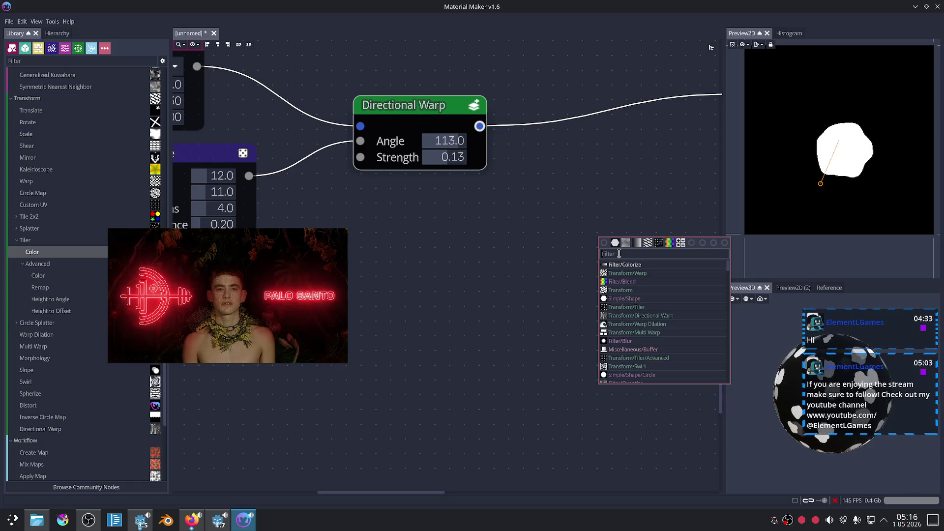
Step: Add an Edge Detect node fed by Directional Warp and place it down and left
type("edge")
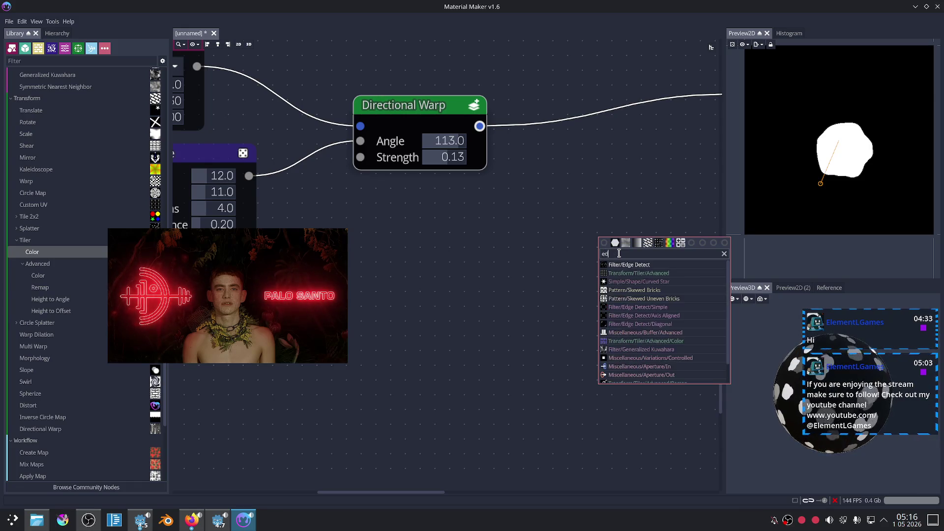
key("Return")
scroll(538, 169, "down", 5)
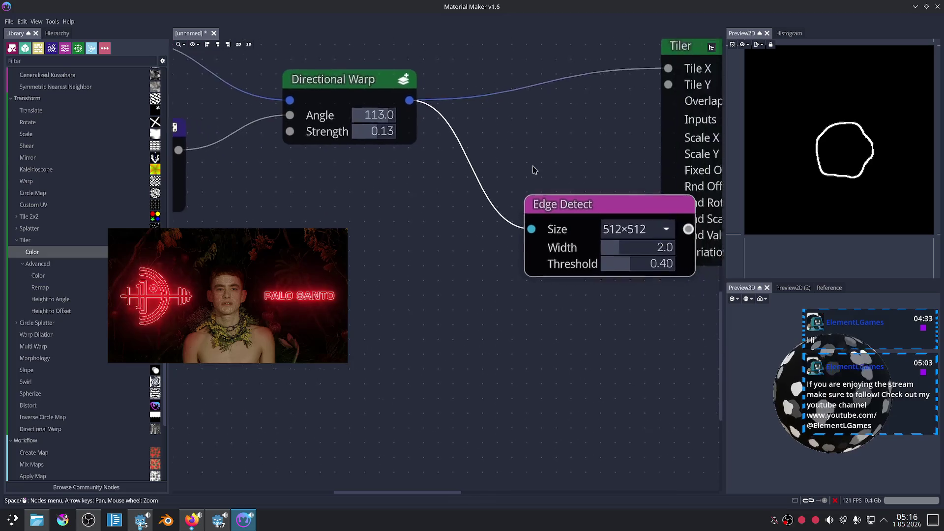
mouse_move(472, 193)
left_mouse_down()
mouse_move(422, 251)
mouse_move(404, 253)
left_mouse_up()
Step: Box-select the Tiler, Transform and Material nodes and shift them to the right
left_click_drag(418, 89, 634, 226)
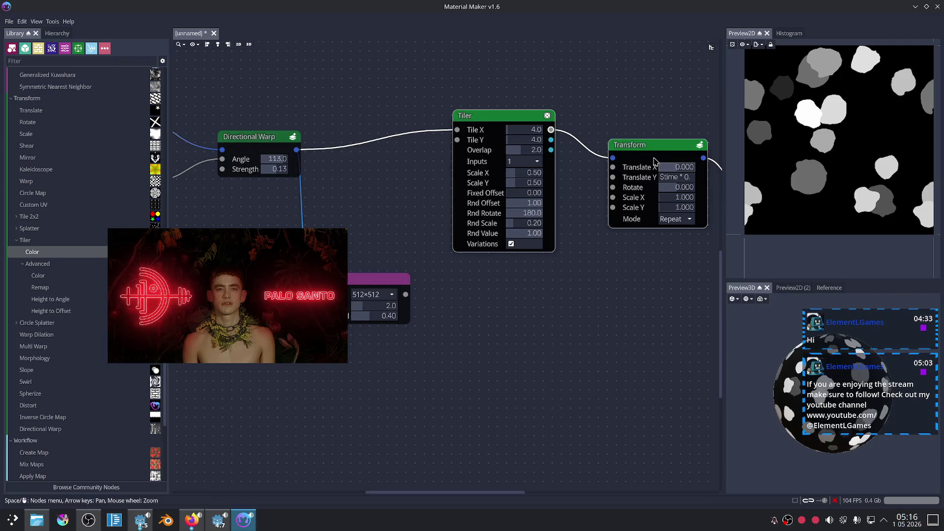
scroll(542, 93, "down", 4)
left_click_drag(499, 110, 677, 201)
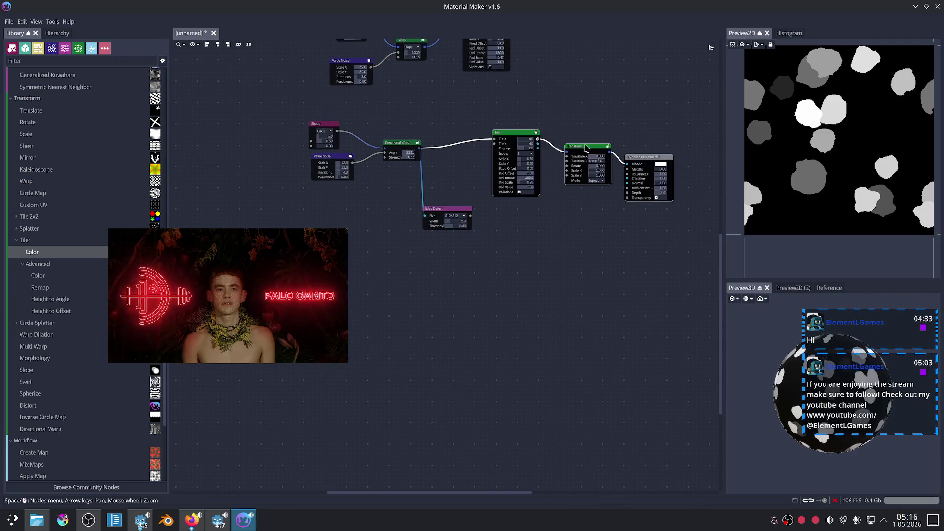
left_click_drag(516, 147, 607, 148)
scroll(474, 193, "up", 3)
scroll(493, 181, "up", 2)
mouse_move(385, 130)
left_mouse_down()
mouse_move(506, 173)
mouse_move(545, 168)
left_mouse_up()
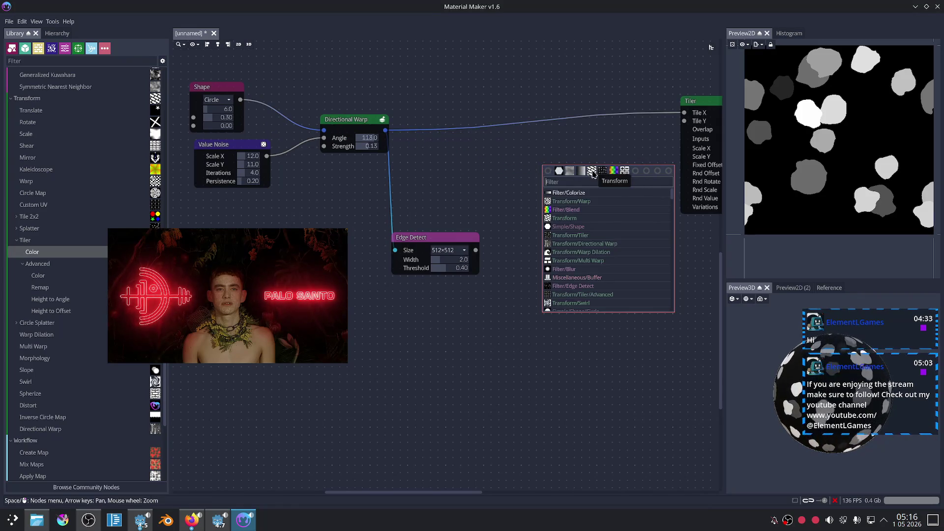
Step: Add a Blend node from Directional Warp with Edge Detect in Layer1, trying Multiply at opacity 0.40
left_click(614, 171)
scroll(495, 226, "up", 2)
left_click_drag(471, 256, 553, 165)
left_click(606, 131)
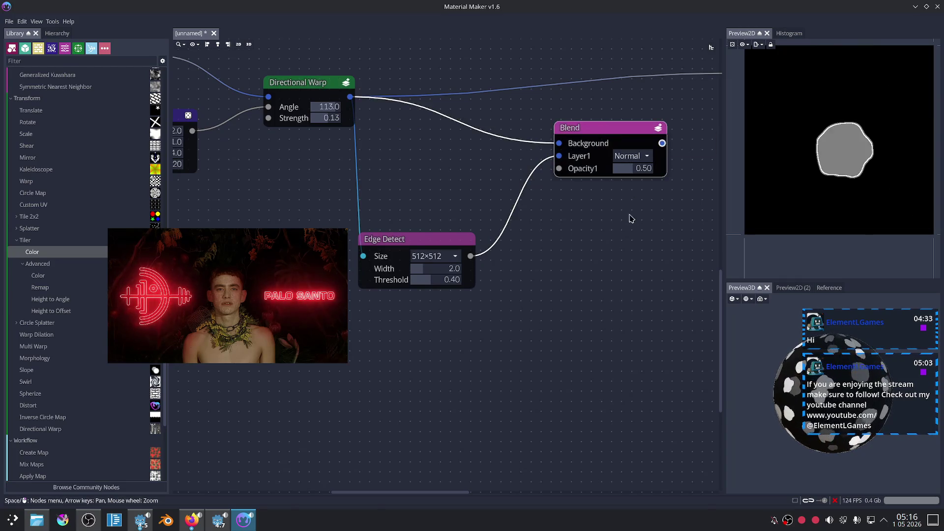
scroll(558, 257, "up", 2)
left_click(624, 181)
left_click(624, 206)
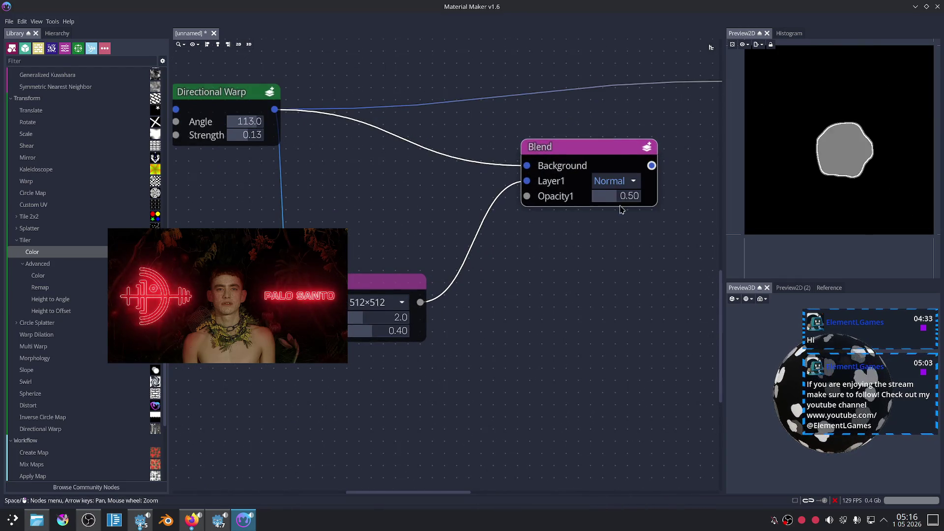
mouse_move(632, 197)
left_mouse_down()
mouse_move(605, 196)
mouse_move(593, 214)
left_mouse_up()
left_click_drag(561, 243, 590, 250)
Step: Switch the Blend mode to Screen and feed the warped circle into Blend's Background input
left_click_drag(557, 189, 556, 171)
left_click_drag(303, 114, 555, 186)
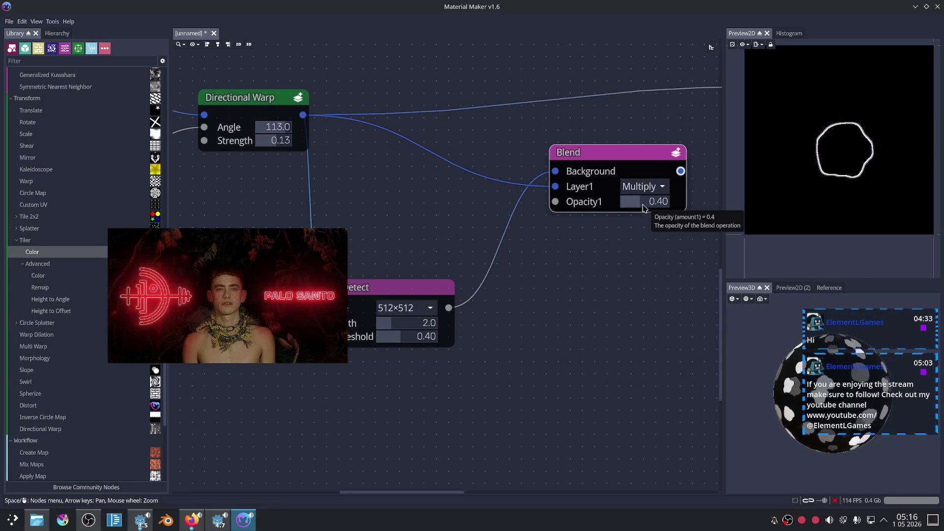
left_click(650, 188)
left_click(650, 222)
mouse_move(555, 187)
left_mouse_down()
mouse_move(547, 182)
mouse_move(555, 187)
left_mouse_up()
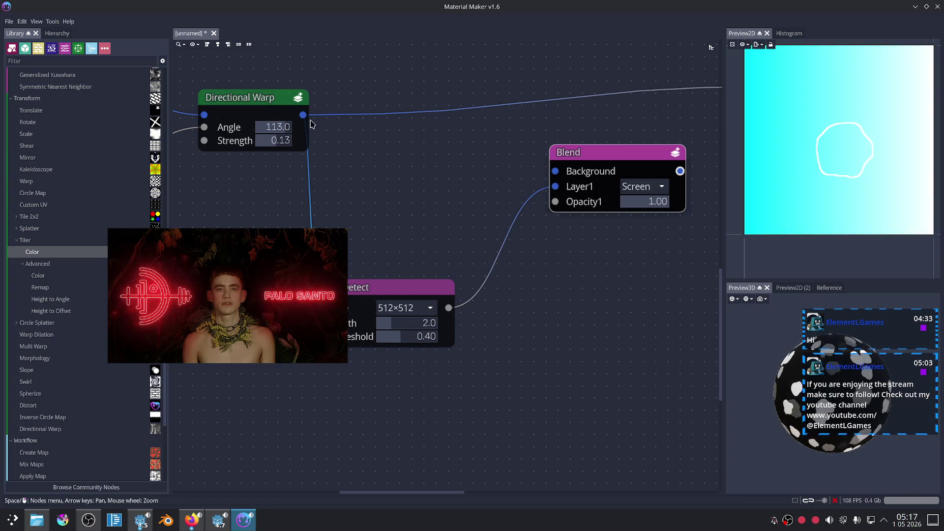
mouse_move(303, 114)
left_mouse_down()
mouse_move(398, 152)
mouse_move(537, 178)
left_mouse_up()
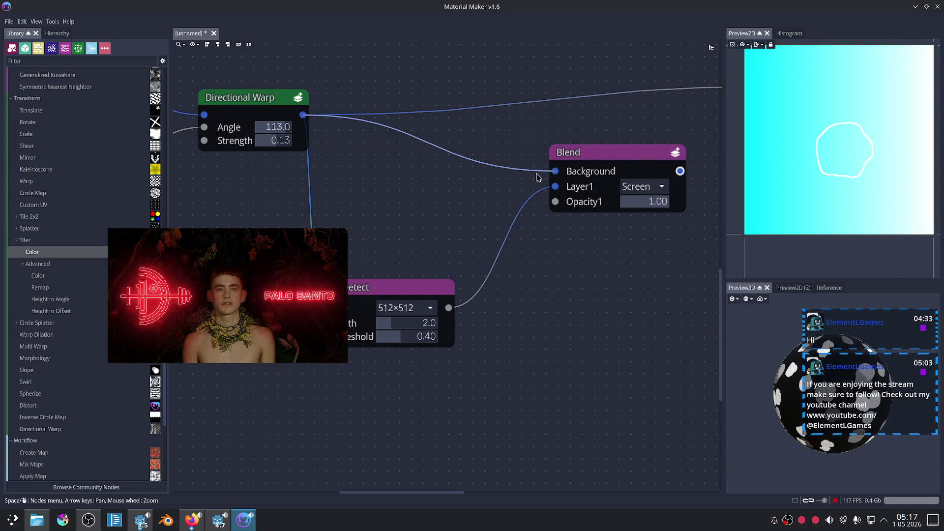
Step: Preview the Blend and Edge Detect outputs, briefly checking other apps before returning to Material Maker
left_click(602, 161)
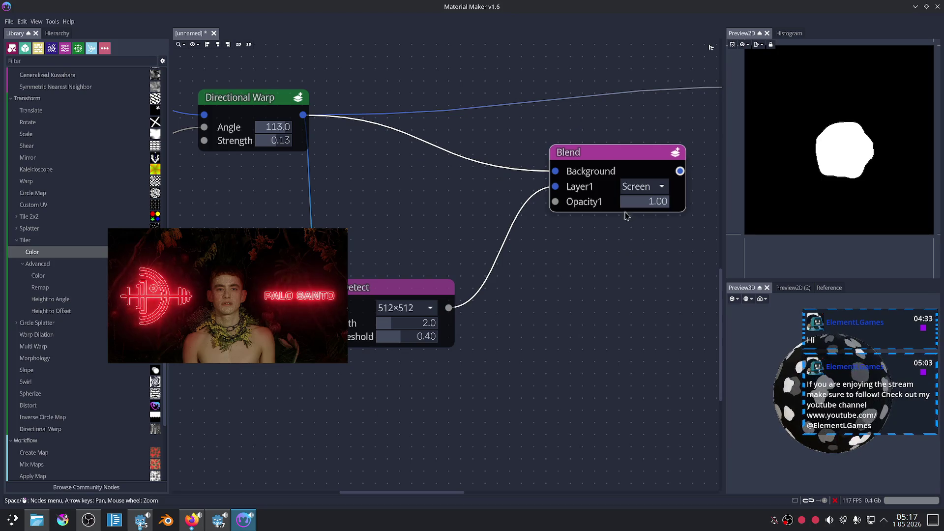
left_click(419, 294)
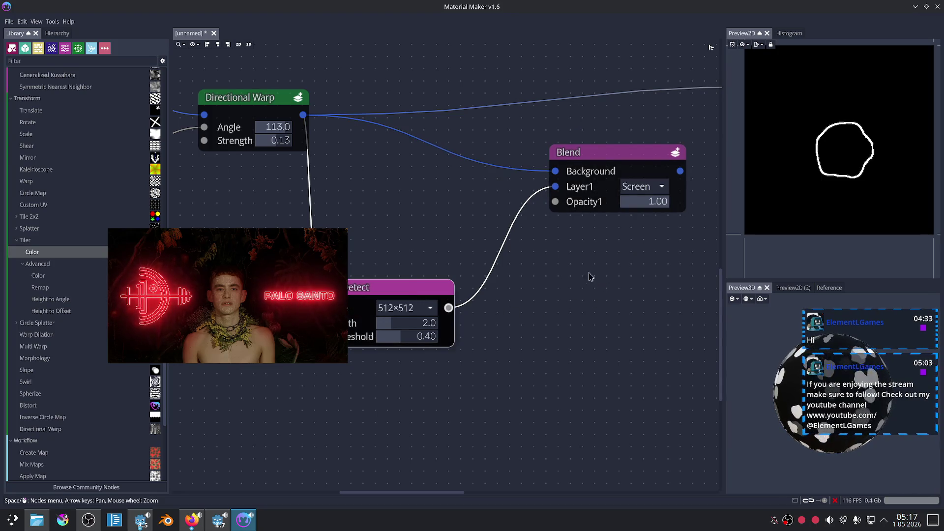
scroll(595, 280, "left", 3)
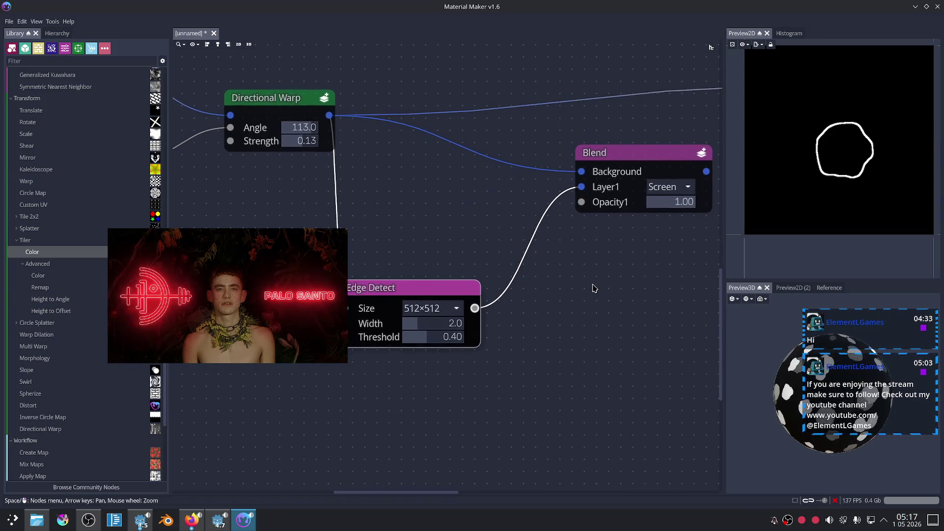
left_click_drag(594, 288, 599, 286)
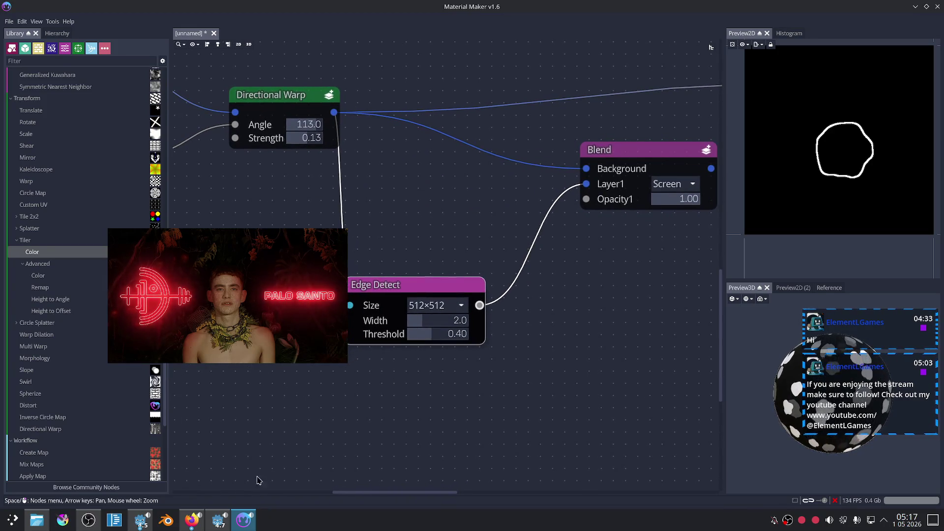
left_click(190, 521)
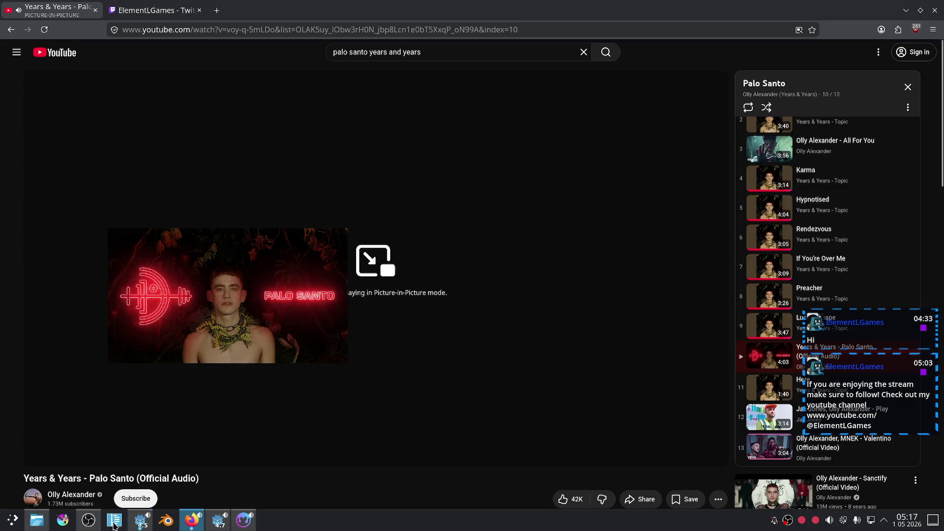
left_click(90, 520)
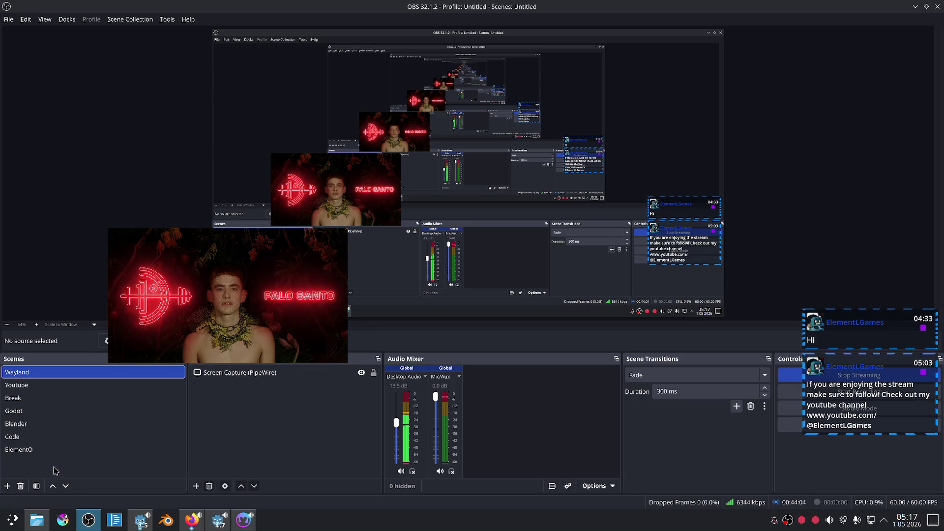
left_click(250, 530)
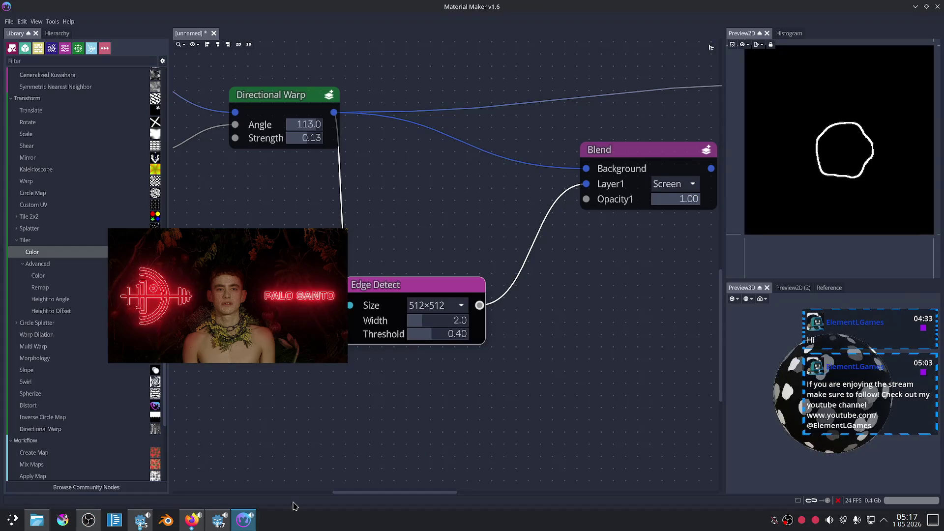
Step: Add a Dilate node after Edge Detect via the 'dil' search and set its length to 0.07
left_click_drag(574, 307, 589, 291)
mouse_move(413, 201)
left_mouse_down()
mouse_move(432, 202)
mouse_move(376, 218)
left_mouse_up()
left_click_drag(576, 290, 477, 308)
right_click(543, 316)
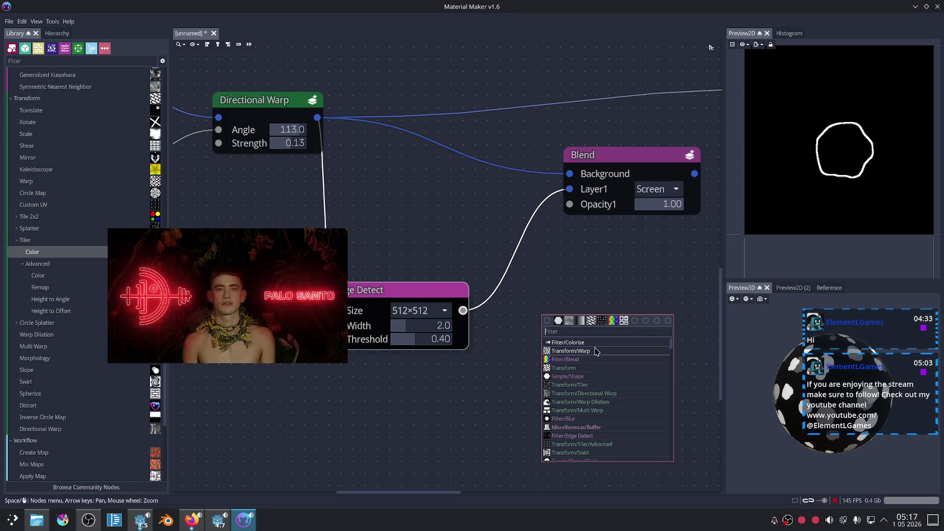
type("dil")
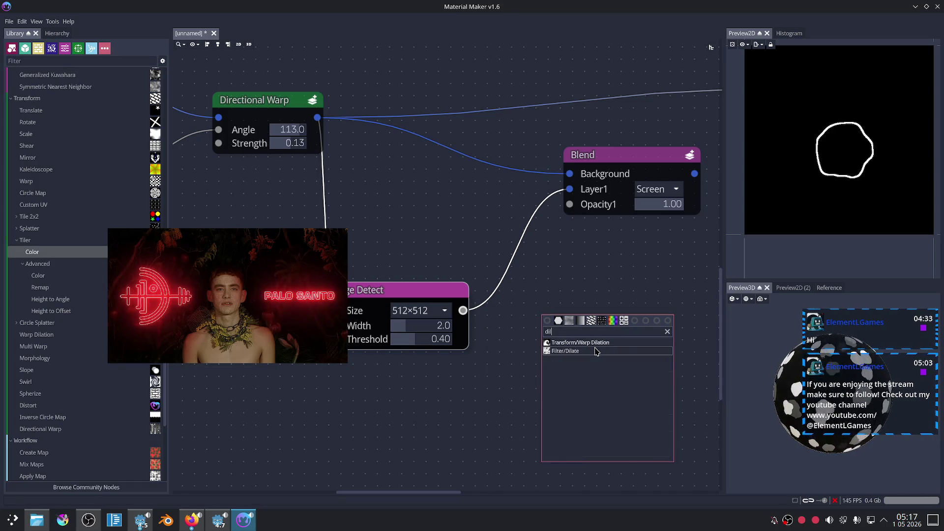
left_click(596, 351)
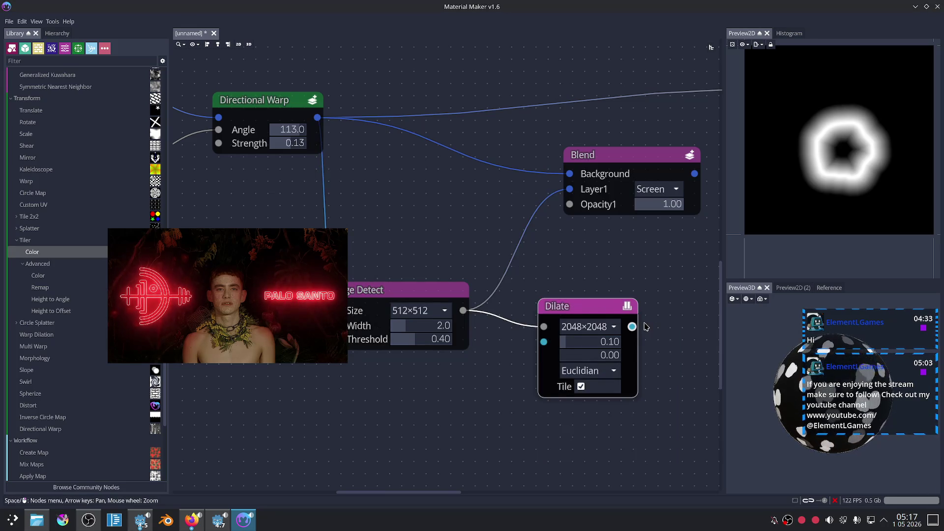
scroll(646, 327, "up", 2)
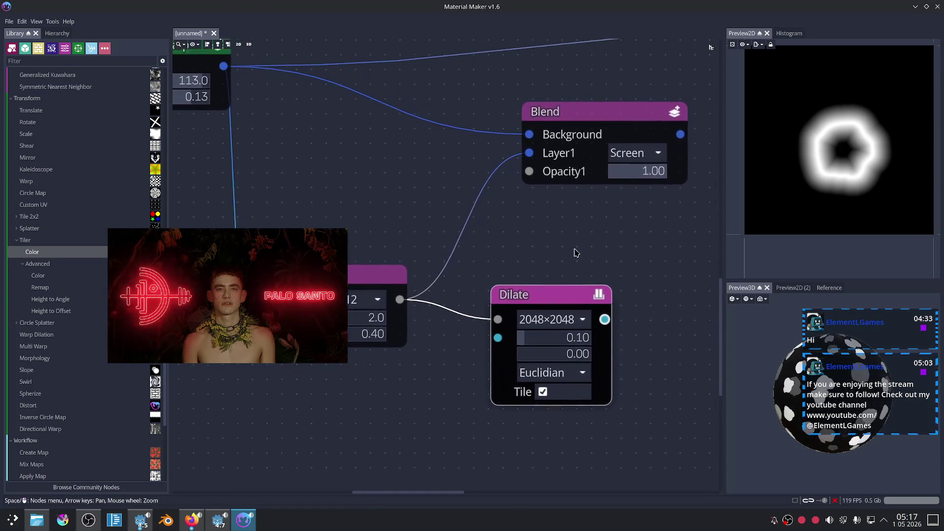
left_click(495, 344)
mouse_move(548, 341)
left_mouse_down()
mouse_move(558, 341)
mouse_move(485, 345)
mouse_move(509, 362)
mouse_move(485, 359)
left_mouse_up()
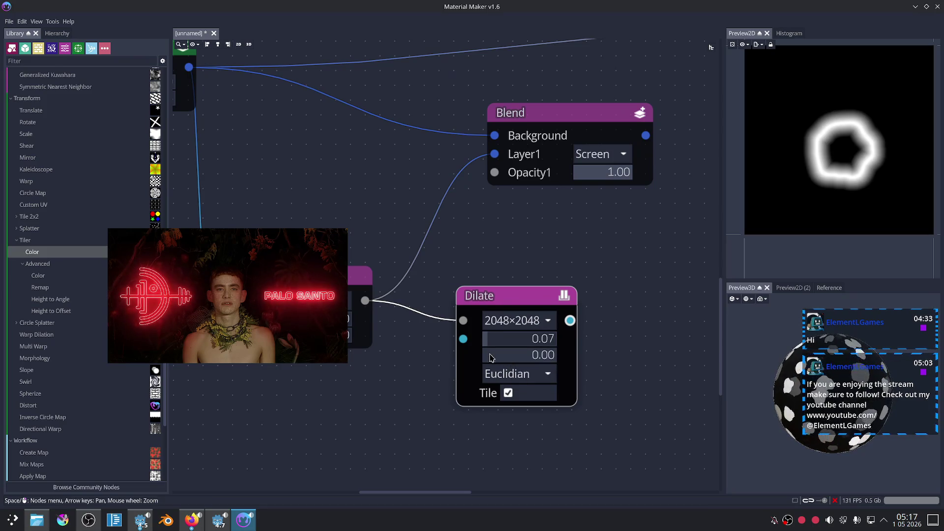
Step: Wire the Dilate output into Blend's Layer1, preview the result, and reposition the Dilate and Blend nodes
left_click_drag(647, 323, 637, 352)
mouse_move(559, 350)
left_mouse_down()
mouse_move(468, 187)
mouse_move(484, 183)
left_mouse_up()
left_click(563, 145)
left_click_drag(511, 318, 460, 295)
left_click_drag(535, 142, 554, 161)
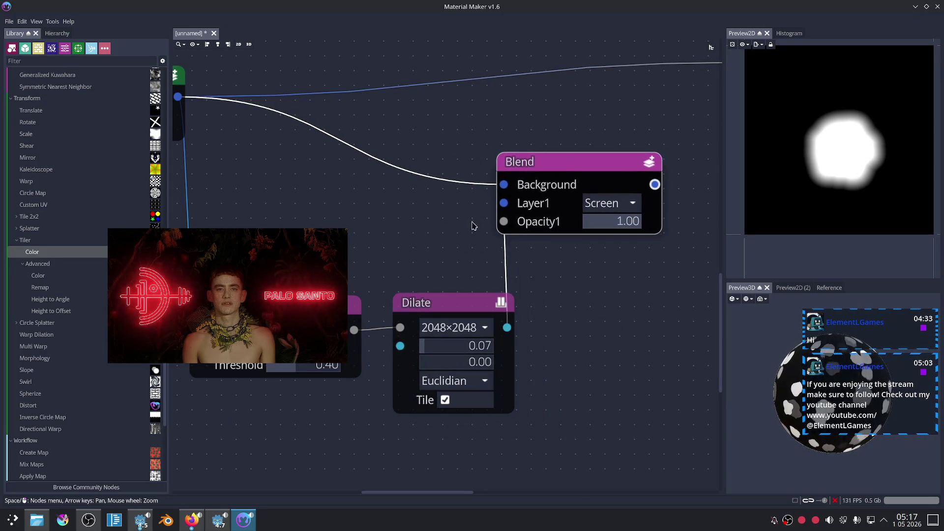
Step: Set Directional Warp angle 117, strength 0.23, and Value Noise Scale X 28, Scale Y 12
mouse_move(442, 231)
left_mouse_down()
mouse_move(474, 236)
mouse_move(463, 232)
left_mouse_up()
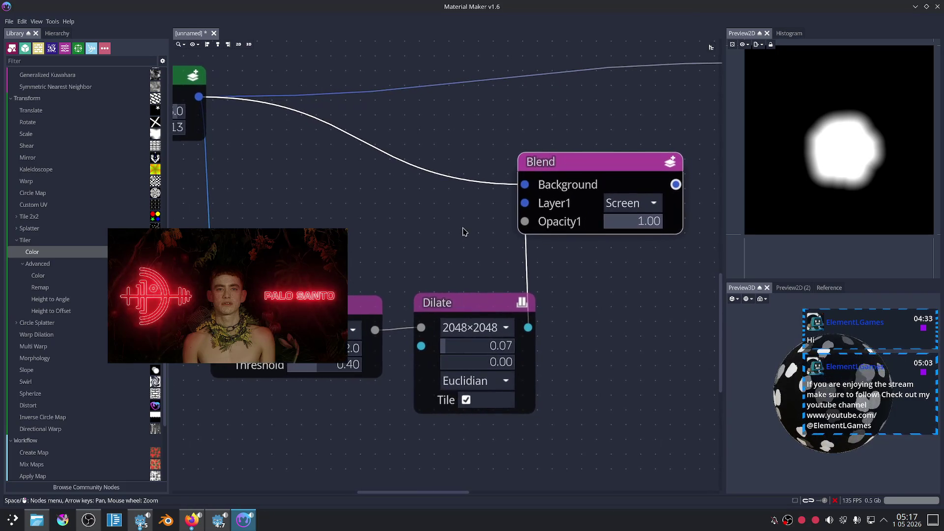
scroll(463, 232, "down", 4)
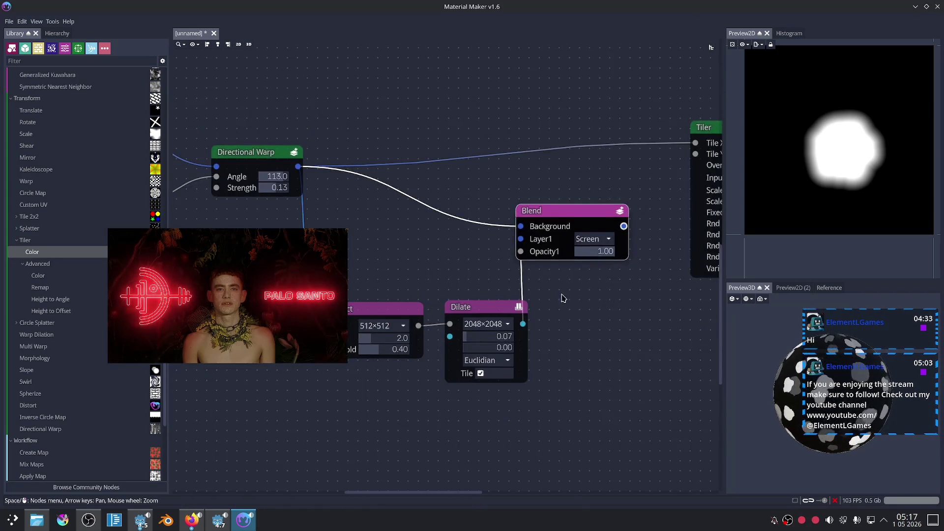
left_click_drag(620, 291, 687, 312)
scroll(411, 231, "up", 2)
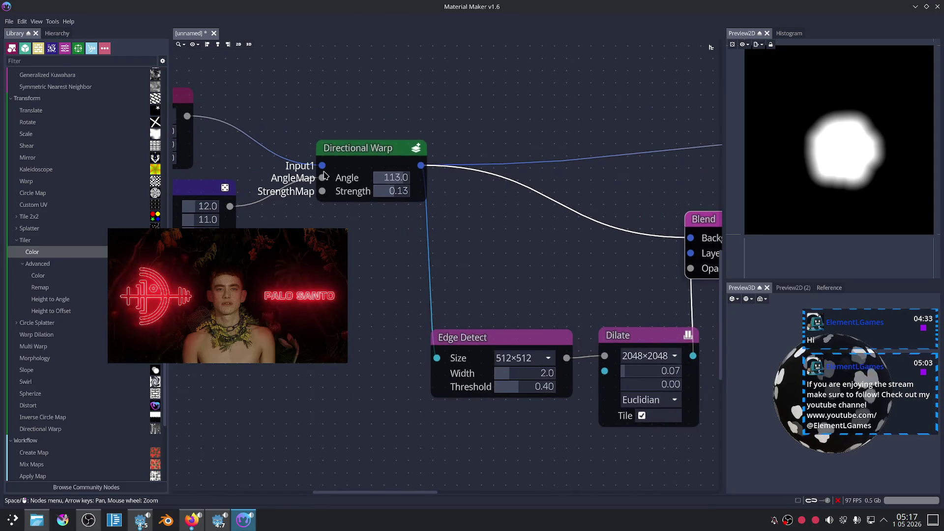
scroll(392, 200, "left", 5)
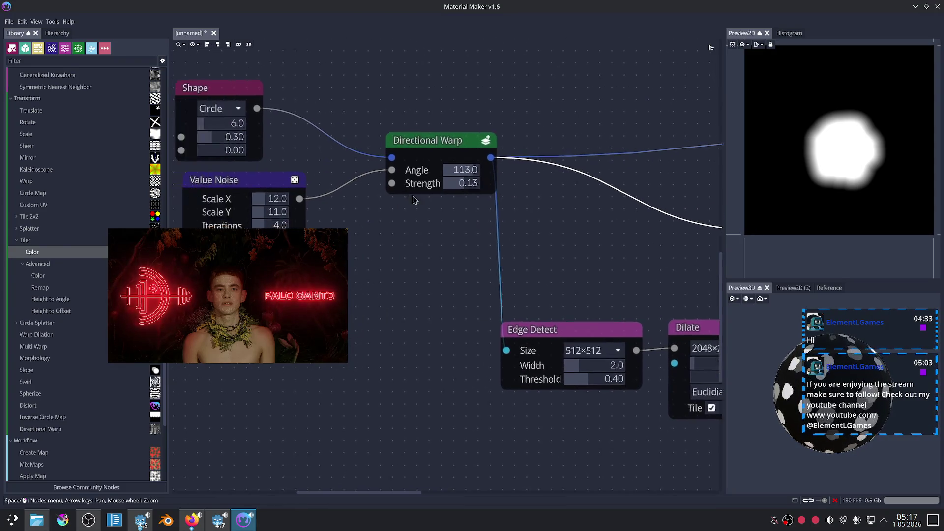
scroll(415, 204, "down", 2)
left_click_drag(551, 138, 553, 152)
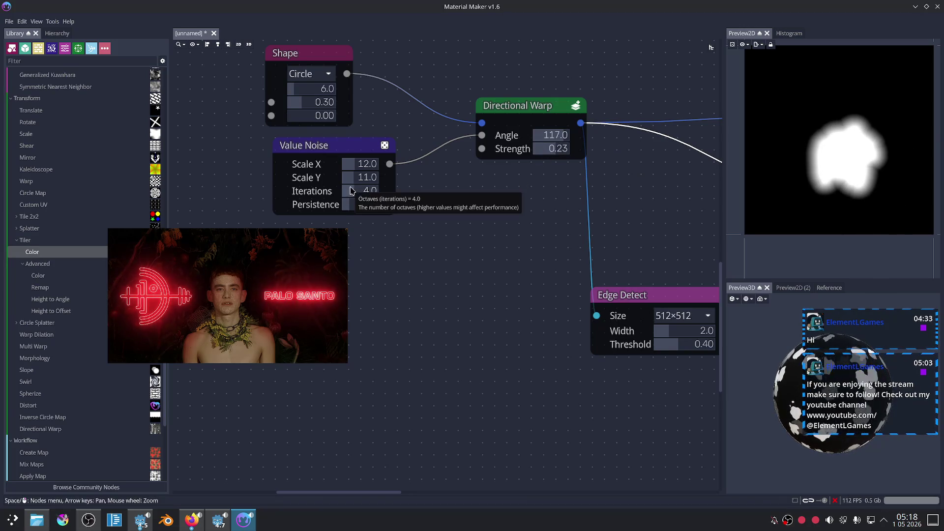
mouse_move(354, 183)
left_mouse_down()
mouse_move(389, 164)
mouse_move(321, 165)
mouse_move(384, 172)
left_mouse_up()
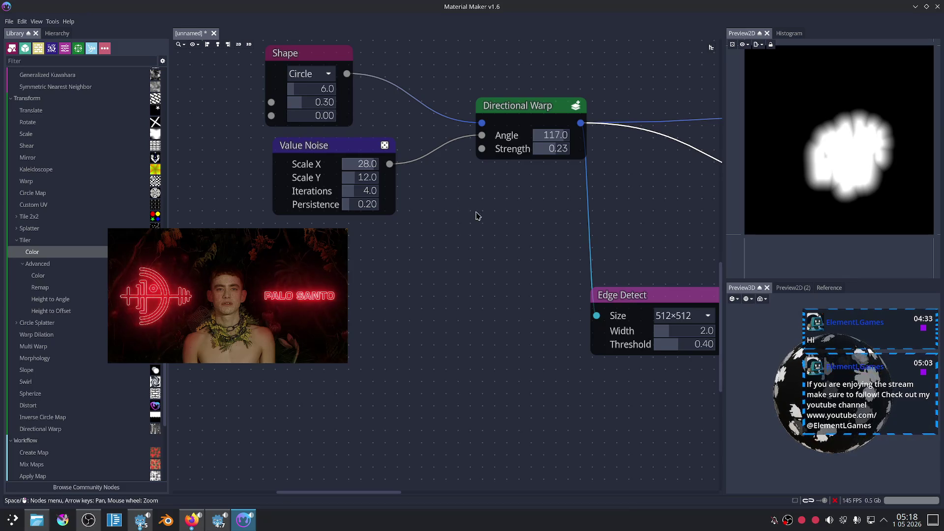
left_click_drag(530, 295, 400, 227)
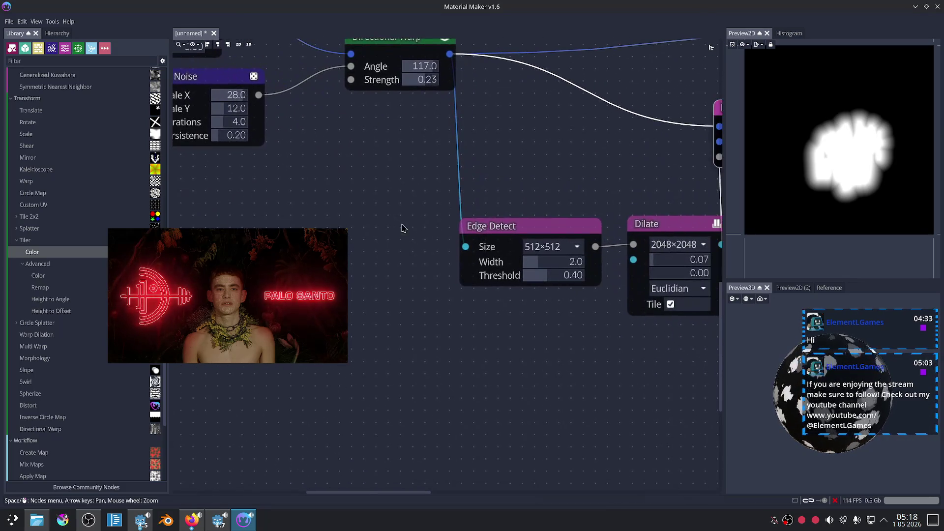
Step: Reconnect the Edge Detect output into the Dilate node's input
left_click(520, 241)
left_click_drag(546, 316, 403, 306)
left_click_drag(496, 239, 494, 237)
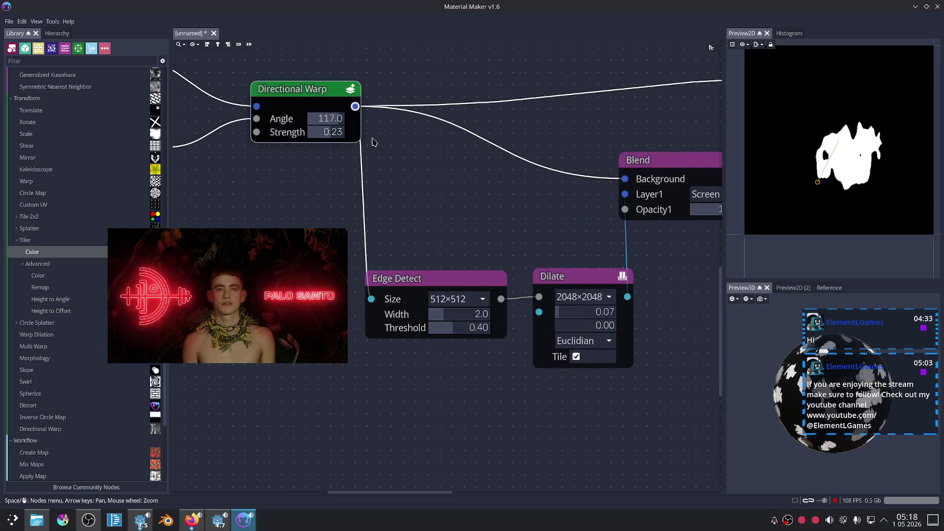
scroll(544, 222, "down", 2)
scroll(415, 234, "down", 1)
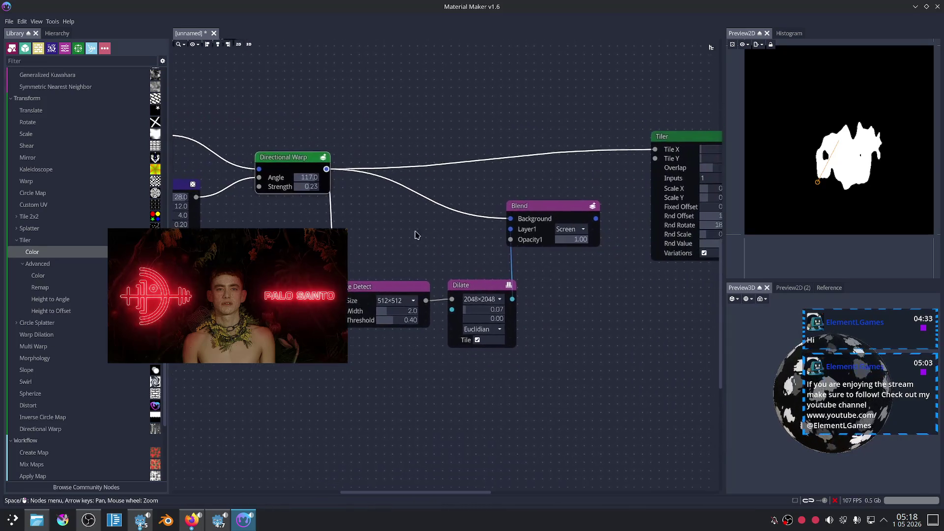
left_click(823, 512)
mouse_move(845, 357)
left_mouse_down()
mouse_move(771, 379)
mouse_move(624, 377)
left_mouse_up()
mouse_move(504, 388)
left_mouse_down()
mouse_move(513, 358)
mouse_move(450, 373)
left_mouse_up()
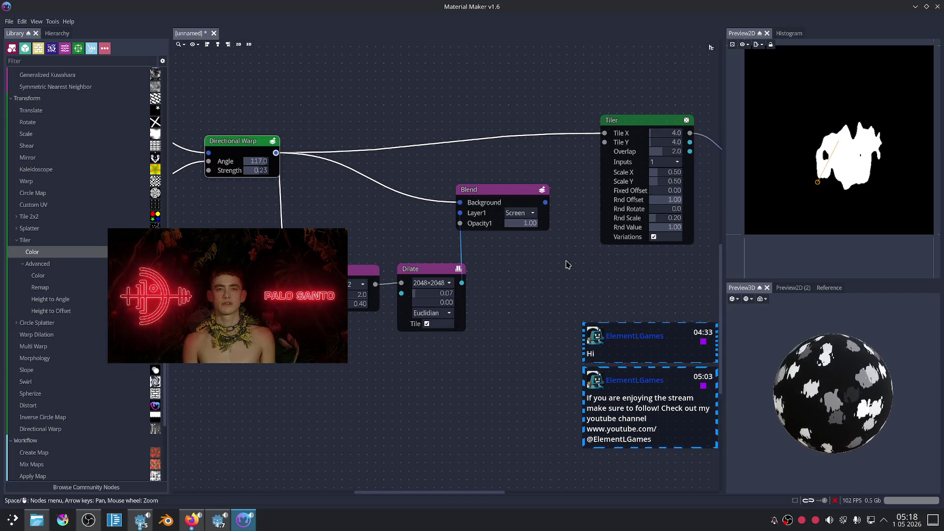
Step: Set the Tiler's Tile X and Tile Y to 14.0 and Rnd Scale to 0.00
left_click(656, 127)
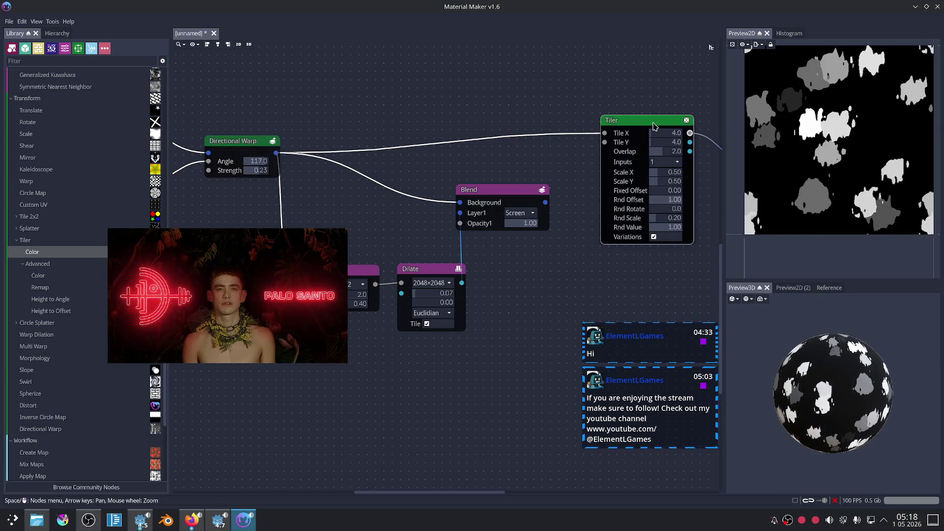
left_click_drag(565, 271, 497, 275)
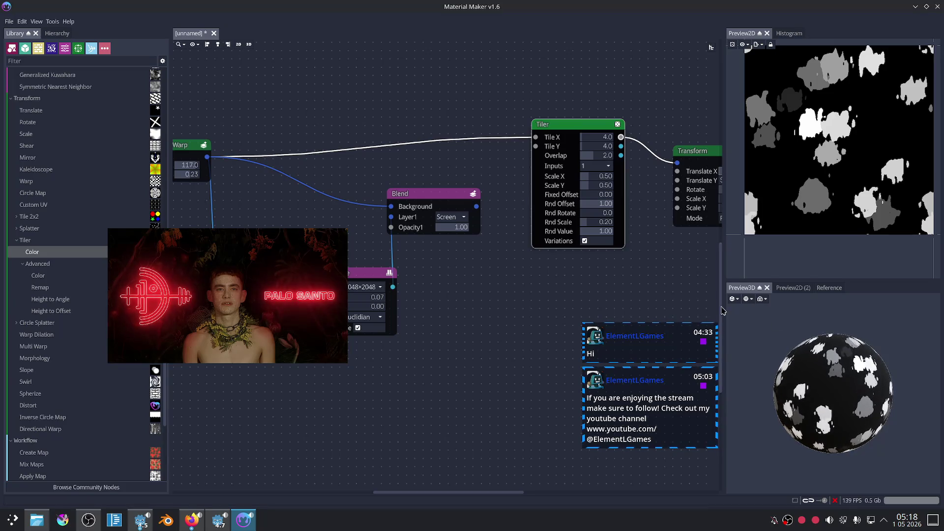
mouse_move(596, 222)
left_mouse_down()
mouse_move(604, 223)
mouse_move(596, 223)
left_mouse_up()
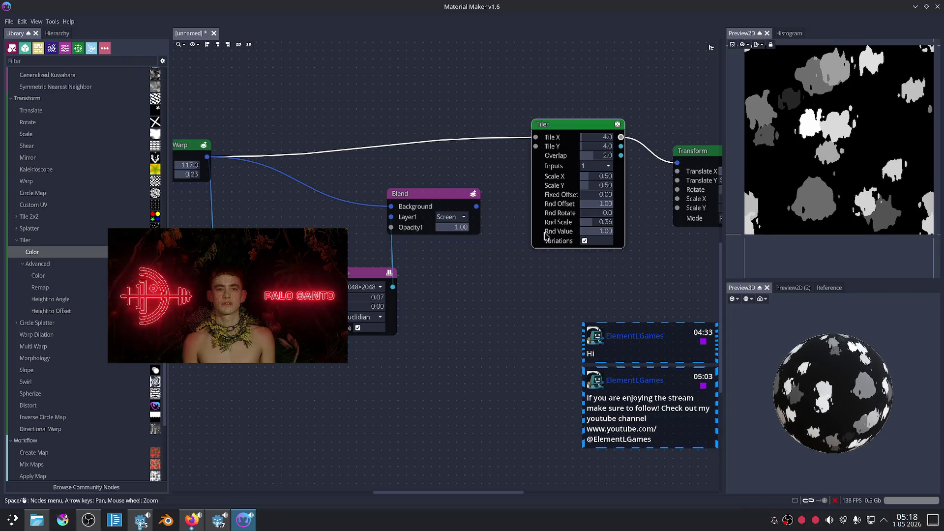
left_click_drag(583, 140, 593, 144)
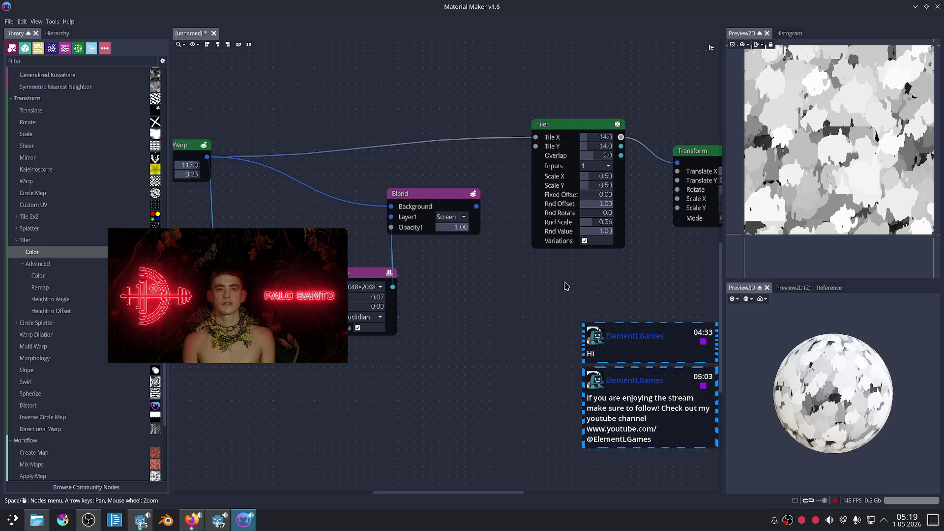
mouse_move(487, 308)
left_mouse_down()
mouse_move(500, 281)
mouse_move(565, 267)
mouse_move(557, 248)
left_mouse_up()
scroll(585, 229, "up", 1)
left_click_drag(664, 194, 599, 195)
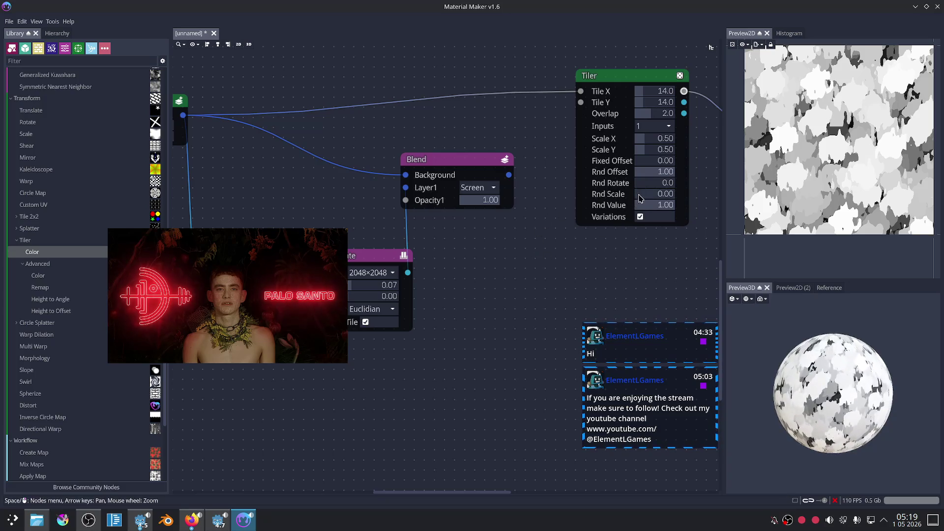
left_click_drag(241, 163, 390, 137)
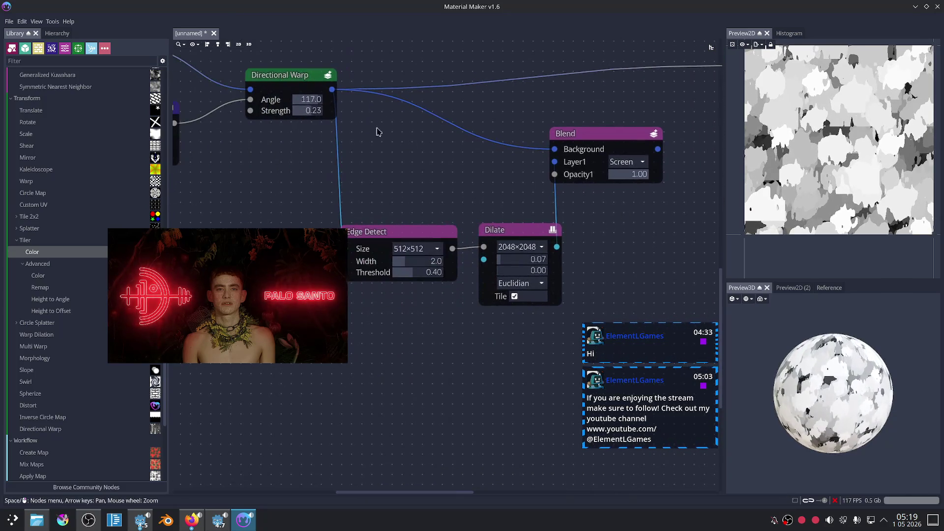
Step: Shrink the Shape circle size from 0.30 to 0.24
left_click_drag(295, 108, 497, 98)
left_click_drag(408, 169, 432, 243)
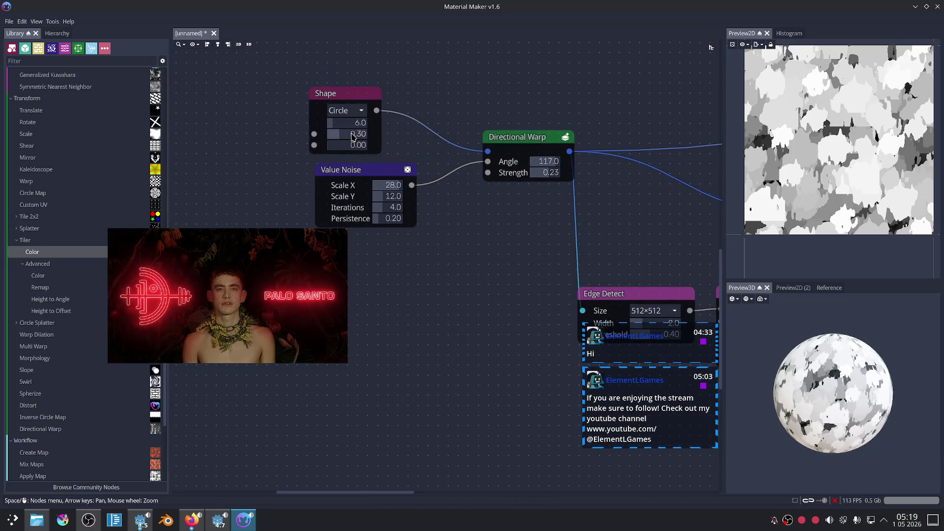
left_click_drag(352, 137, 350, 136)
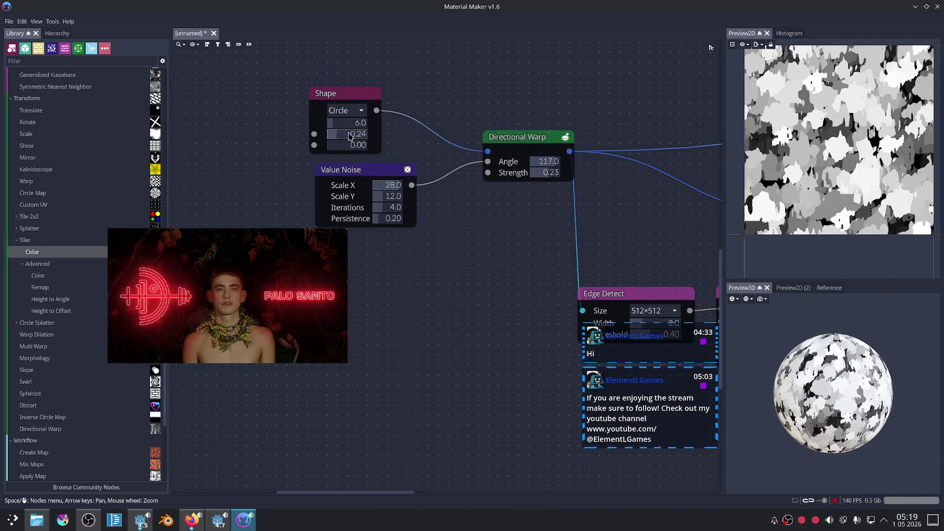
scroll(686, 258, "down", 2)
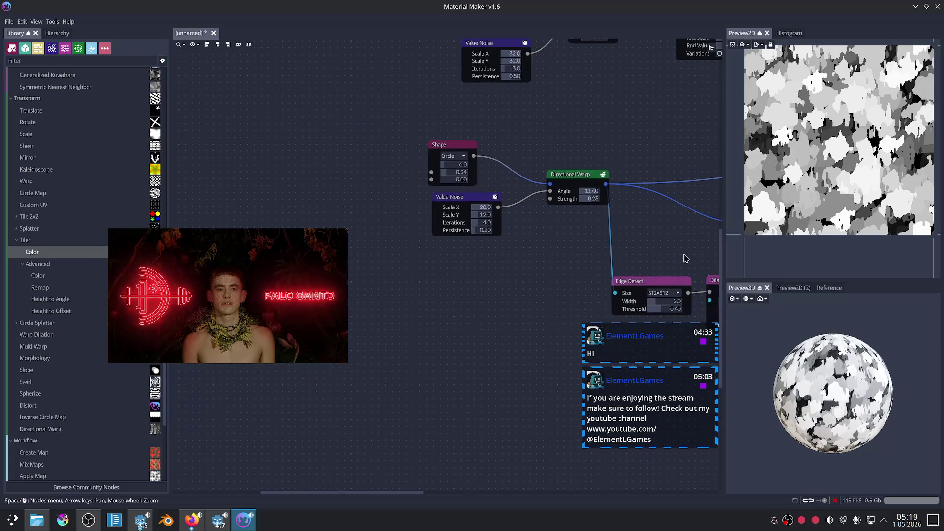
left_click_drag(686, 259, 542, 238)
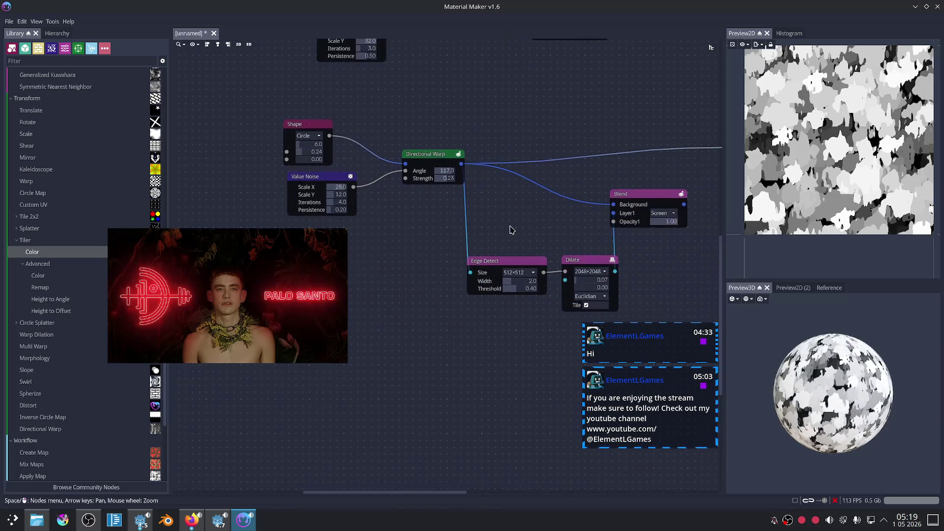
Step: Export the 2D preview as the image splatts_01.png and switch to Godot Engine
left_click(758, 44)
left_click(773, 69)
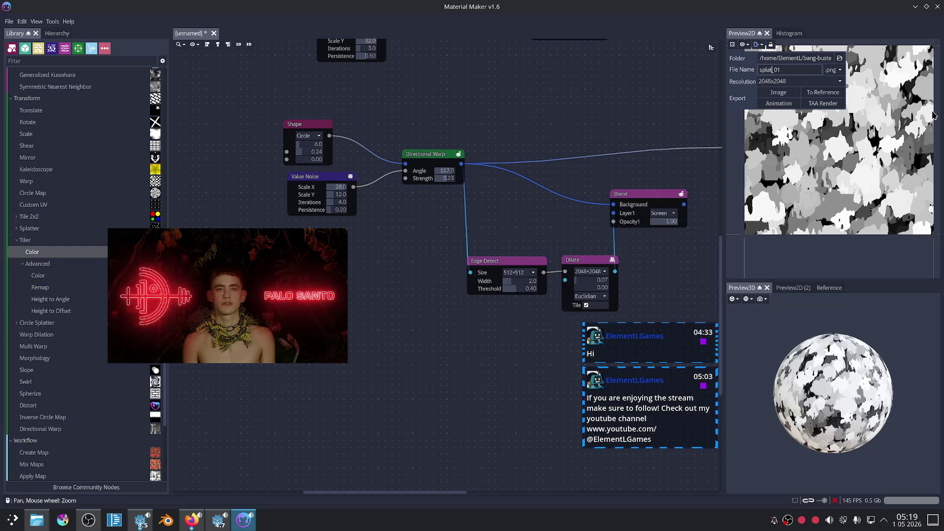
type("ts")
left_click(790, 94)
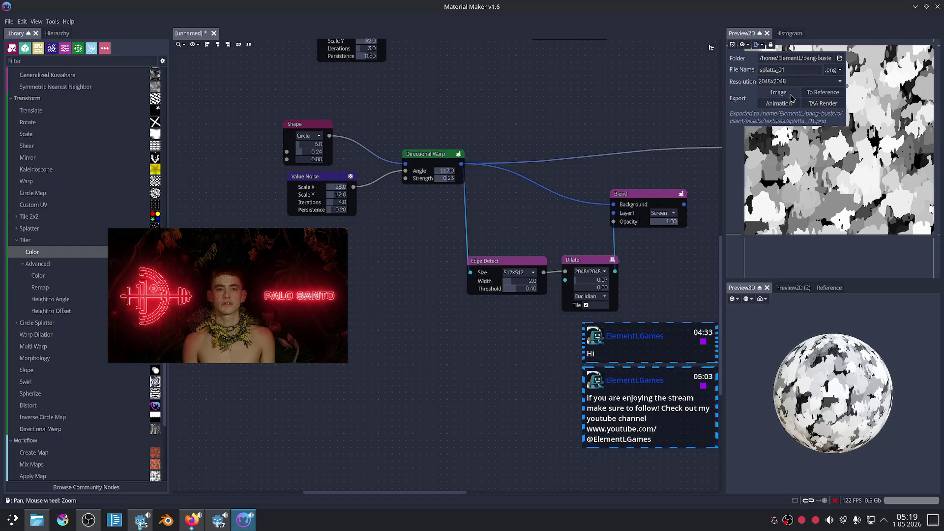
left_click(219, 520)
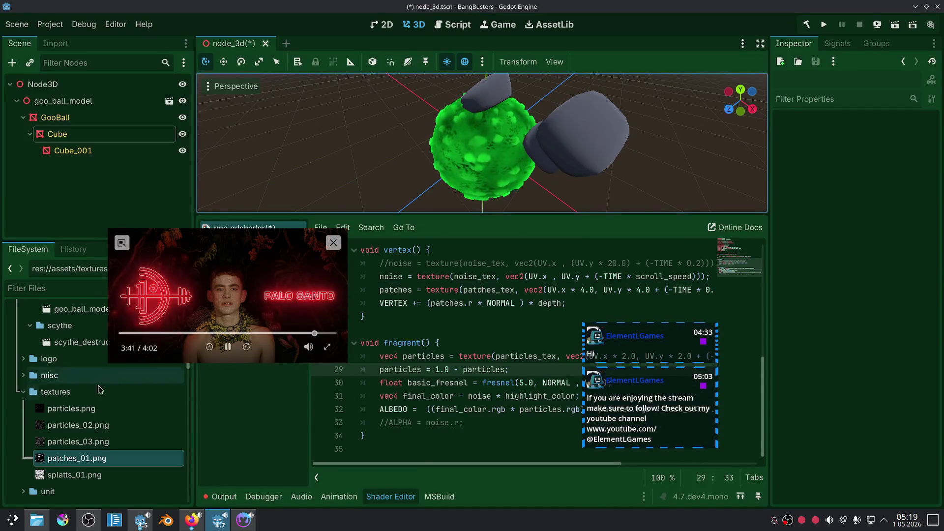
Step: Assign splatts_01.png to the GooBall material's Patches Tex shader parameter
left_click(73, 143)
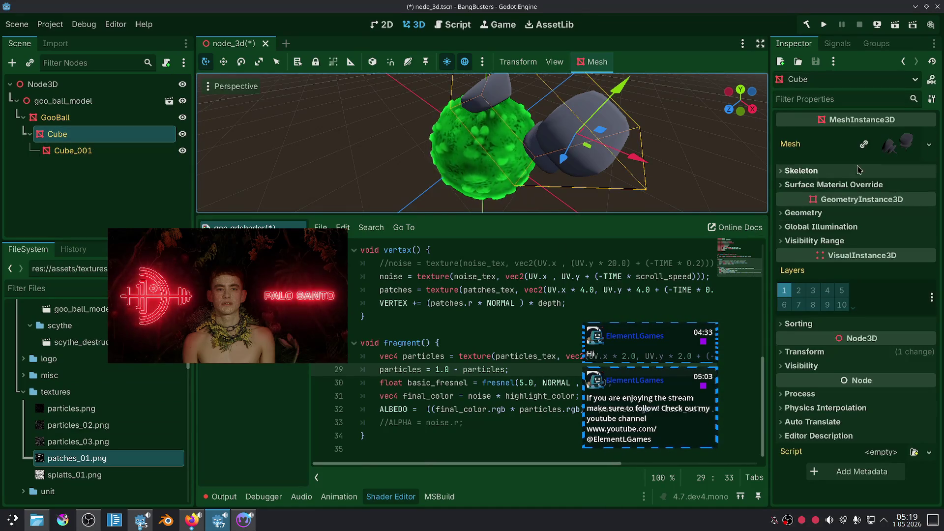
left_click(107, 128)
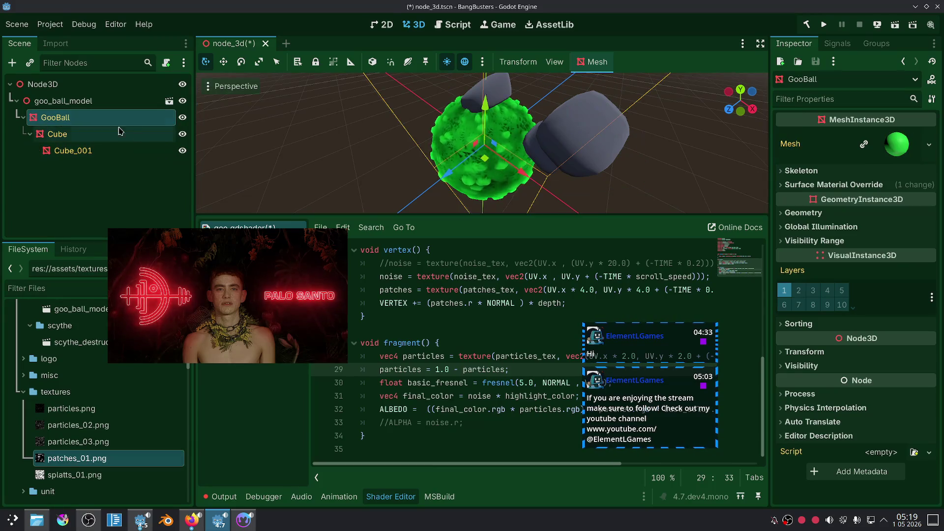
left_click(876, 185)
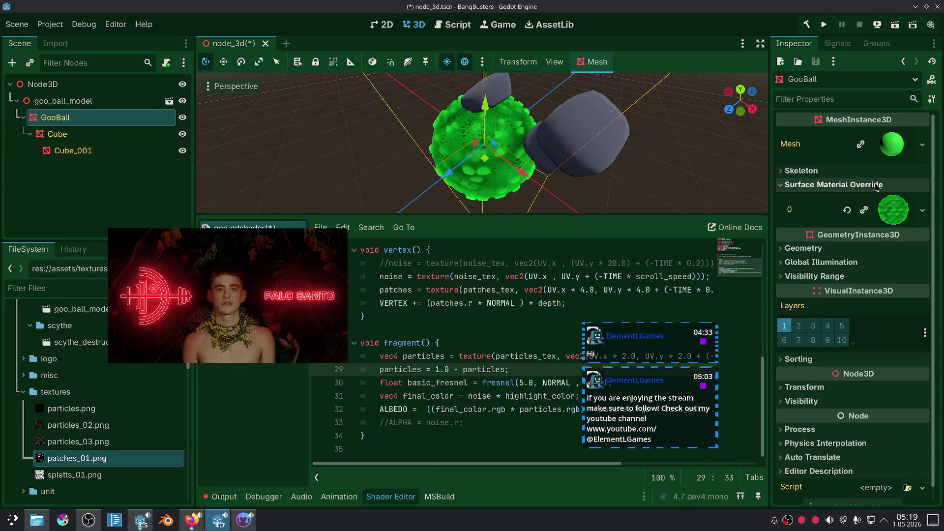
left_click(894, 211)
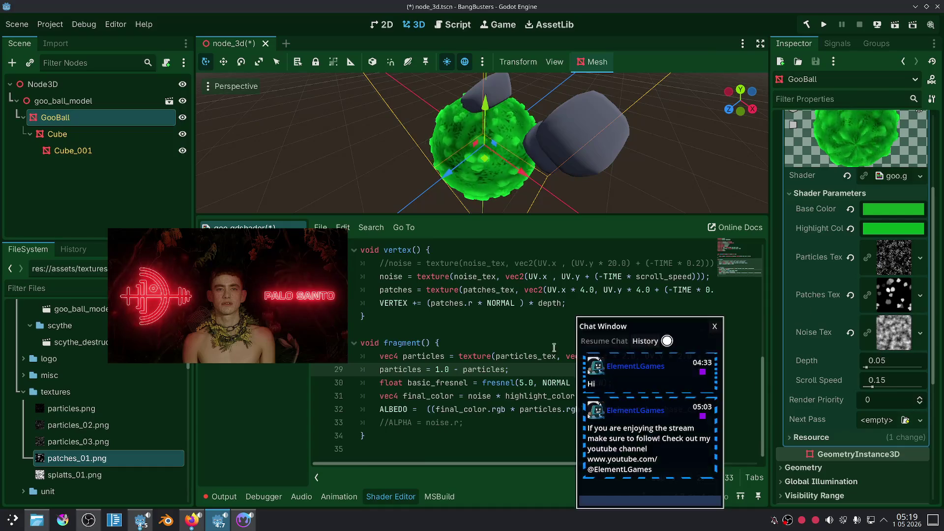
left_click_drag(73, 476, 860, 292)
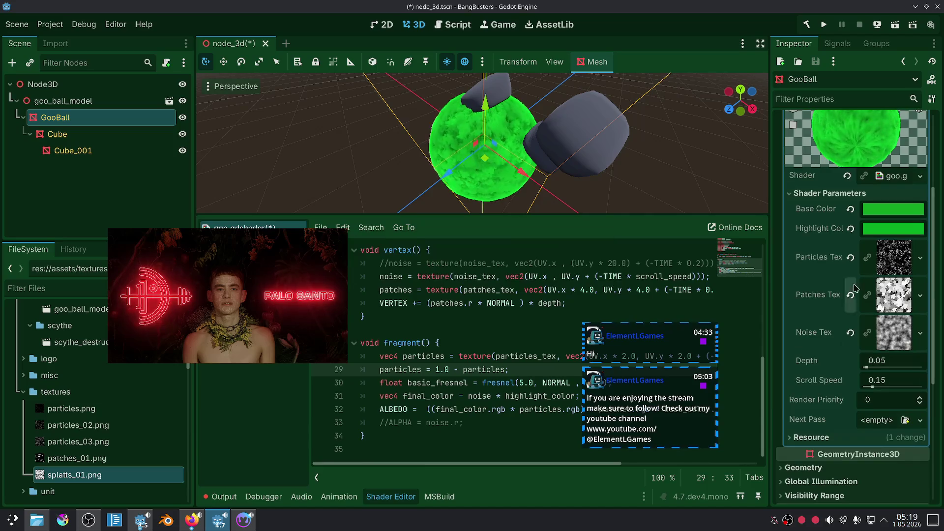
Step: Deselect the goo ball and orbit and zoom the viewport to inspect its splotchy surface
scroll(572, 153, "up", 5)
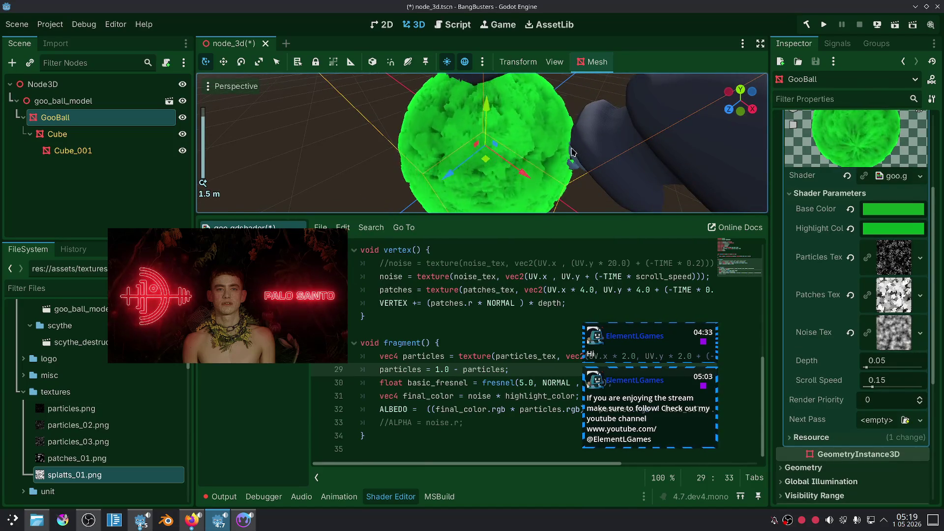
scroll(572, 153, "down", 3)
left_click(614, 152)
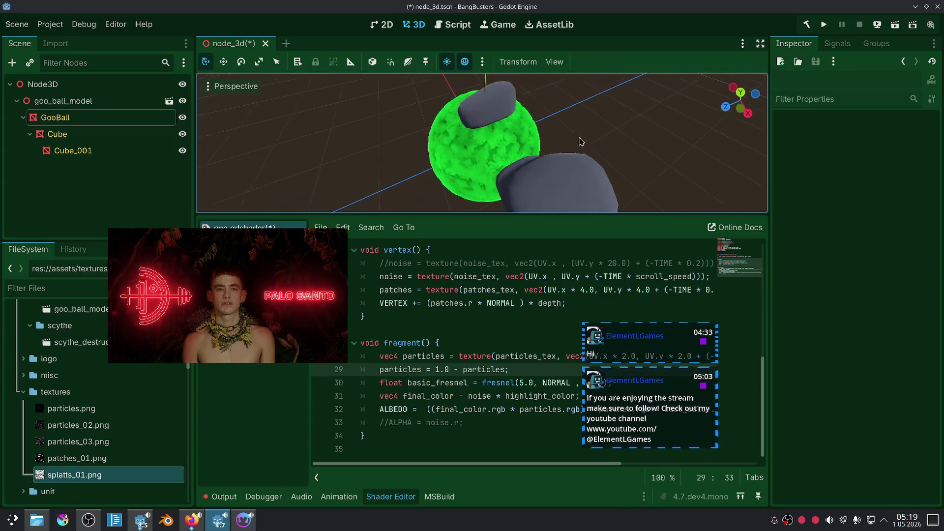
scroll(582, 145, "up", 5)
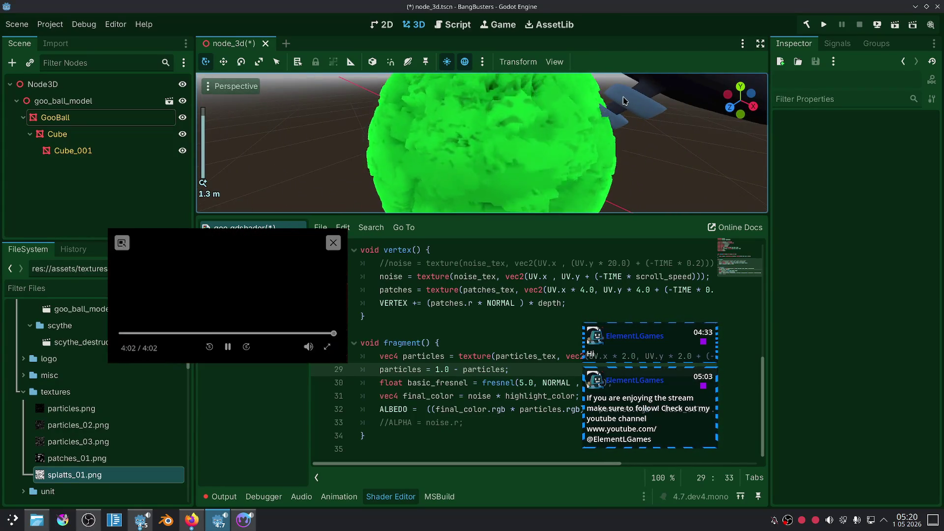
scroll(624, 101, "down", 4)
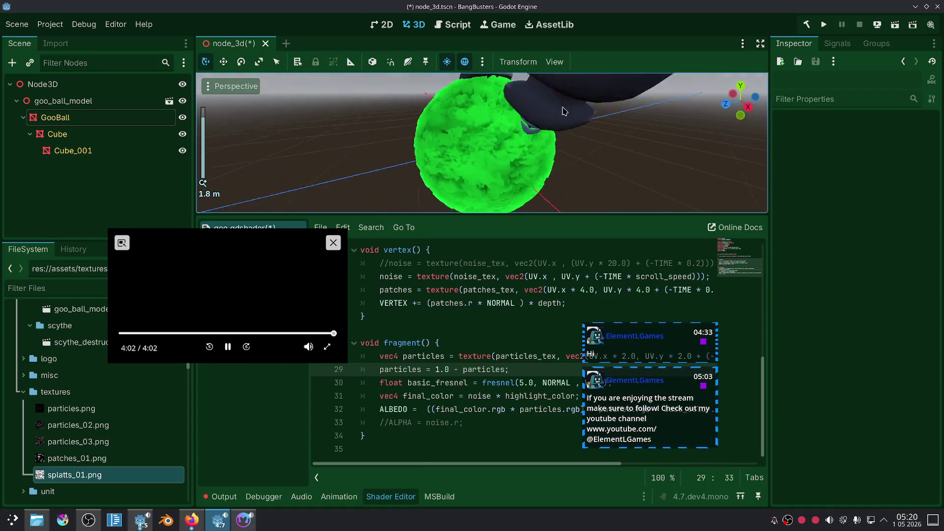
left_click_drag(542, 102, 618, 145)
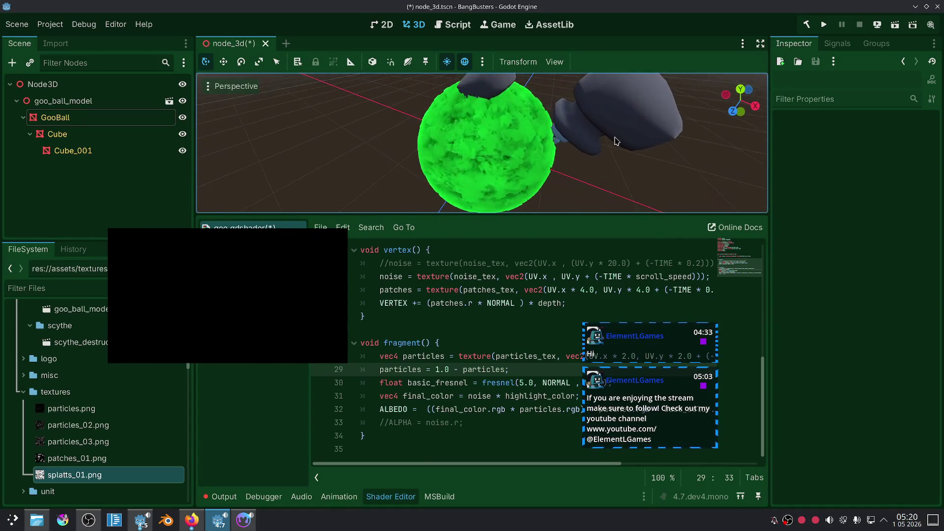
scroll(618, 145, "up", 2)
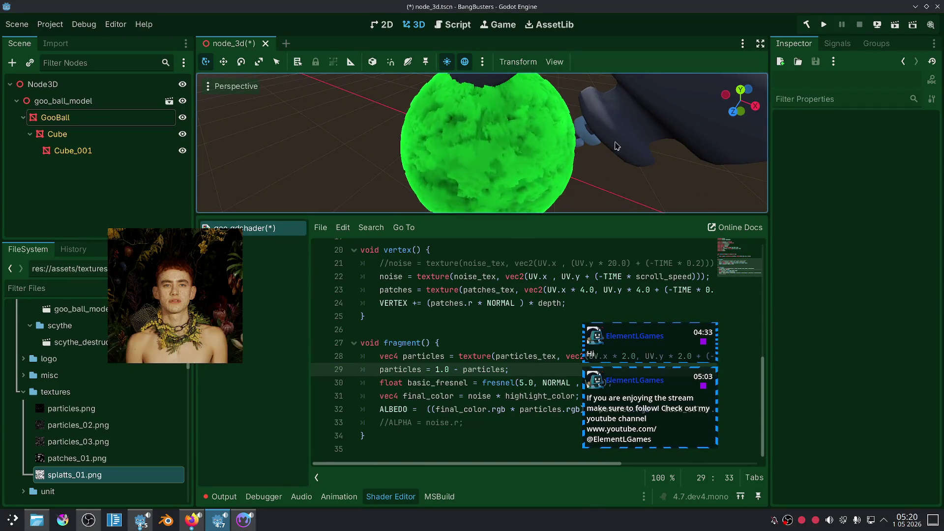
left_click(475, 303)
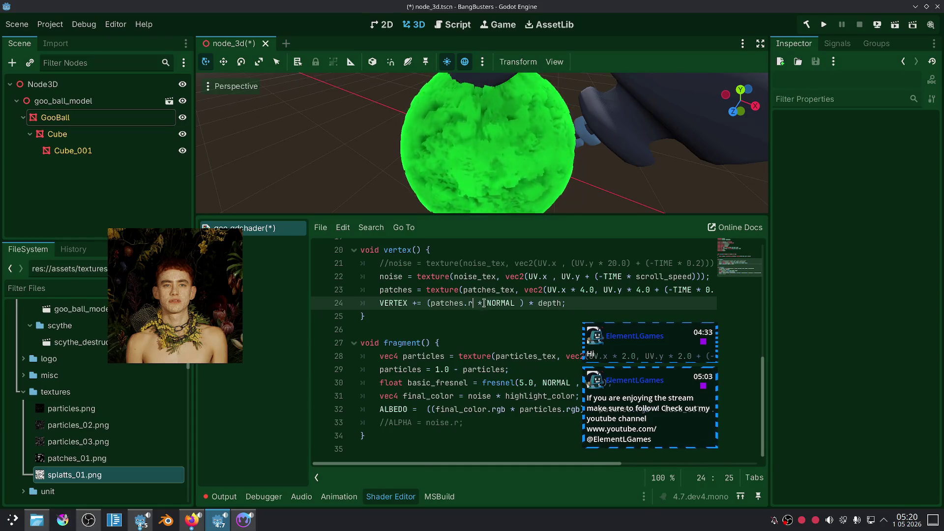
left_click(578, 277)
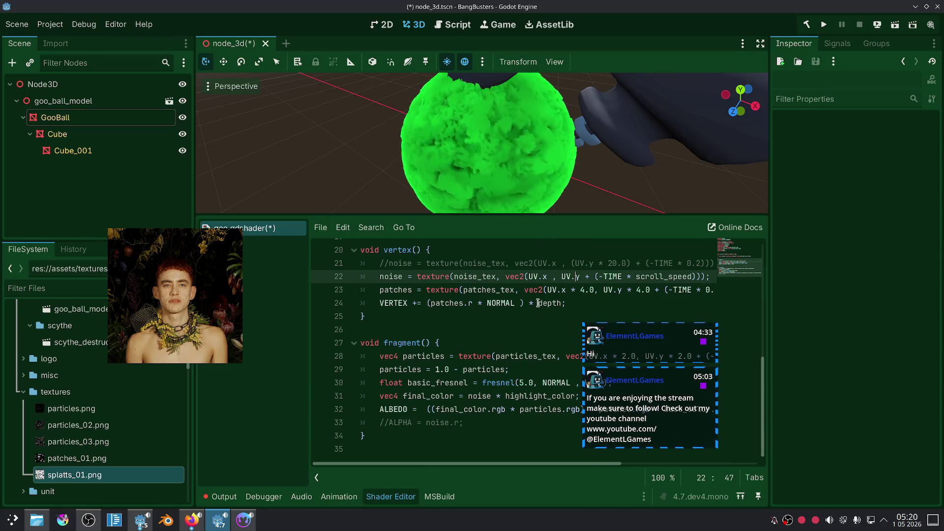
left_click_drag(590, 327, 728, 327)
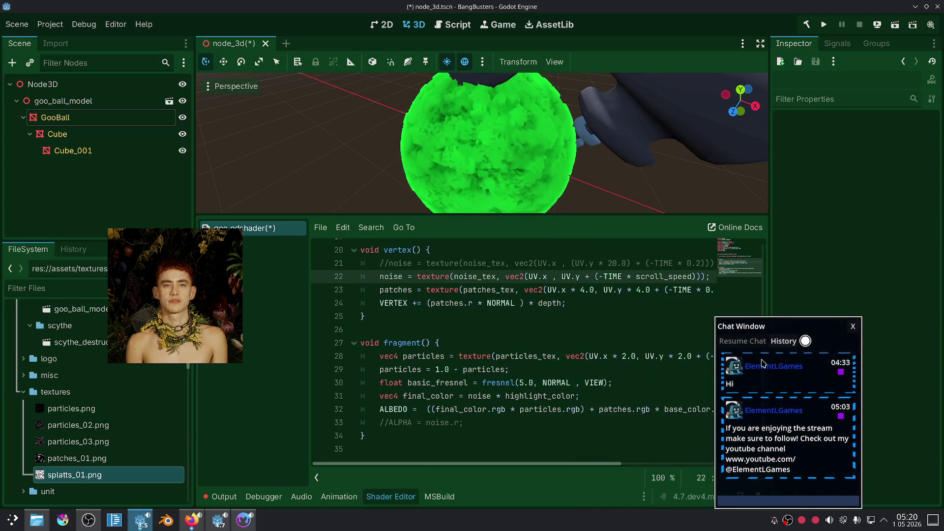
left_click(545, 435)
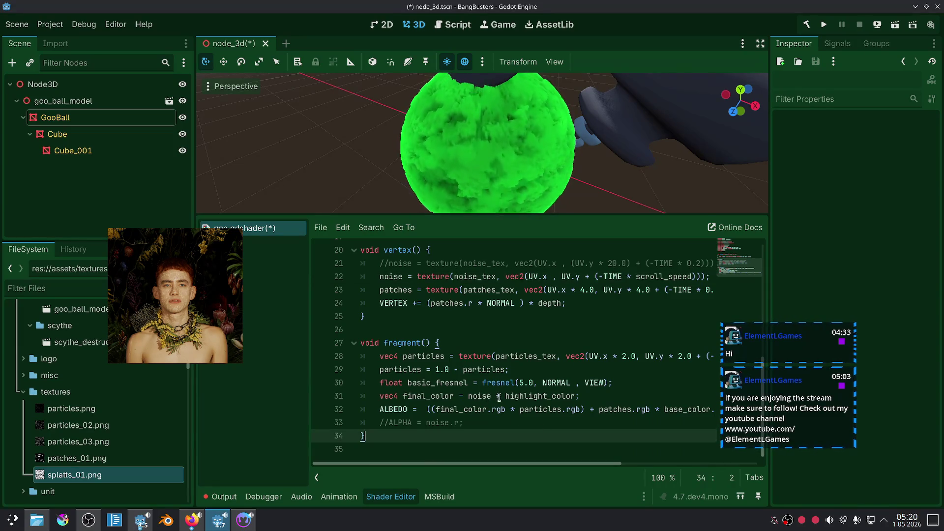
triple_click(499, 396)
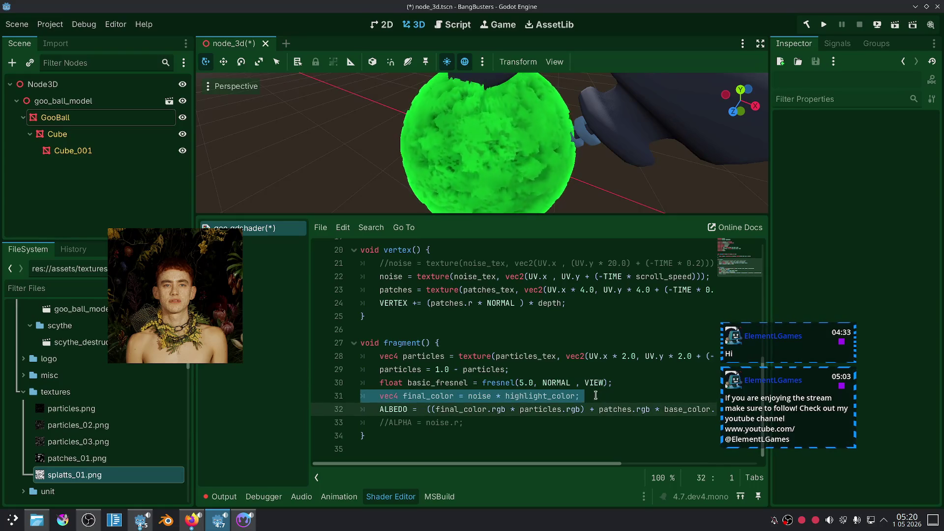
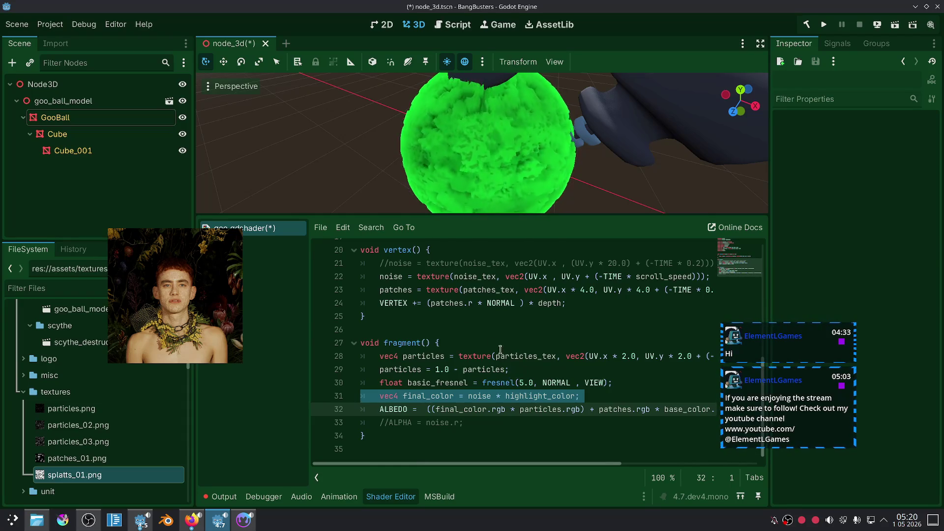
Step: Highlight 'patches' on line 23, then select GooBall to show its goo shader parameters
double_click(396, 290)
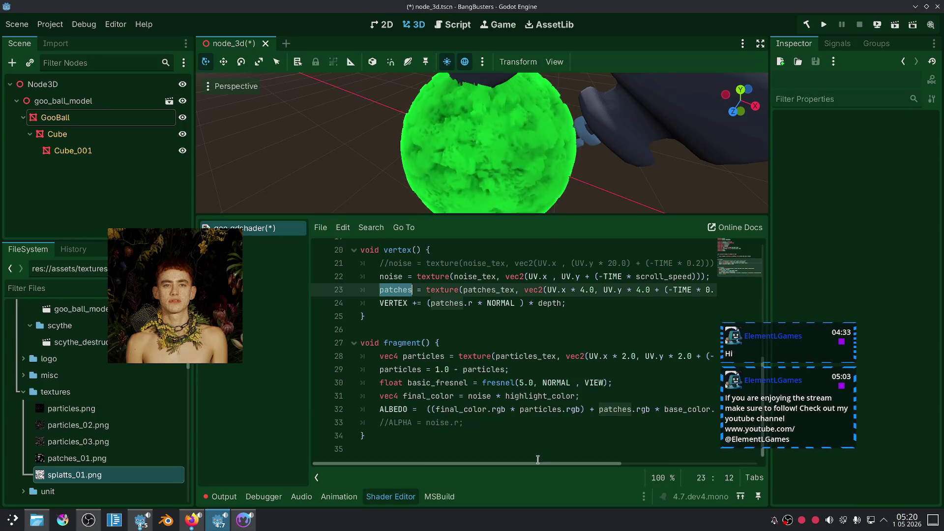
left_click_drag(539, 463, 623, 459)
scroll(624, 455, "left", 5)
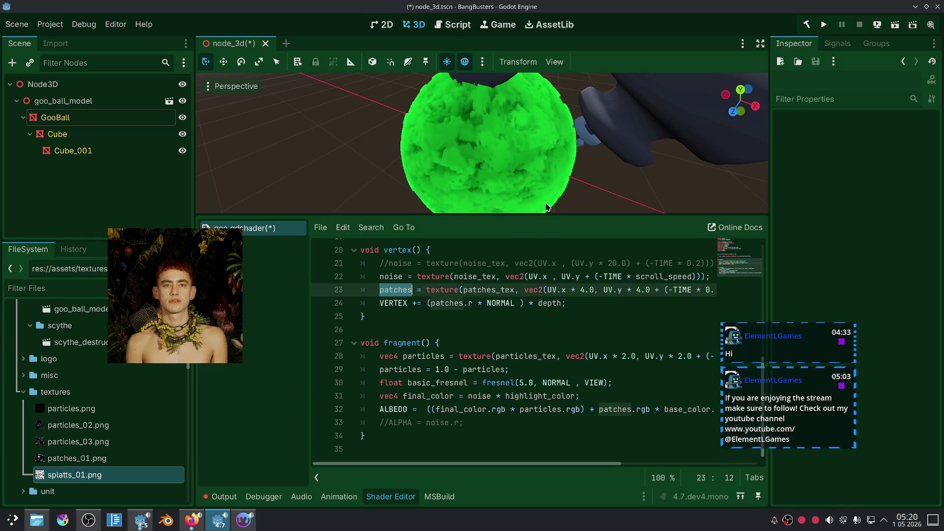
left_click(55, 117)
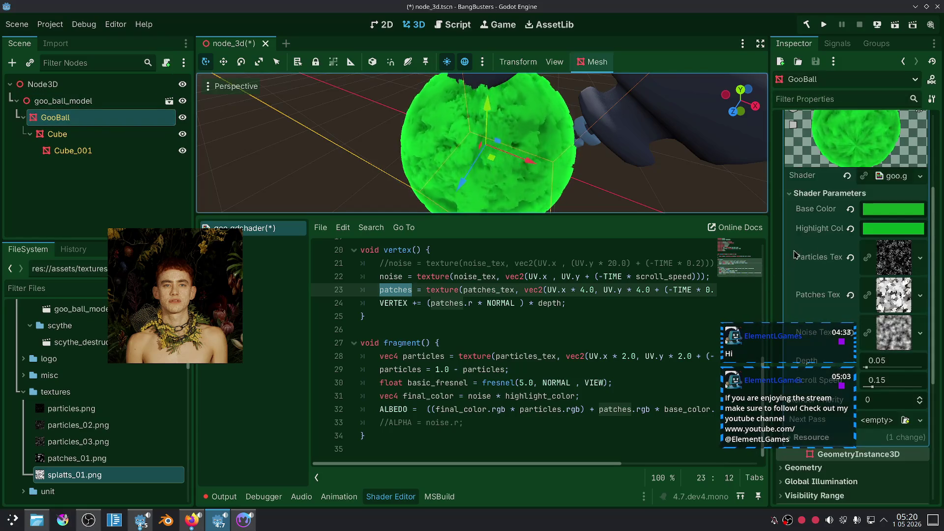
Step: Darken the GooBall's Base Color to deep green 003507
left_click(893, 209)
left_click_drag(919, 232, 929, 282)
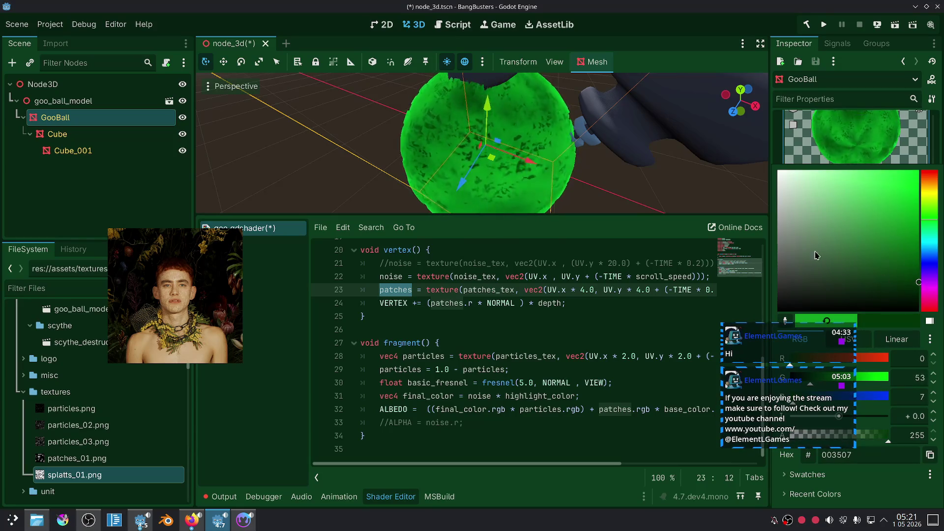
left_click(626, 161)
scroll(626, 162, "down", 5)
scroll(626, 161, "up", 4)
left_click(894, 209)
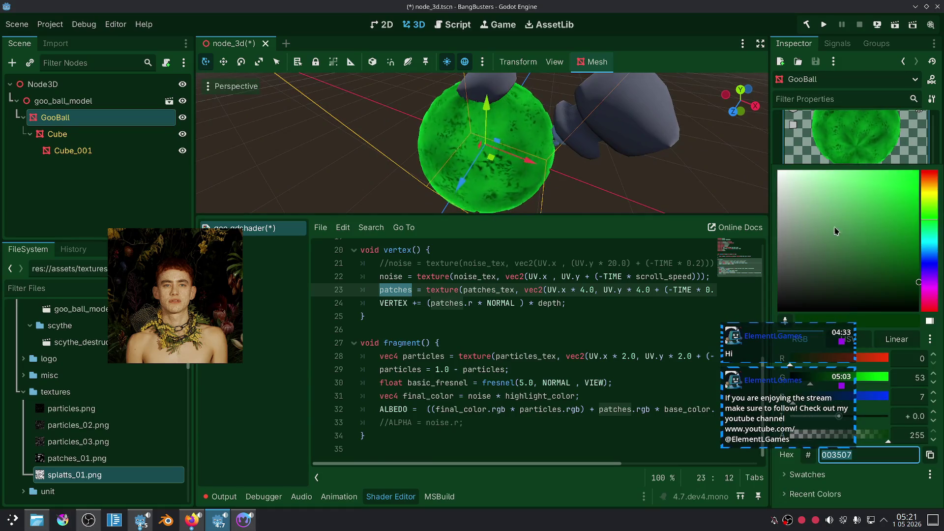
left_click(776, 192)
Step: Make the Highlight Color a brighter, vivid green 00e828
left_click(905, 213)
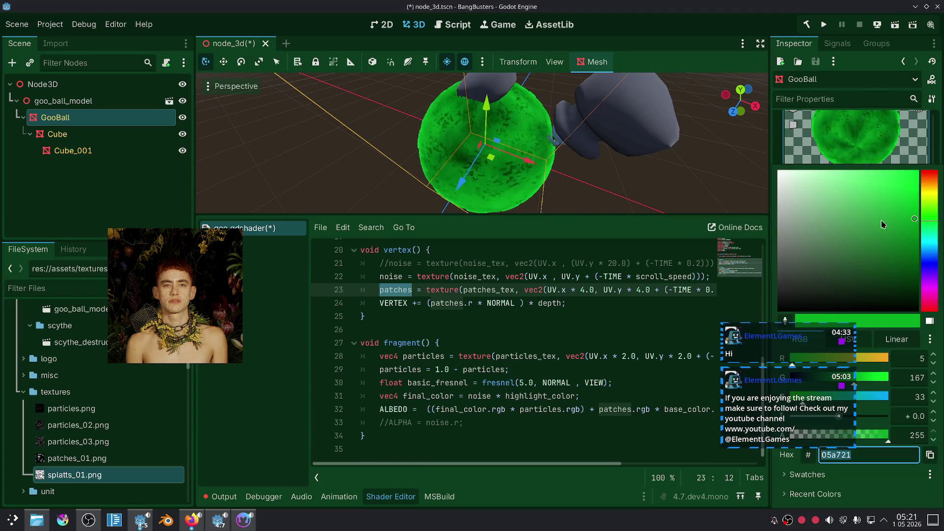
left_click(914, 201)
mouse_move(918, 194)
left_mouse_down()
mouse_move(879, 180)
mouse_move(916, 198)
left_mouse_up()
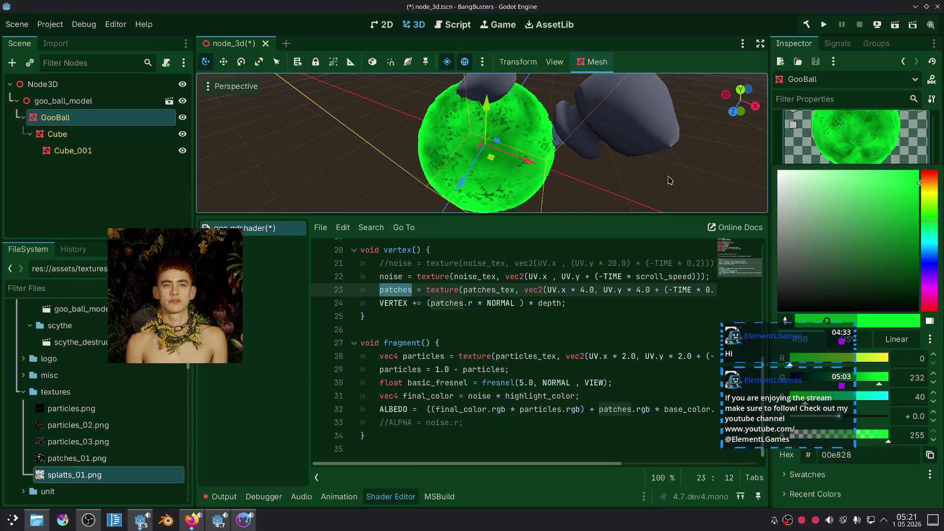
left_click(677, 168)
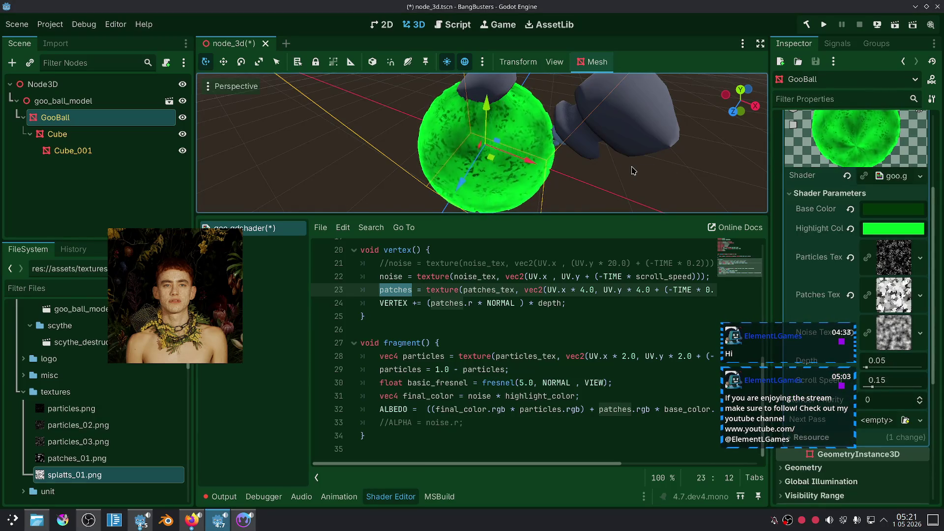
scroll(600, 163, "down", 4)
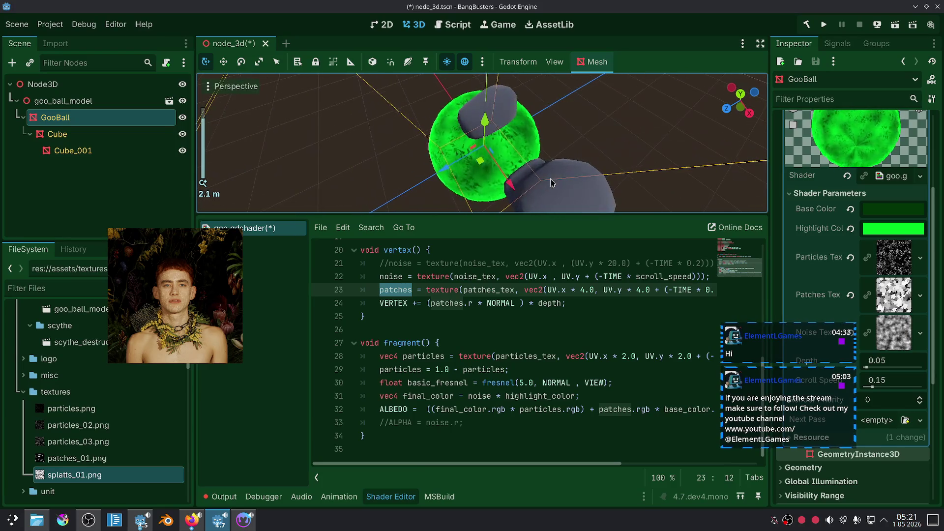
Step: Try a larger Depth and faster Scroll Speed on the goo ball, then reset Scroll Speed to 0.15
mouse_move(551, 183)
left_mouse_down()
mouse_move(620, 108)
mouse_move(582, 108)
left_mouse_up()
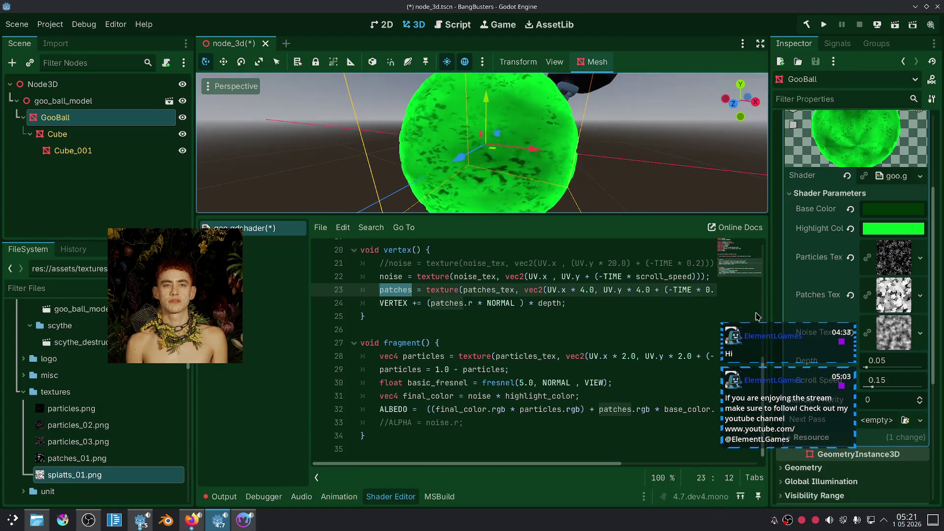
left_click_drag(760, 326, 608, 318)
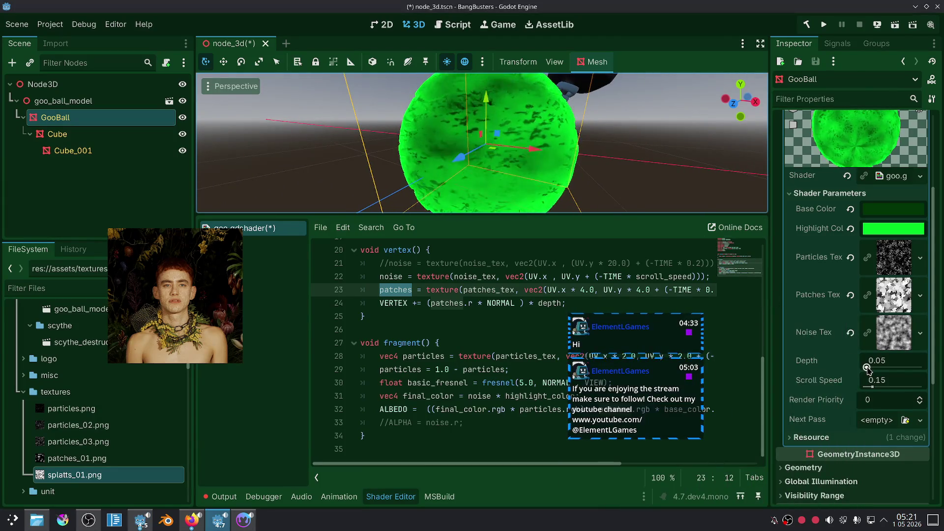
left_click_drag(865, 368, 869, 368)
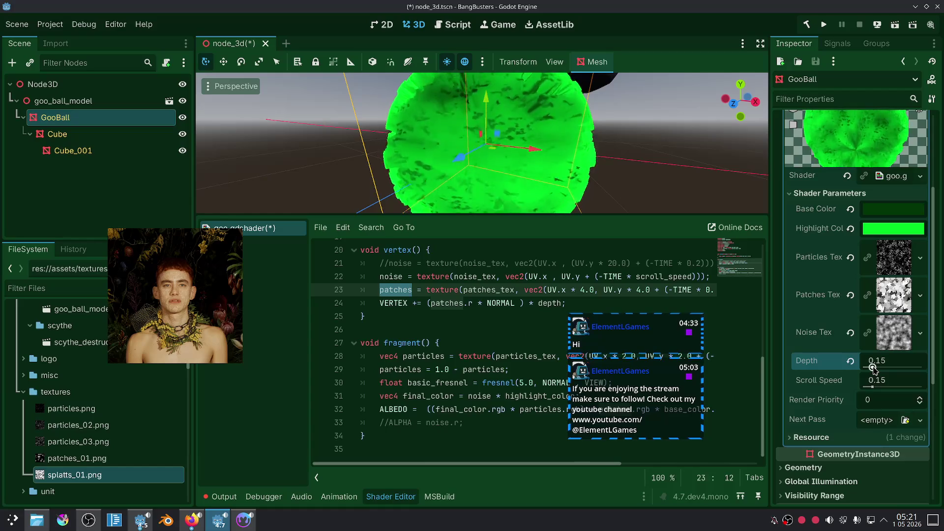
left_click_drag(874, 385, 920, 386)
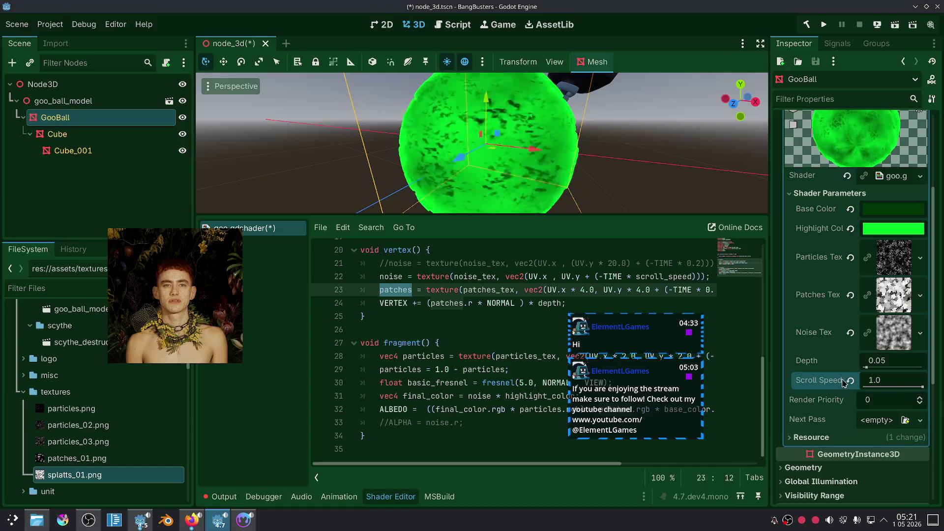
left_click_drag(875, 389, 881, 388)
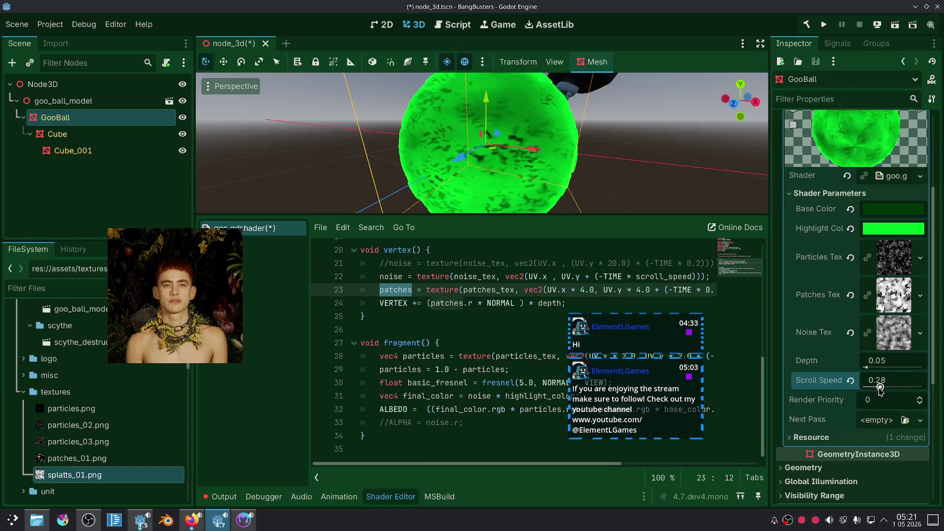
scroll(540, 148, "down", 4)
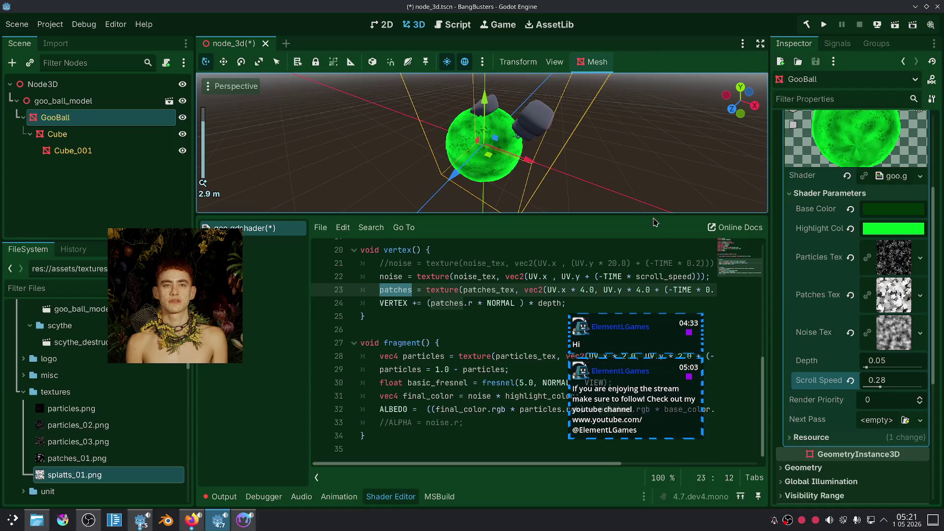
left_click(851, 381)
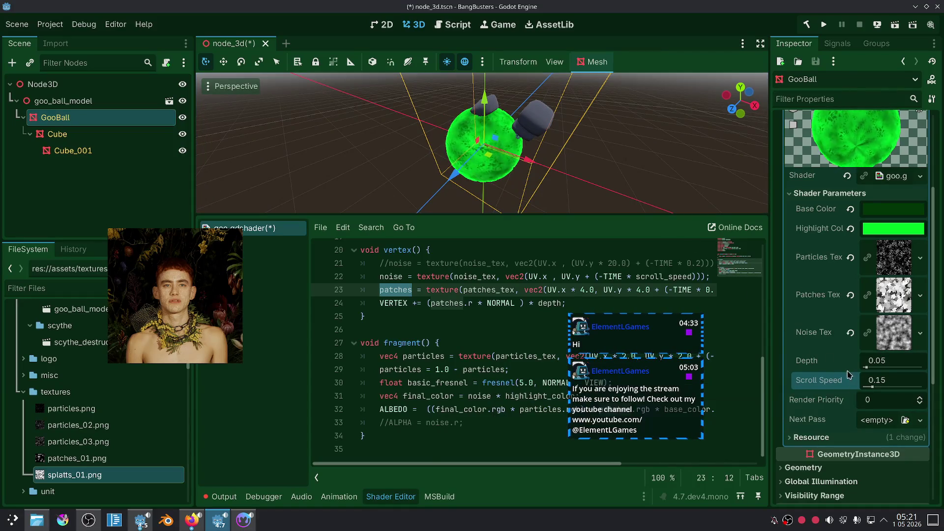
scroll(594, 150, "up", 3)
Step: Reset the Cube's Transform Position to its default
left_click_drag(594, 149, 489, 98)
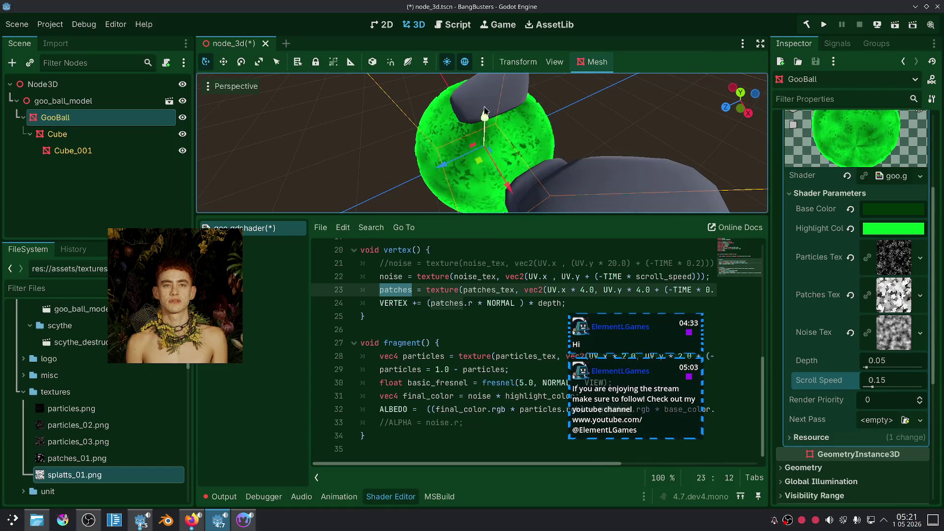
left_click(57, 134)
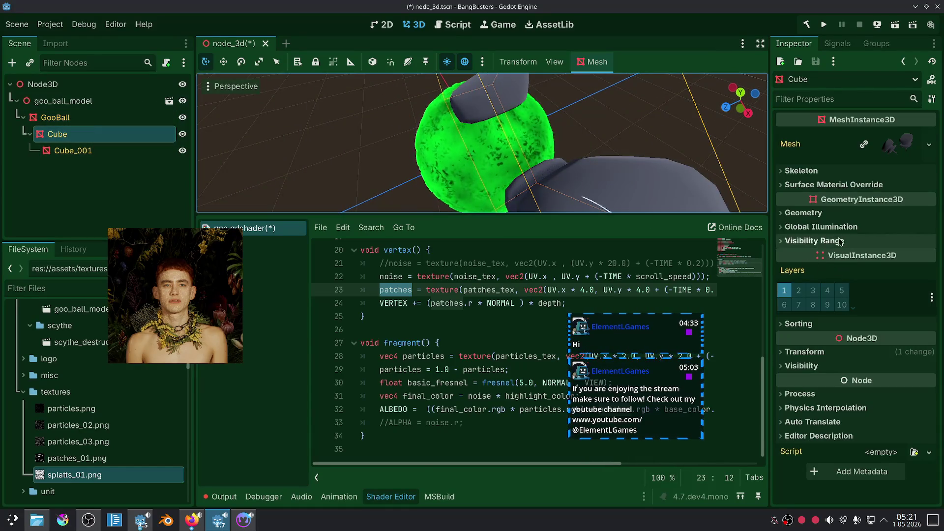
left_click(805, 351)
left_click(923, 368)
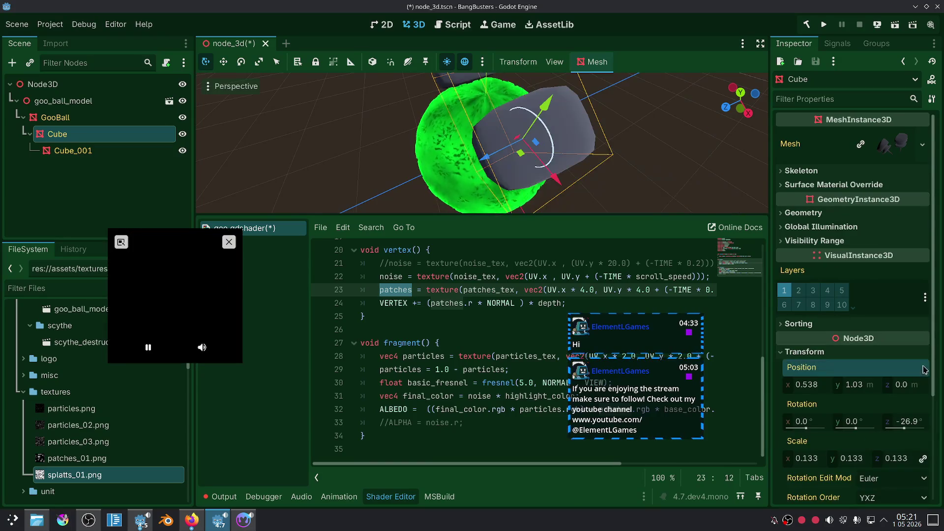
left_click(471, 158)
Step: Orbit to a side-on view of the ball and bring the browser forward
scroll(471, 158, "down", 5)
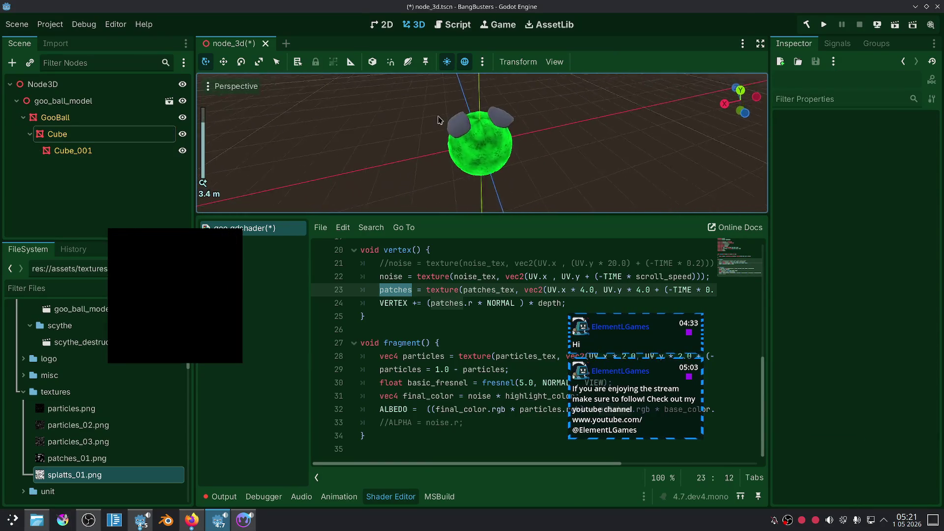
scroll(471, 158, "up", 5)
left_click_drag(471, 158, 516, 95)
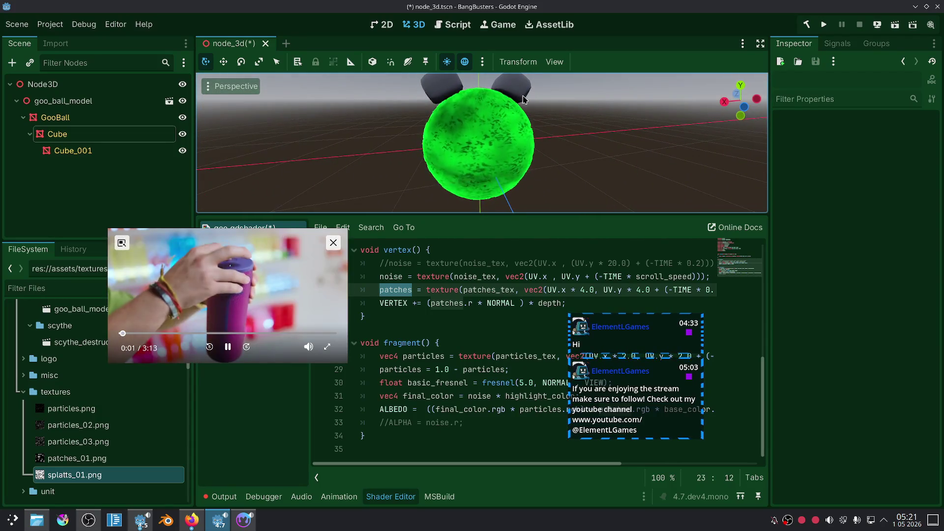
left_click(193, 525)
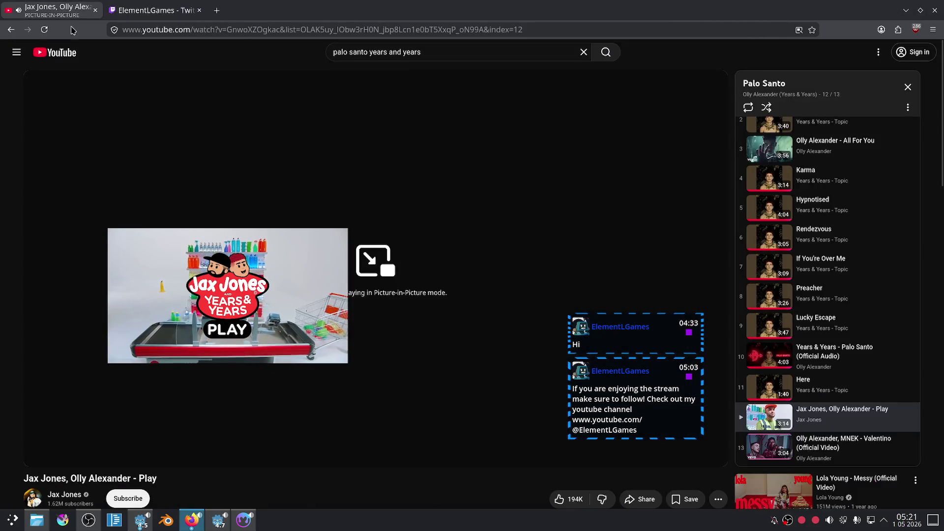
Step: Scroll the YouTube page and glance at the livestream tab before returning to the video
mouse_move(703, 327)
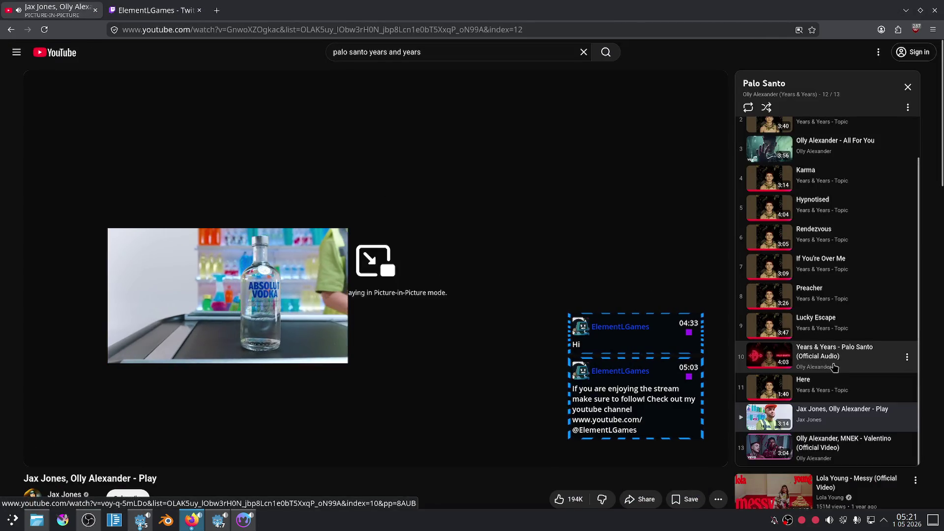
scroll(929, 351, "down", 4)
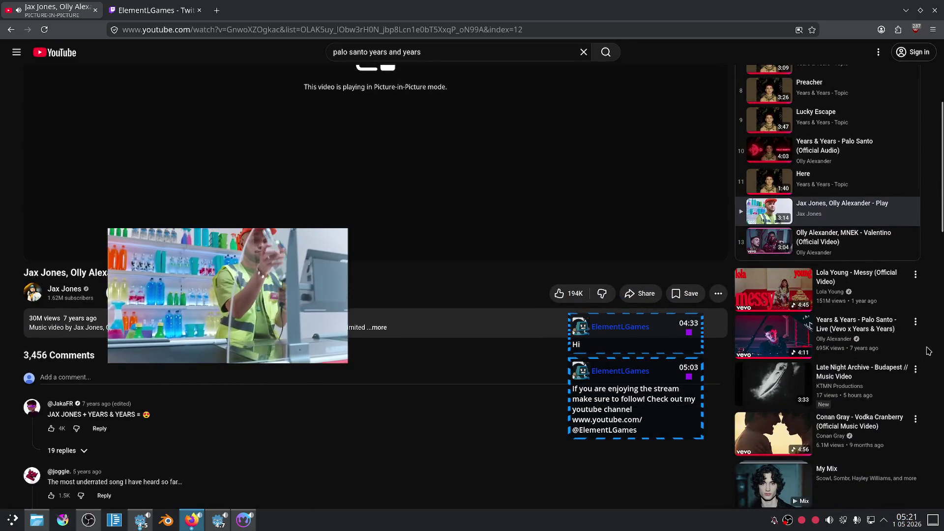
scroll(928, 354, "down", 3)
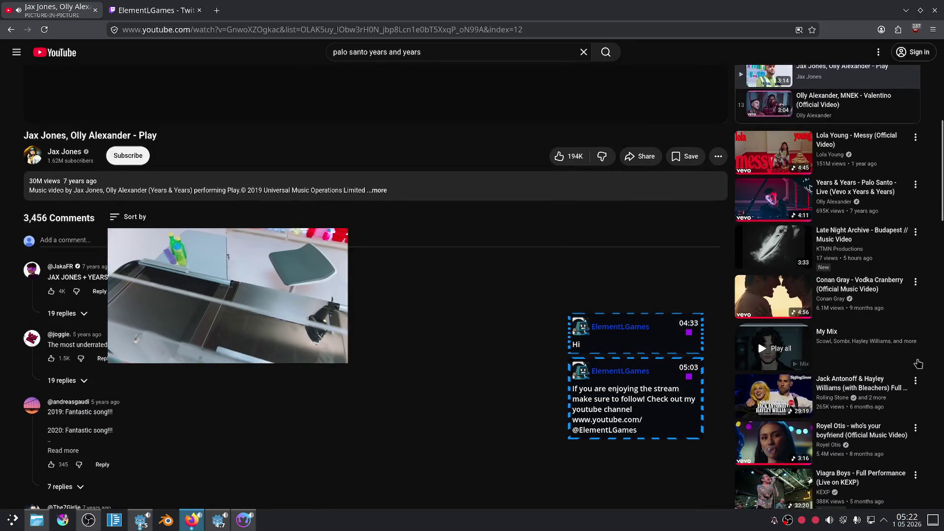
scroll(920, 365, "down", 3)
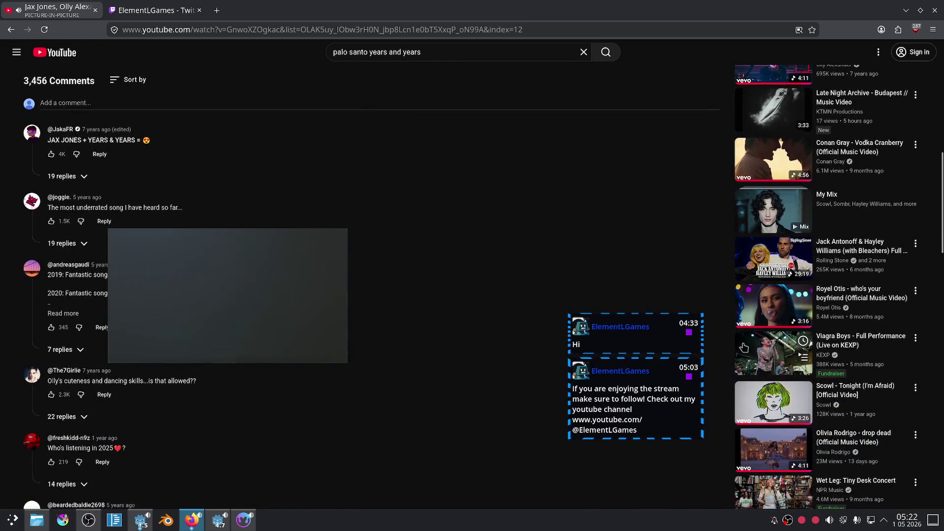
scroll(708, 255, "down", 4)
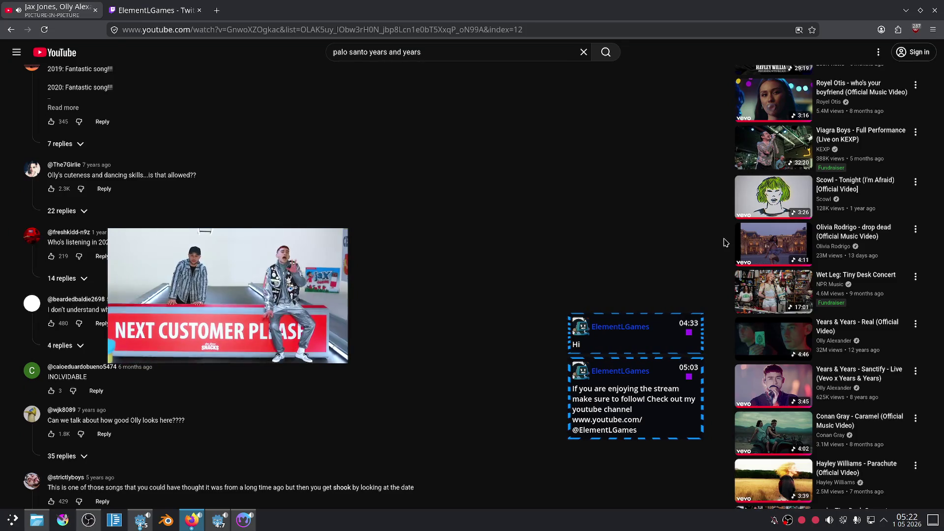
scroll(725, 242, "down", 3)
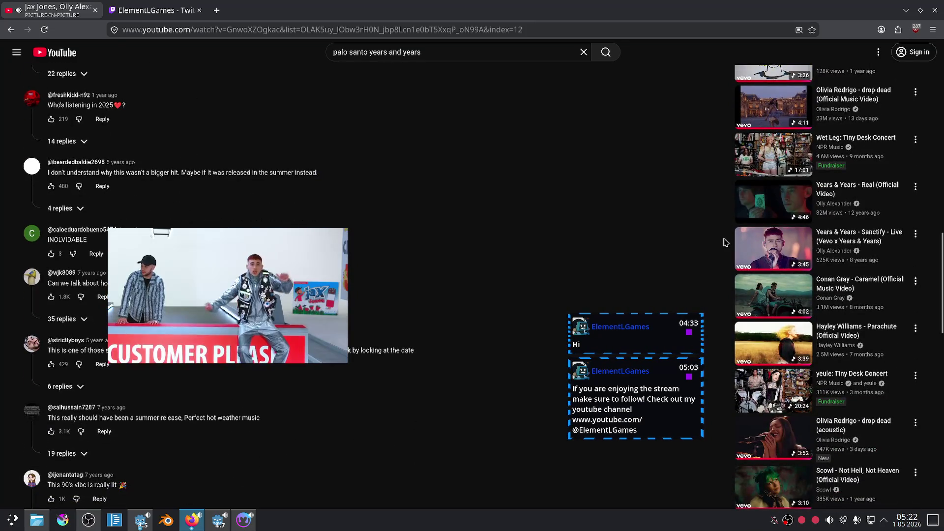
scroll(713, 239, "up", 10)
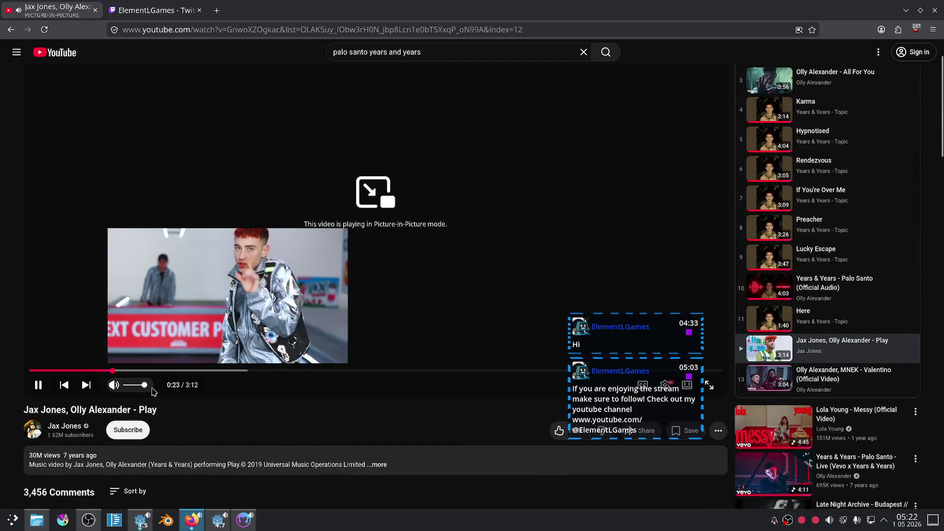
left_click(154, 10)
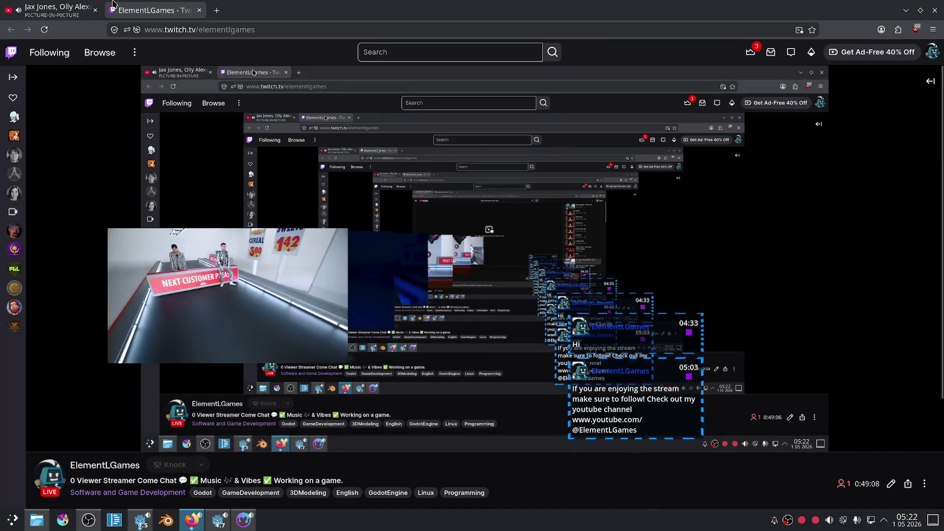
left_click(56, 6)
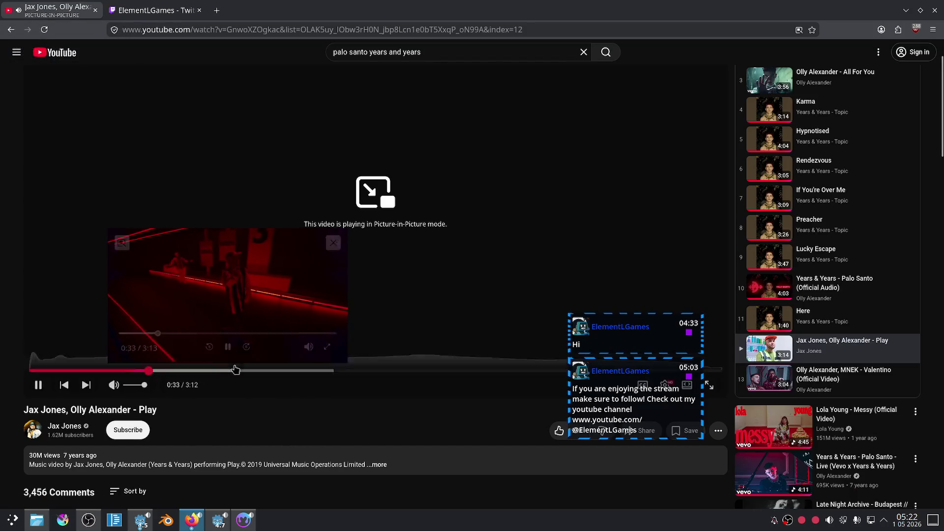
Step: Enlarge the picture-in-picture video, move it up-left, and bring Material Maker forward
mouse_move(346, 356)
left_mouse_down()
mouse_move(386, 384)
mouse_move(403, 416)
left_mouse_up()
left_click_drag(313, 367, 256, 299)
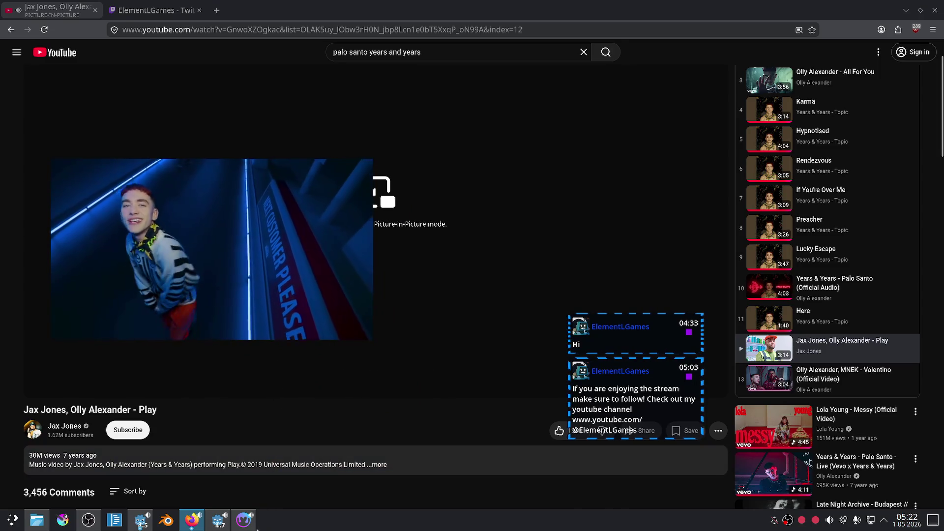
left_click(252, 524)
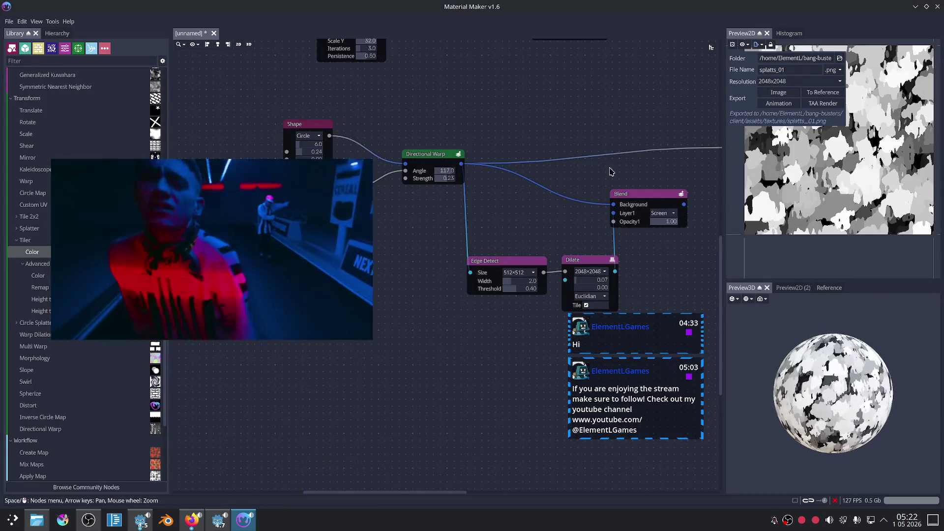
Step: Close the export popup and set the Tiler's Rnd Scale to 0.30 and Fixed Offset to 1.00
left_click(605, 132)
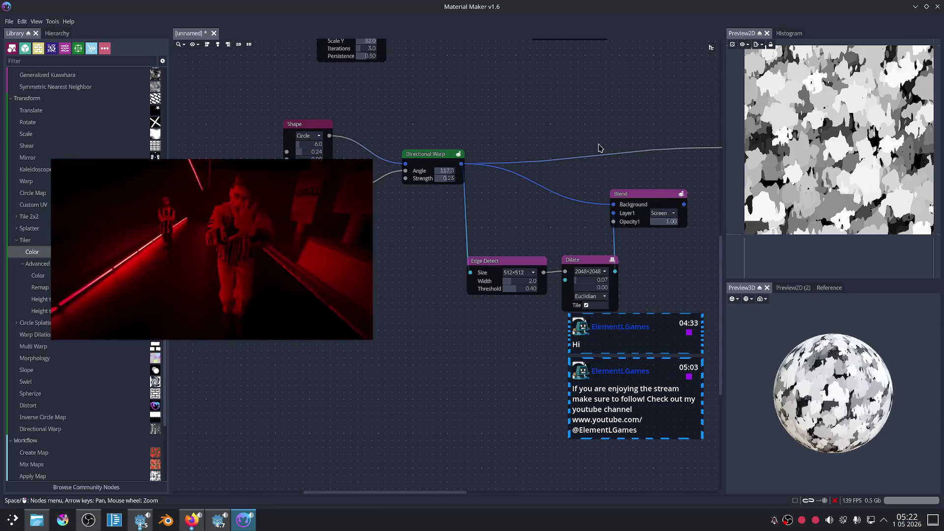
mouse_move(636, 140)
left_mouse_down()
mouse_move(566, 127)
mouse_move(507, 140)
mouse_move(589, 170)
mouse_move(573, 182)
mouse_move(507, 182)
mouse_move(551, 172)
mouse_move(547, 183)
mouse_move(545, 171)
left_mouse_up()
scroll(507, 181, "up", 3)
scroll(504, 121, "up", 1)
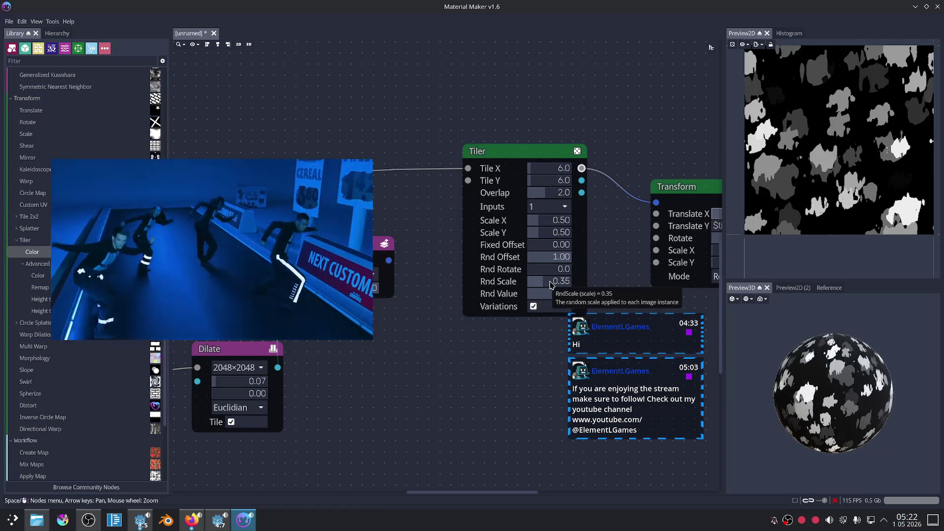
mouse_move(550, 284)
left_mouse_down()
mouse_move(593, 287)
mouse_move(526, 288)
mouse_move(550, 288)
left_mouse_up()
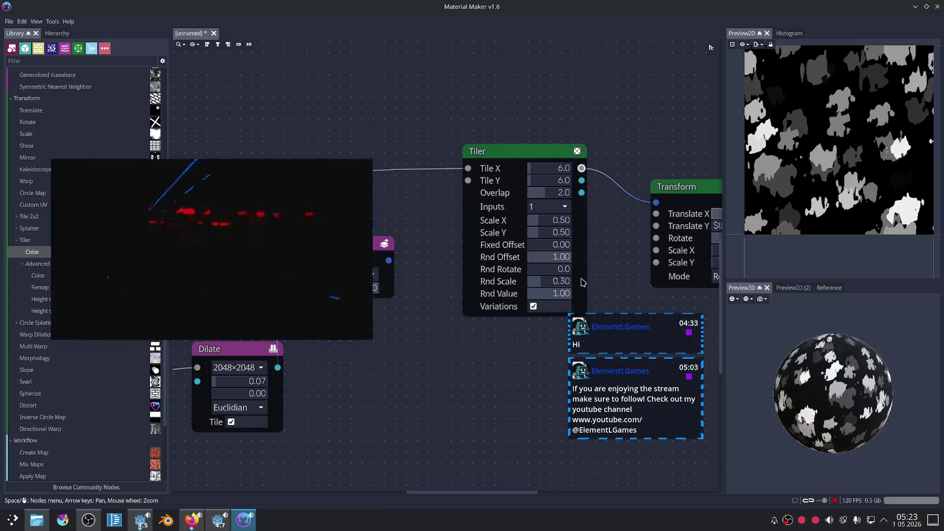
mouse_move(545, 273)
left_mouse_down()
mouse_move(609, 272)
mouse_move(488, 257)
left_mouse_up()
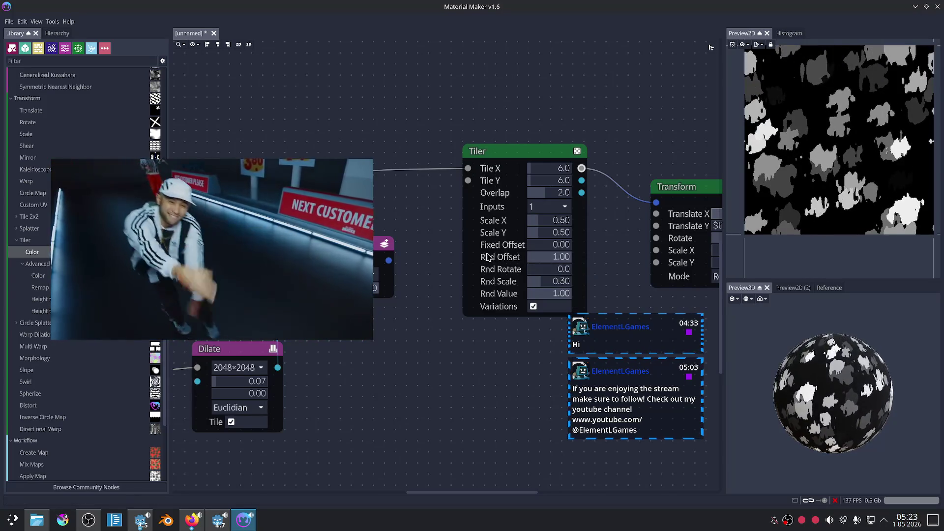
mouse_move(530, 250)
left_mouse_down()
mouse_move(605, 255)
mouse_move(505, 259)
mouse_move(604, 262)
left_mouse_up()
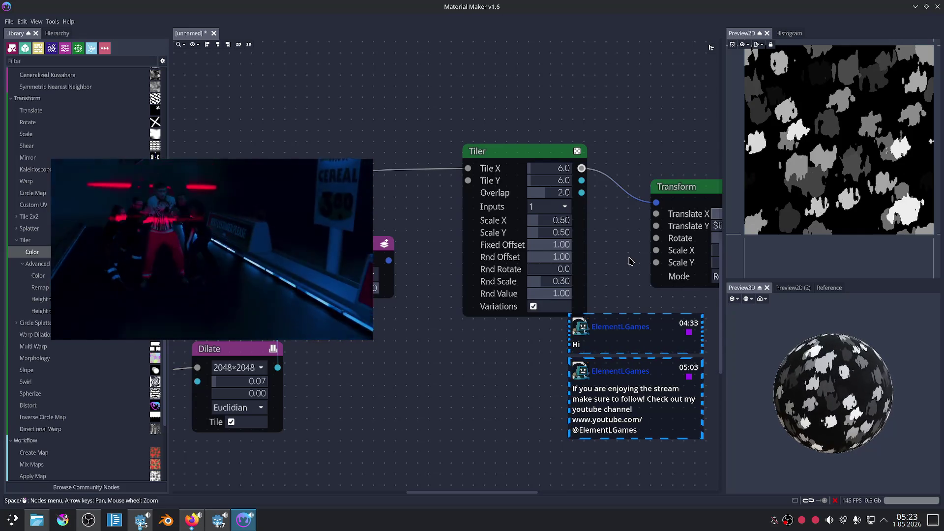
scroll(625, 247, "down", 5)
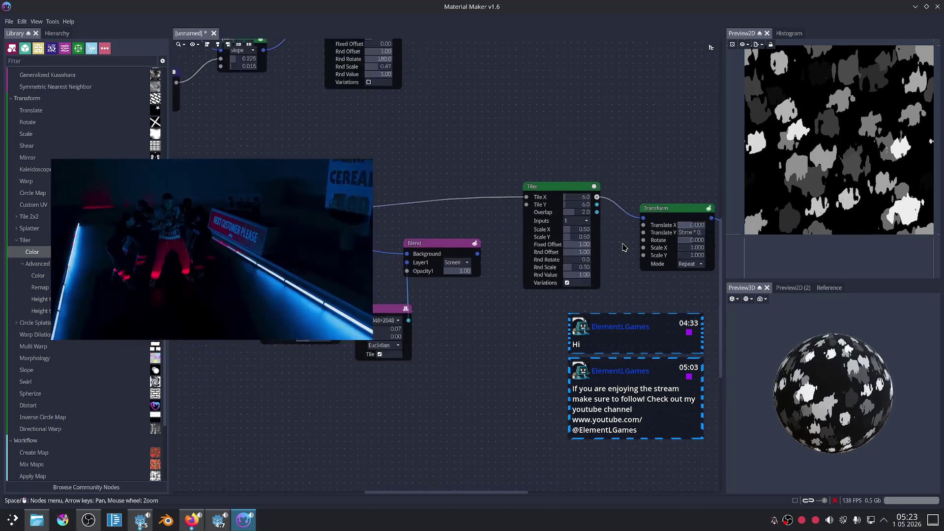
Step: Lay out the graph and add a Colorize node fed by the Transform output
scroll(624, 247, "up", 3)
mouse_move(633, 224)
left_mouse_down()
mouse_move(540, 196)
mouse_move(480, 136)
left_mouse_up()
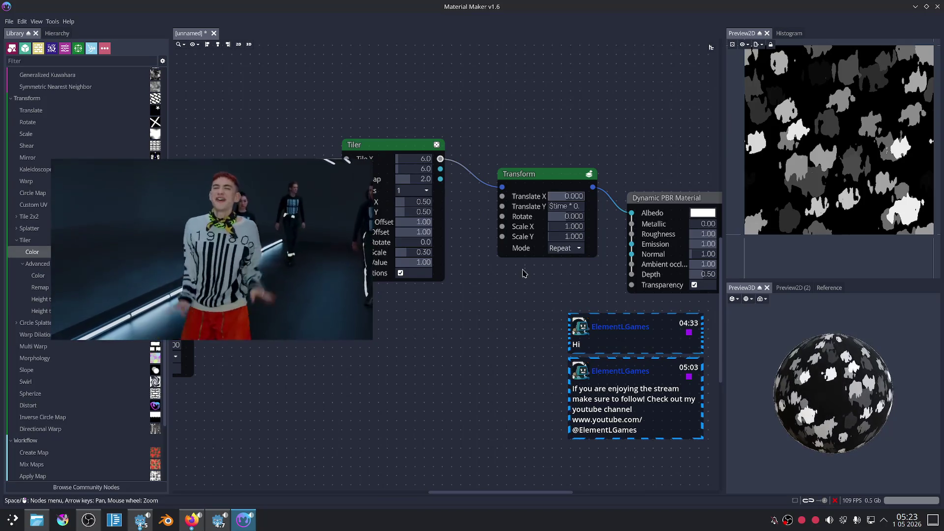
left_click_drag(638, 161, 498, 152)
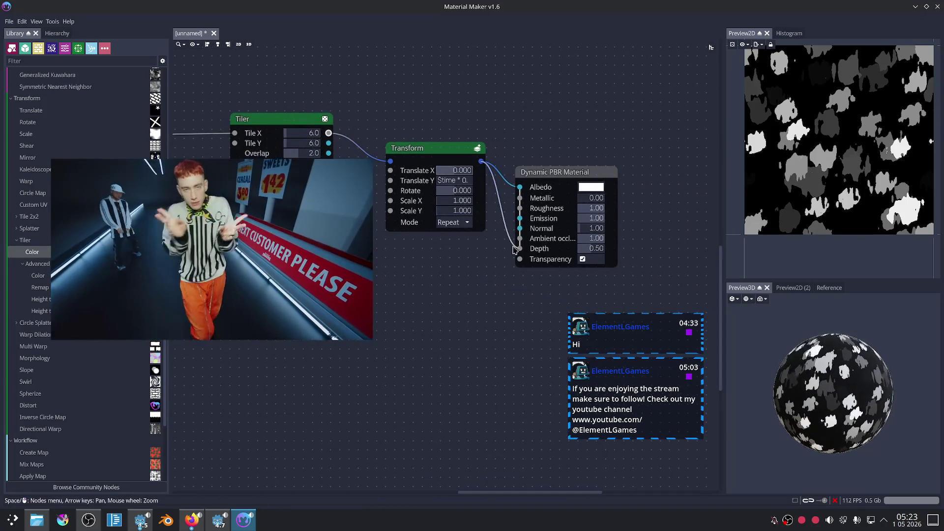
scroll(884, 408, "up", 3)
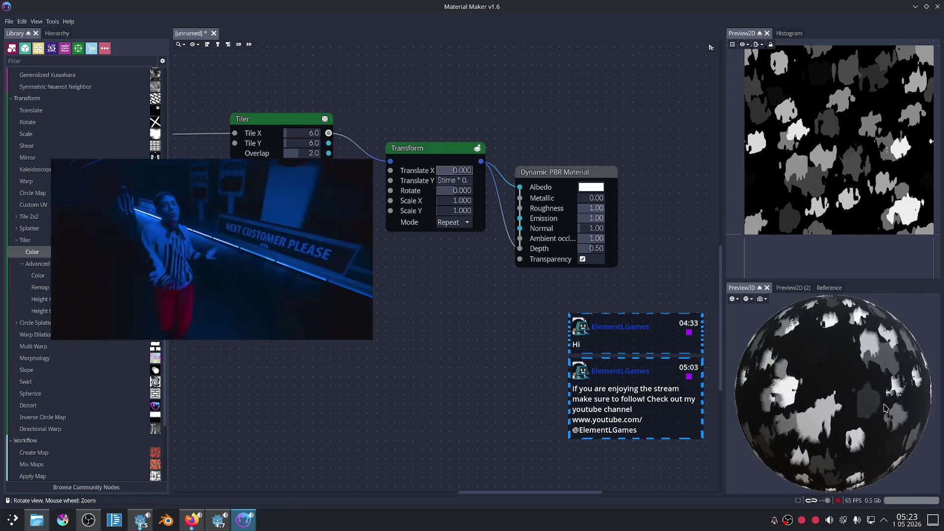
left_click_drag(566, 172, 638, 181)
mouse_move(481, 161)
left_mouse_down()
mouse_move(504, 167)
mouse_move(523, 236)
left_mouse_up()
key("Return")
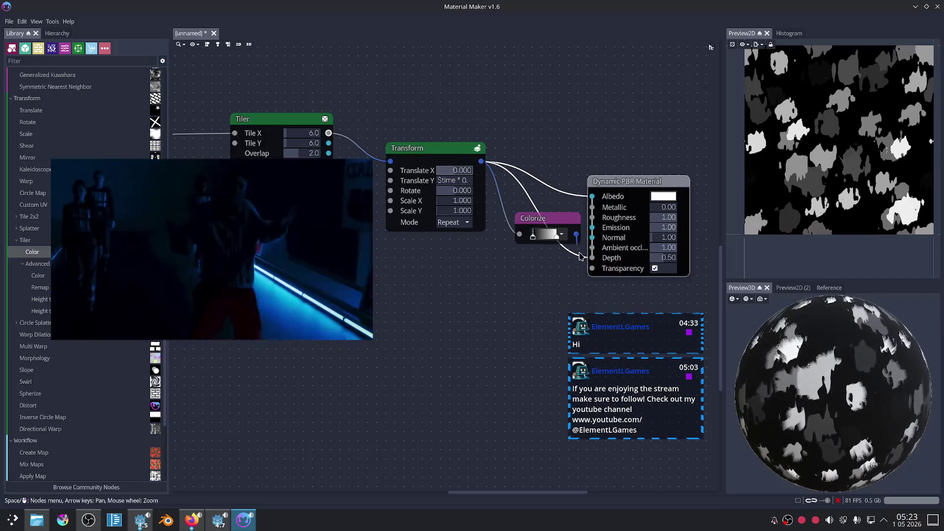
Step: Brighten the Colorize gradient and set the Dynamic PBR Material's Depth to 0.35
mouse_move(549, 239)
left_mouse_down()
mouse_move(533, 241)
mouse_move(557, 238)
left_mouse_up()
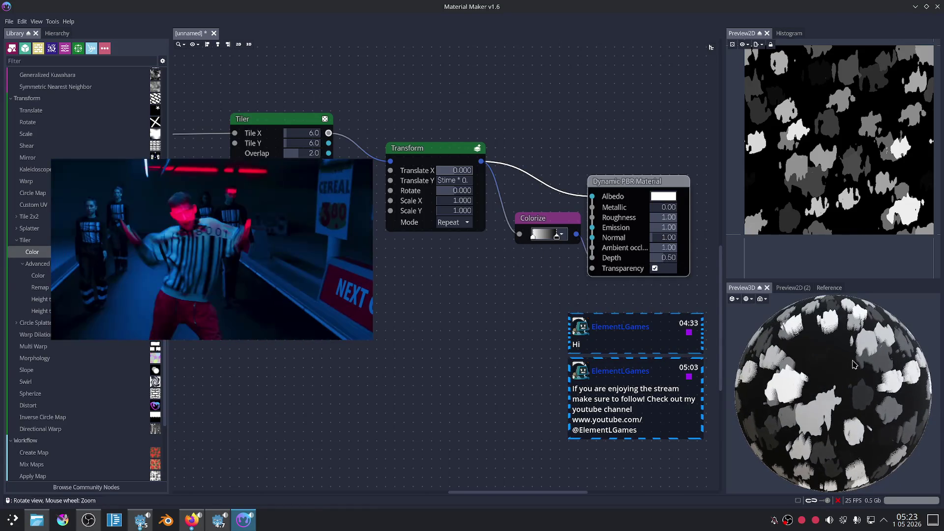
scroll(855, 365, "up", 5)
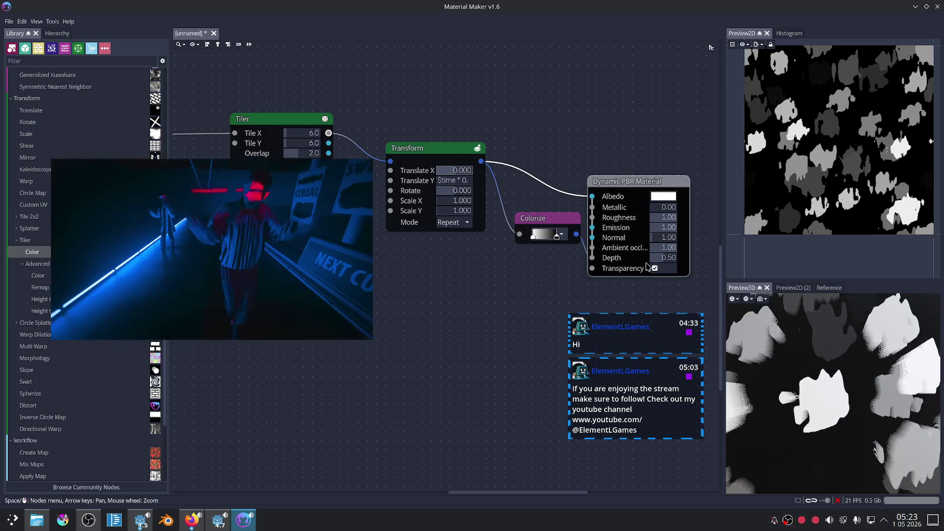
left_click_drag(658, 258, 660, 262)
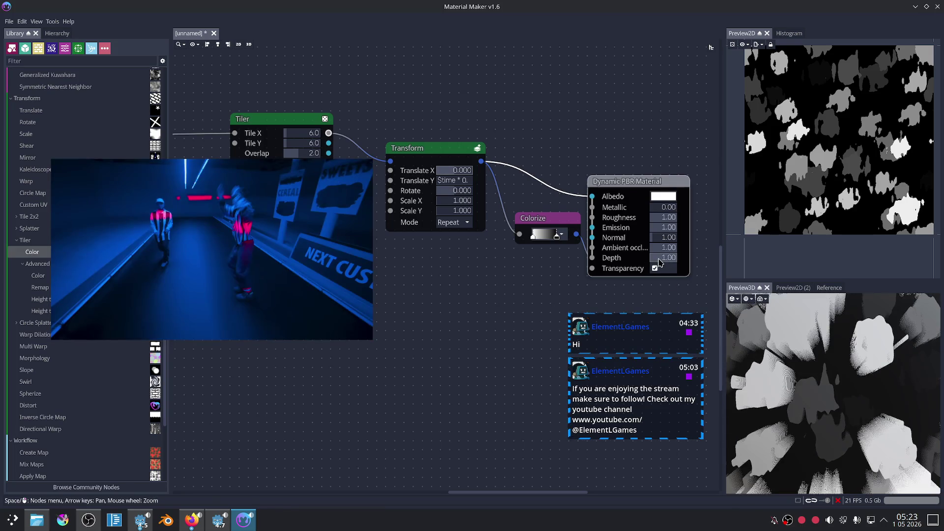
left_click(660, 262)
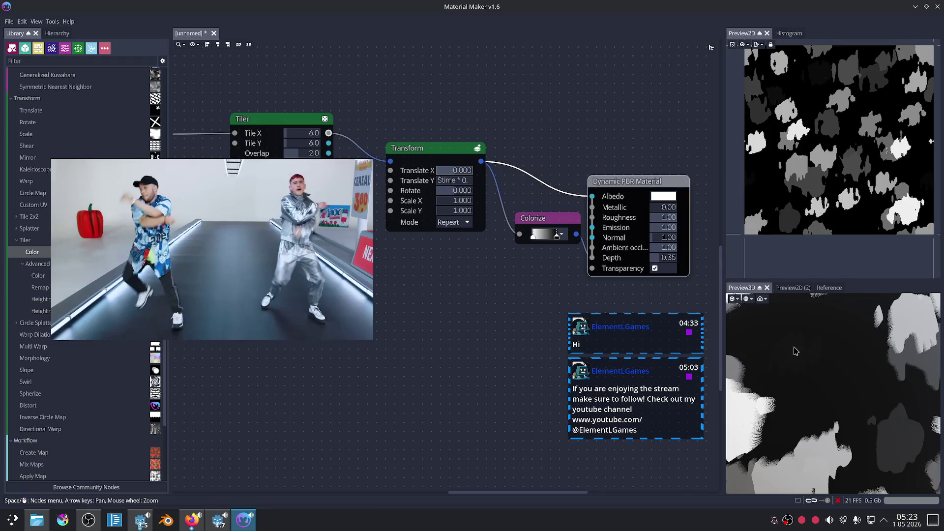
scroll(796, 350, "down", 5)
scroll(812, 343, "up", 3)
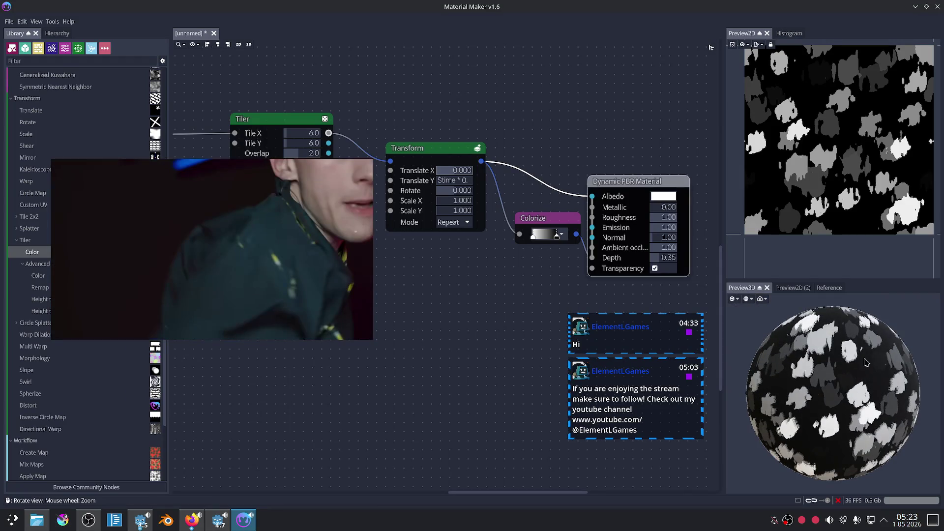
scroll(749, 336, "up", 2)
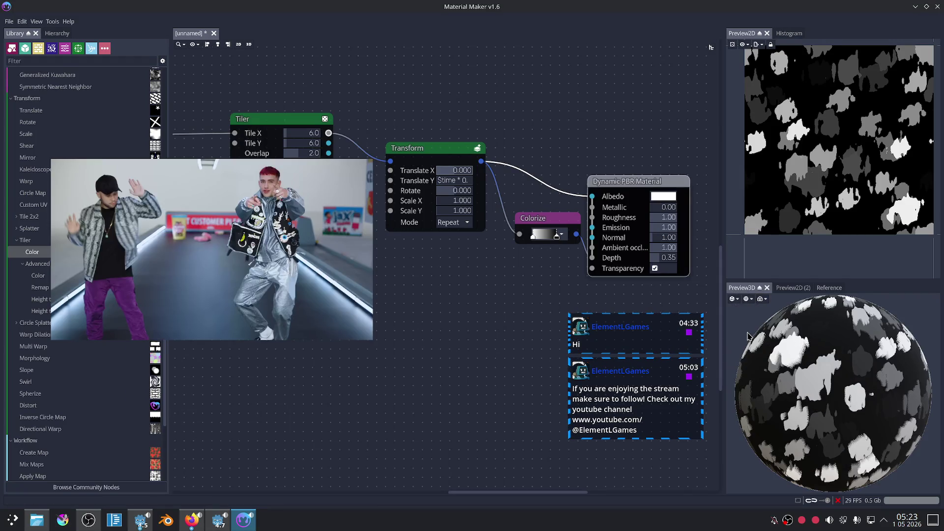
scroll(552, 239, "up", 2)
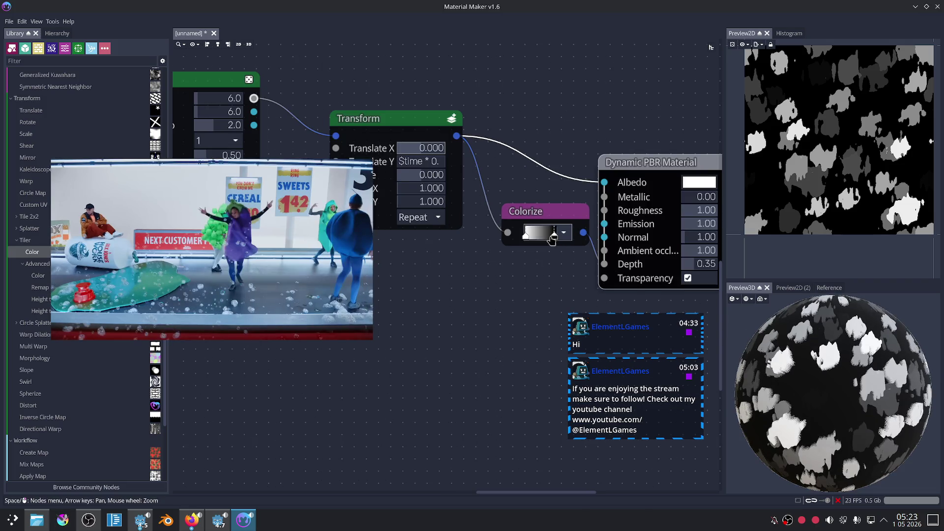
scroll(529, 290, "down", 2)
left_click_drag(529, 290, 471, 264)
left_click_drag(576, 166, 674, 145)
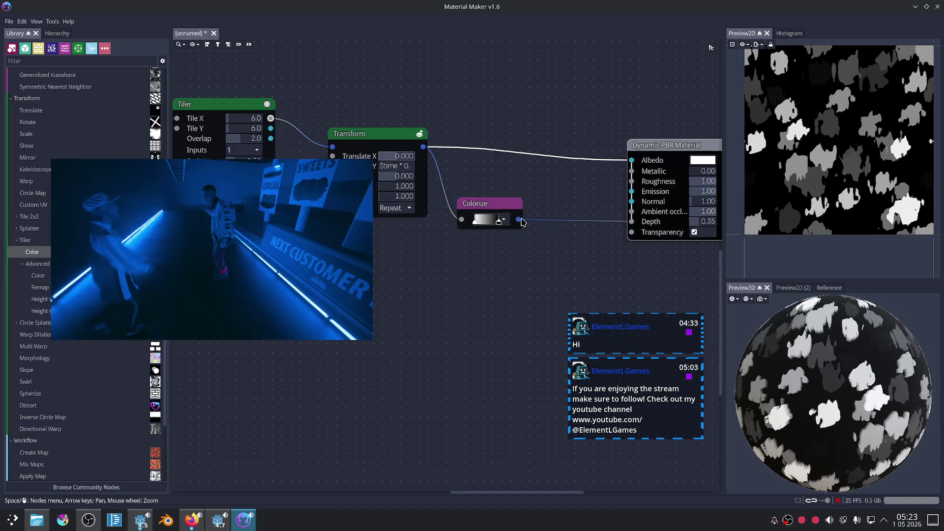
Step: Add a Gaussian Blur after Colorize with Sigma 4.1, feeding the material's Depth
left_click_drag(518, 219, 550, 248)
type("gaussian")
key("Return")
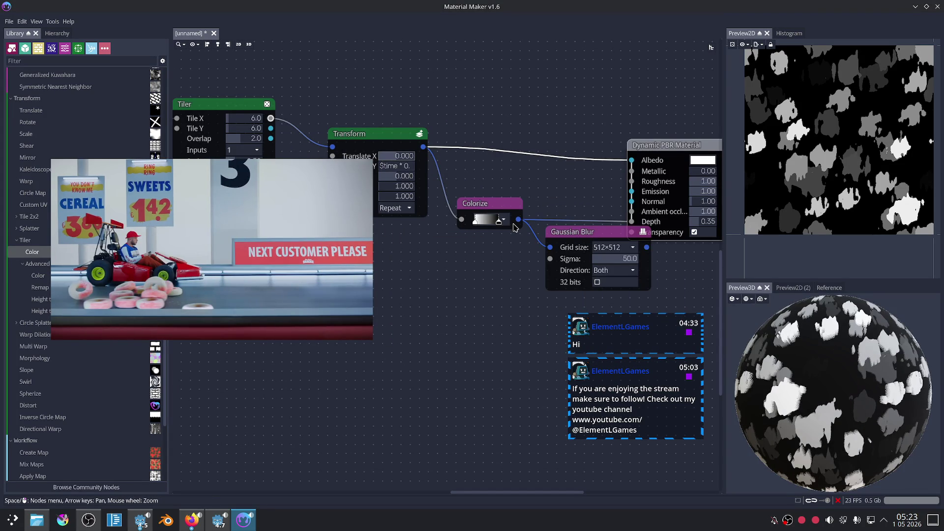
key("Right")
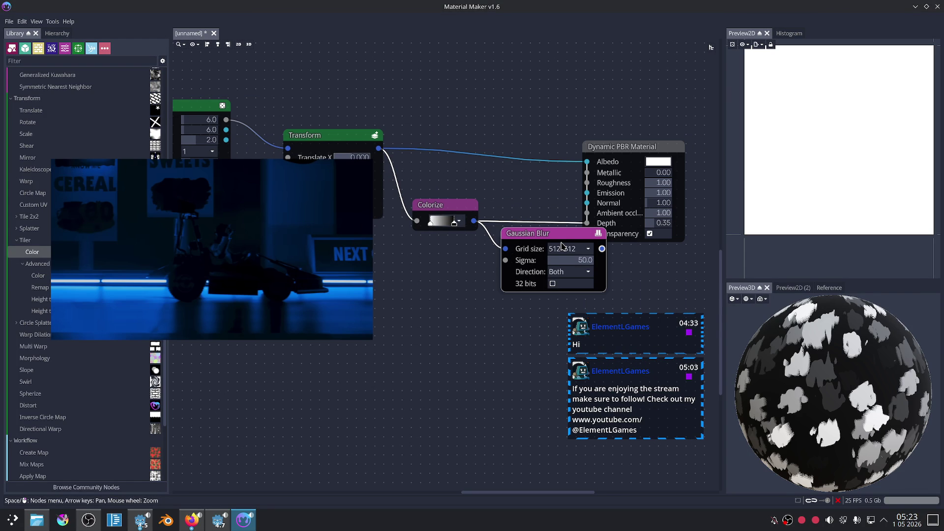
left_click_drag(562, 243, 531, 263)
left_click_drag(536, 280, 504, 280)
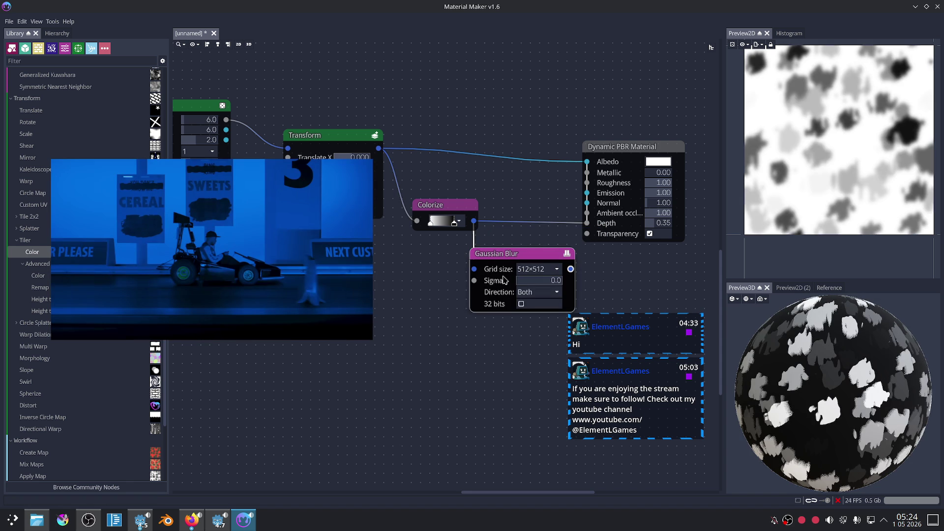
left_click_drag(505, 281, 521, 280)
left_click_drag(570, 269, 587, 223)
left_click_drag(635, 202, 659, 208)
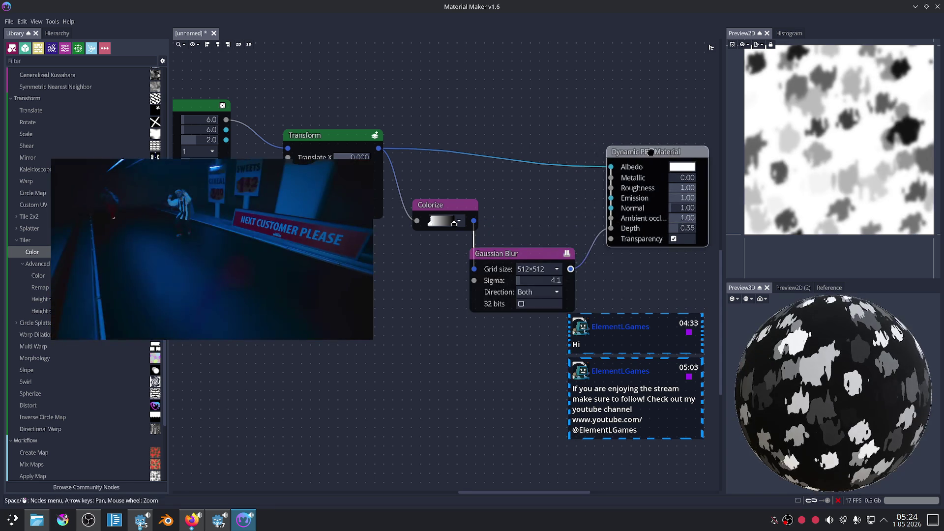
Step: Set the Gaussian Blur grid size to 1024×1024 and preview its output
scroll(871, 370, "up", 5)
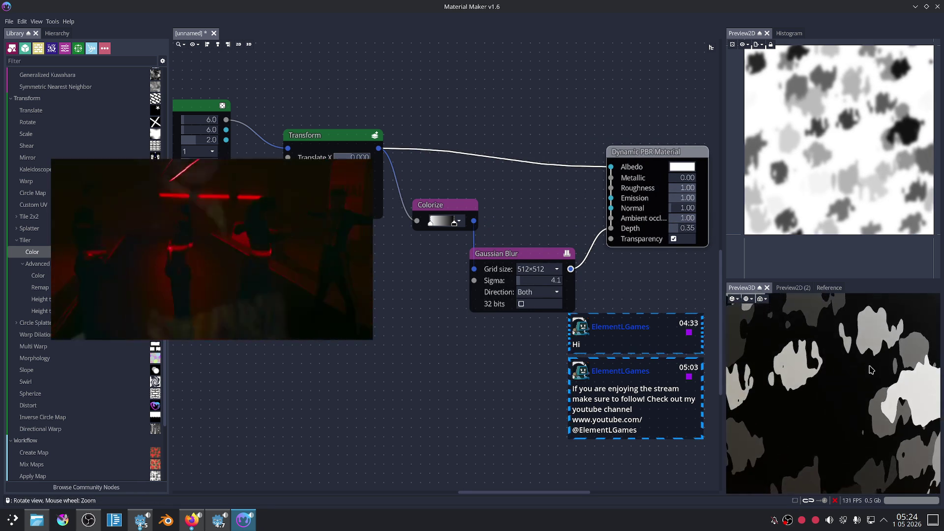
scroll(619, 281, "up", 3)
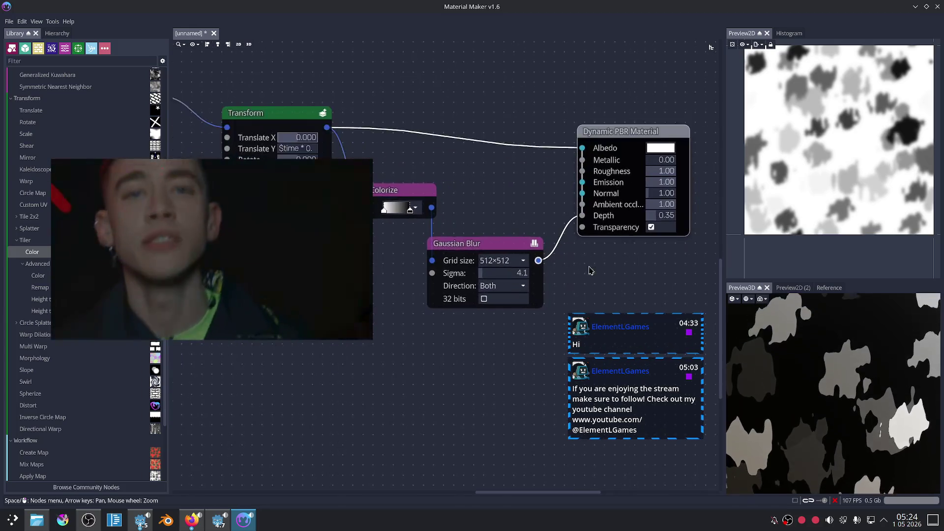
left_click(491, 260)
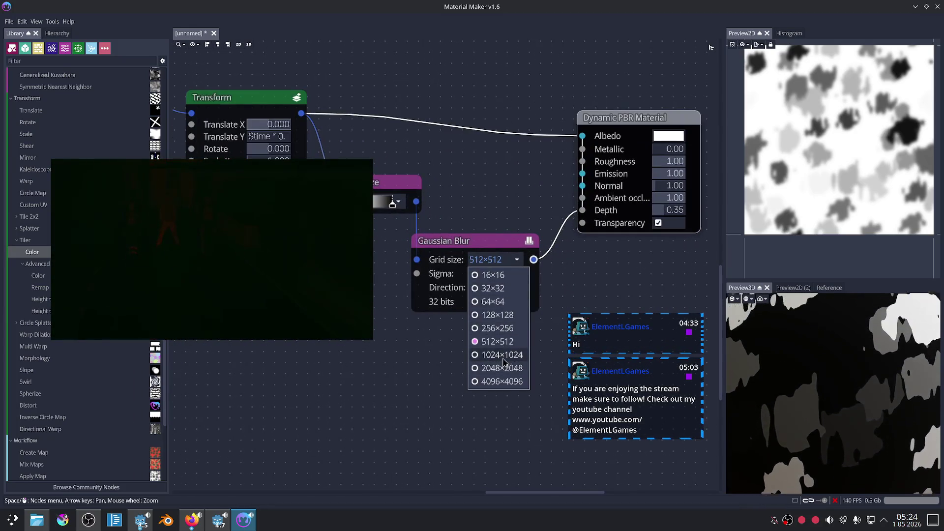
left_click(502, 355)
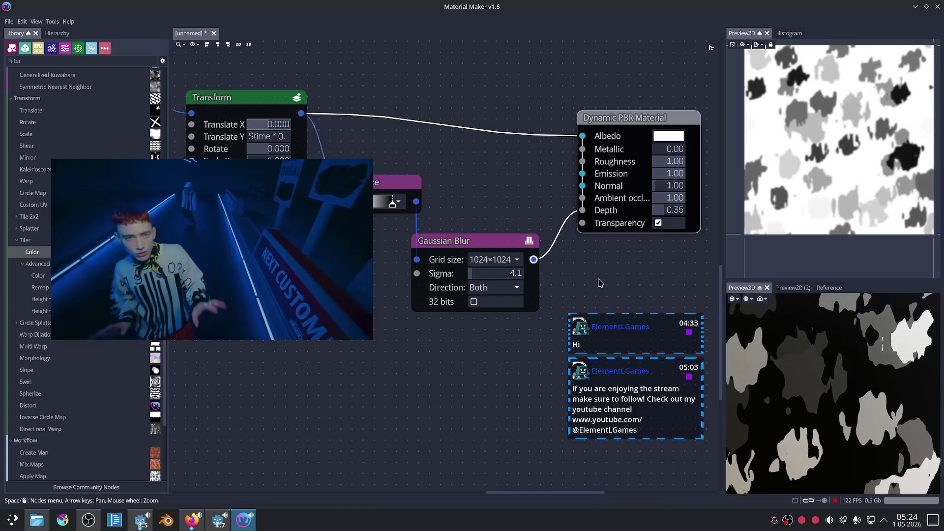
left_click(485, 246)
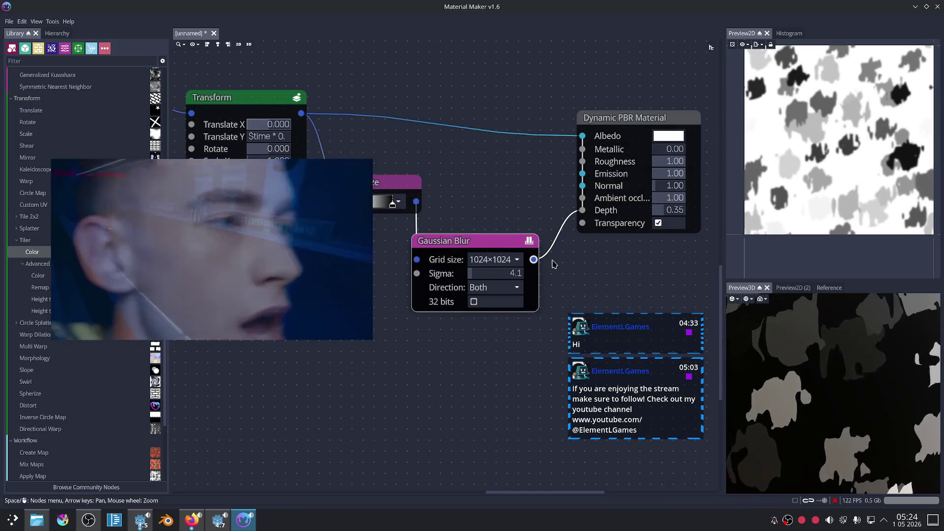
scroll(549, 264, "down", 1)
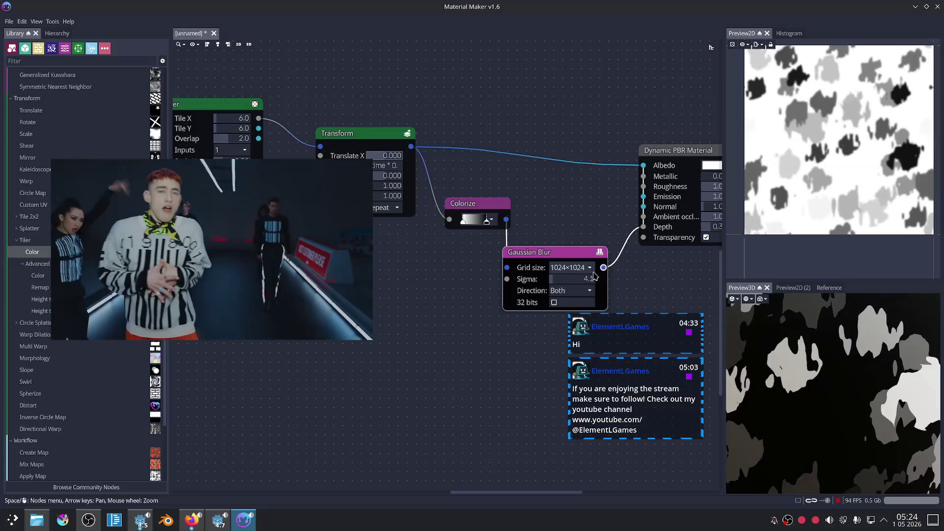
left_click_drag(492, 204, 540, 194)
left_click(552, 255)
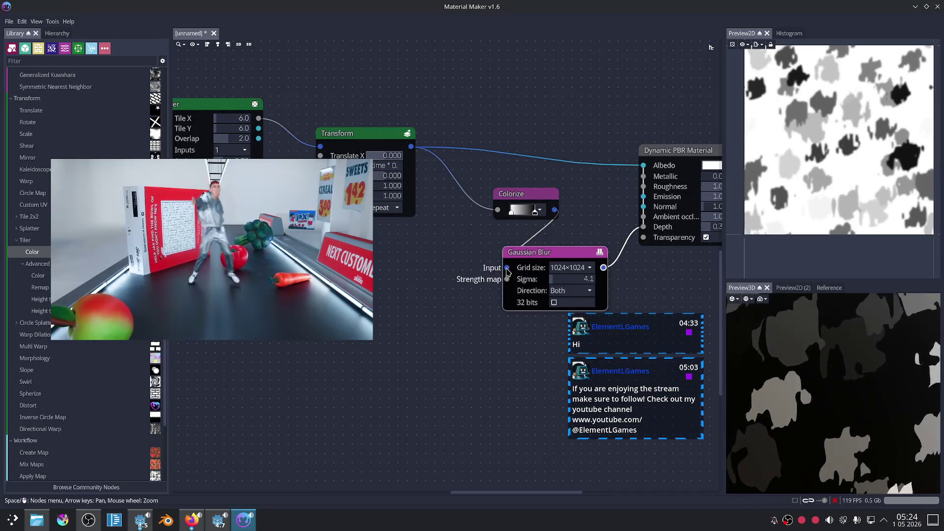
Step: Detach Colorize from the blur and feed the Gaussian Blur output into Transform
left_click_drag(508, 269, 574, 261)
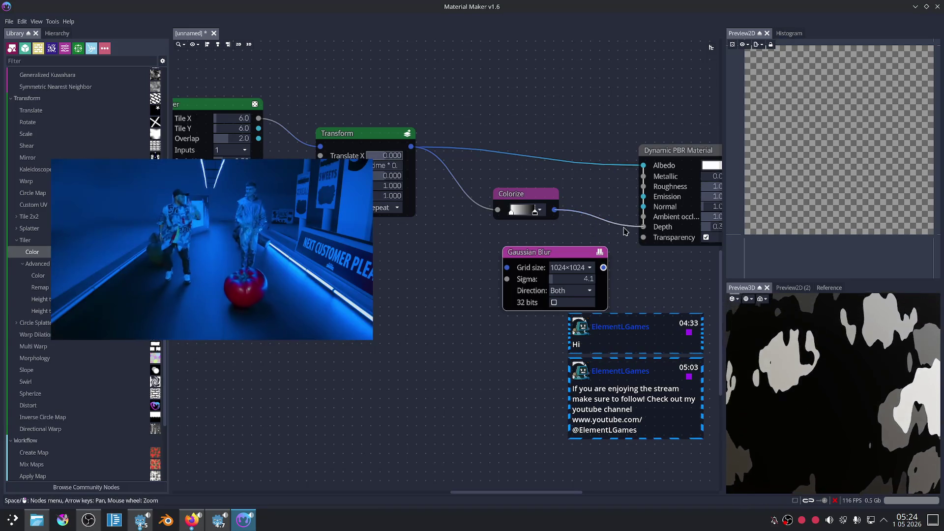
left_click_drag(545, 256, 436, 253)
key("Left")
key("Up")
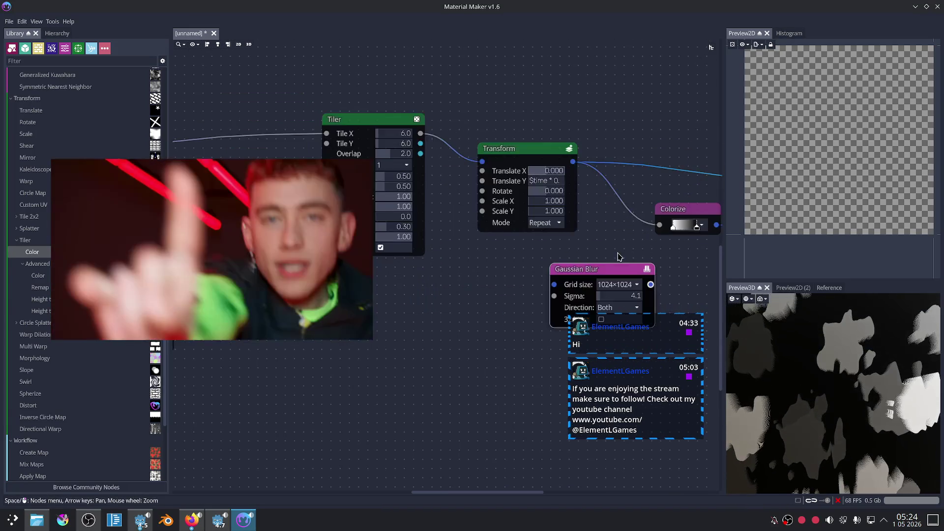
mouse_move(637, 253)
left_mouse_down()
mouse_move(470, 253)
mouse_move(471, 273)
left_mouse_up()
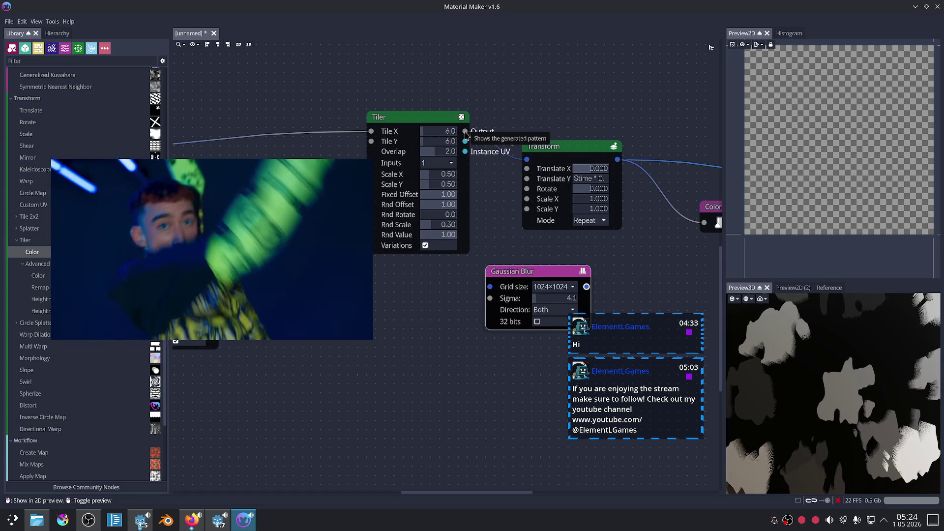
left_click(466, 132)
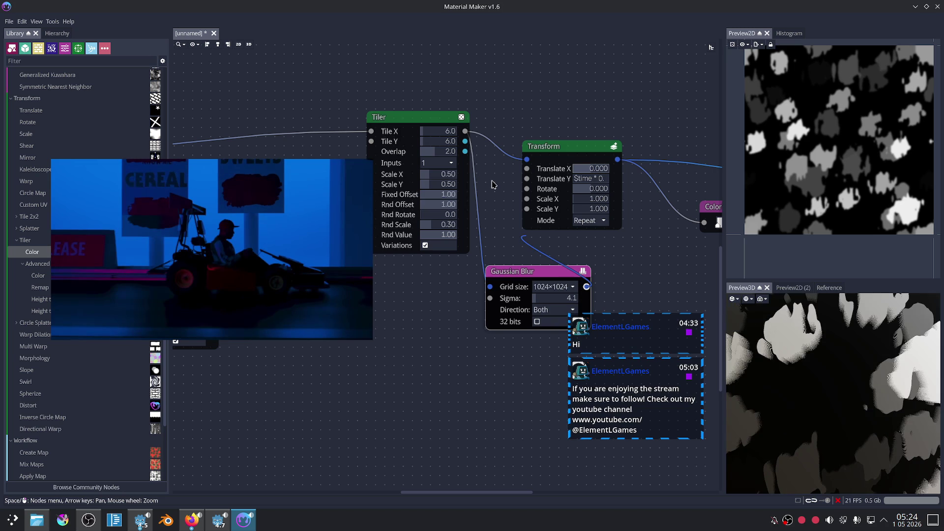
mouse_move(493, 185)
left_mouse_down()
mouse_move(542, 140)
mouse_move(475, 125)
mouse_move(520, 138)
left_mouse_up()
scroll(774, 338, "down", 5)
Step: Check the Dynamic PBR Material preview, then switch to the browser's Fresnel snippet page
left_click_drag(611, 270, 446, 250)
scroll(613, 242, "up", 1)
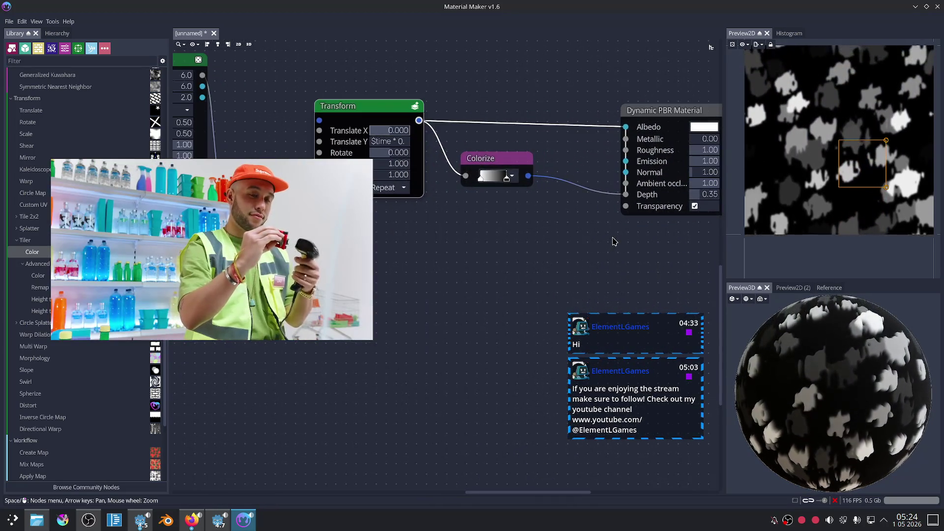
scroll(846, 360, "up", 5)
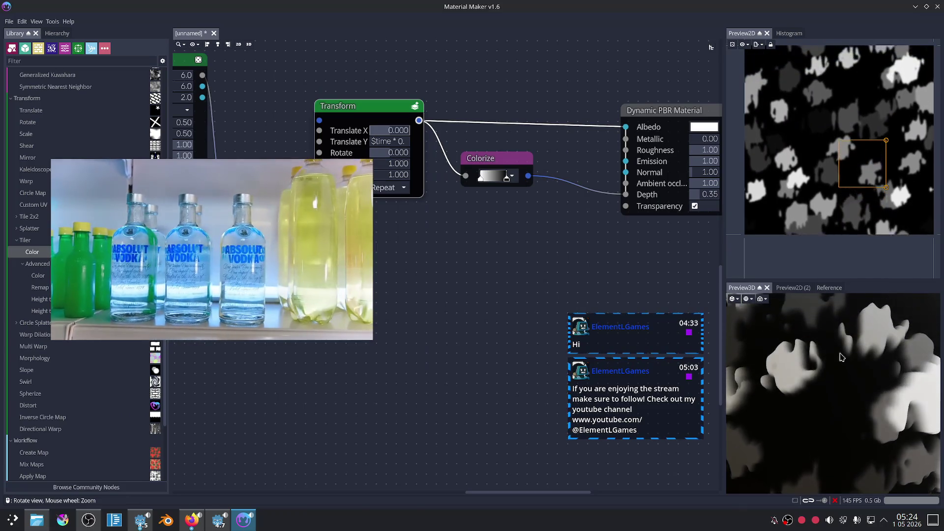
scroll(846, 361, "down", 5)
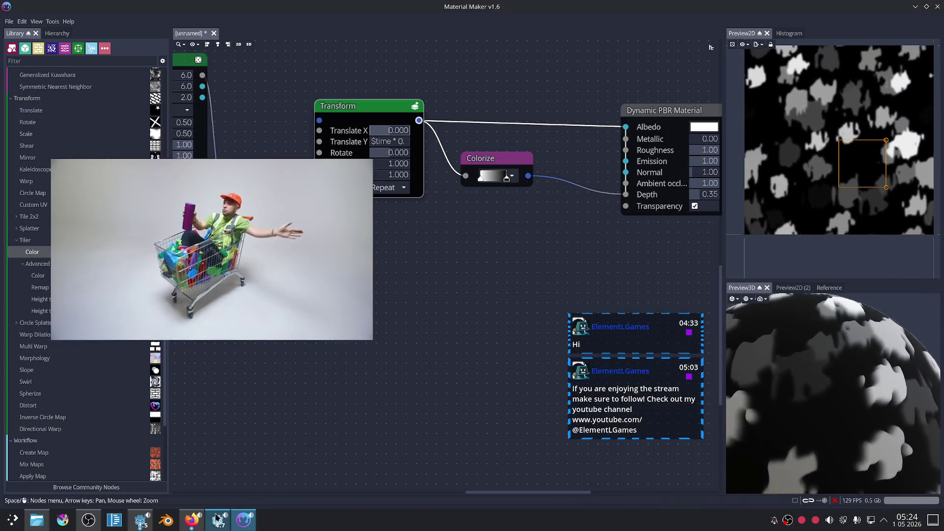
left_click(218, 520)
left_click(191, 526)
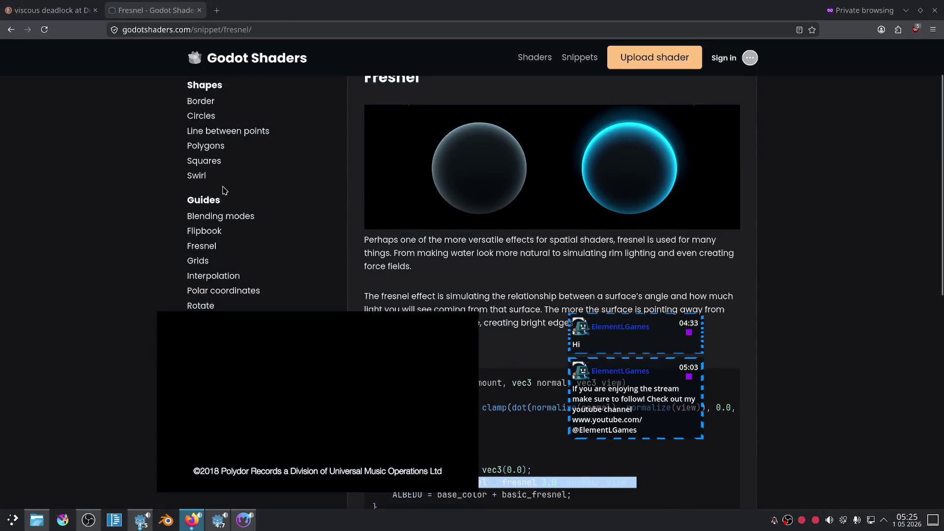
scroll(223, 189, "up", 3)
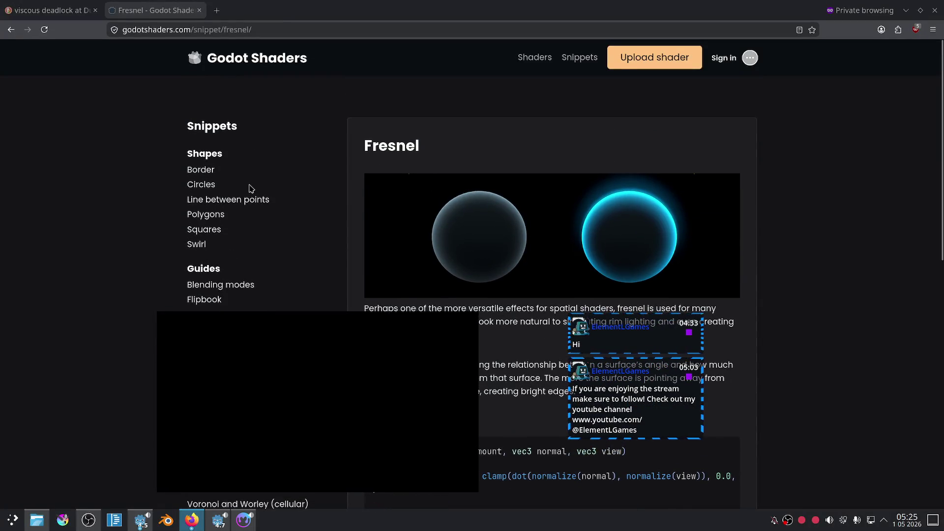
scroll(251, 188, "down", 3)
scroll(251, 188, "down", 6)
scroll(251, 180, "up", 3)
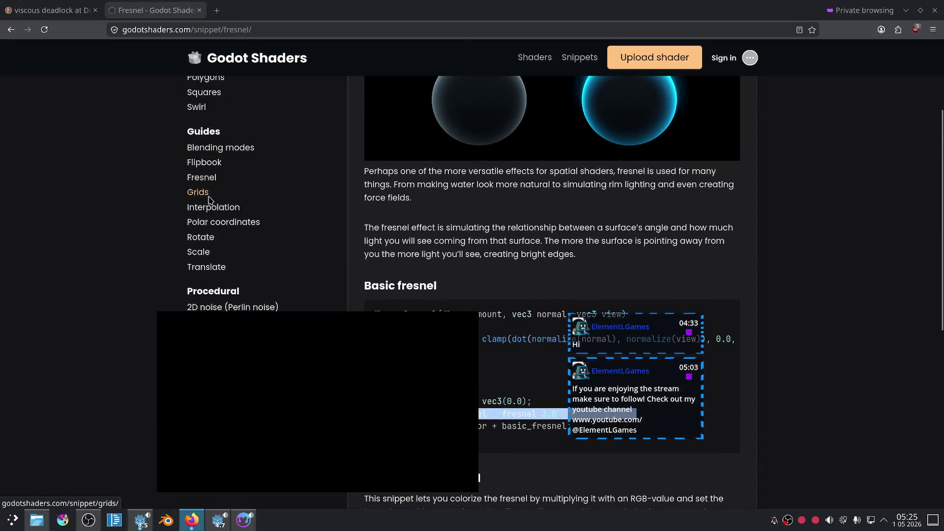
scroll(211, 206, "down", 6)
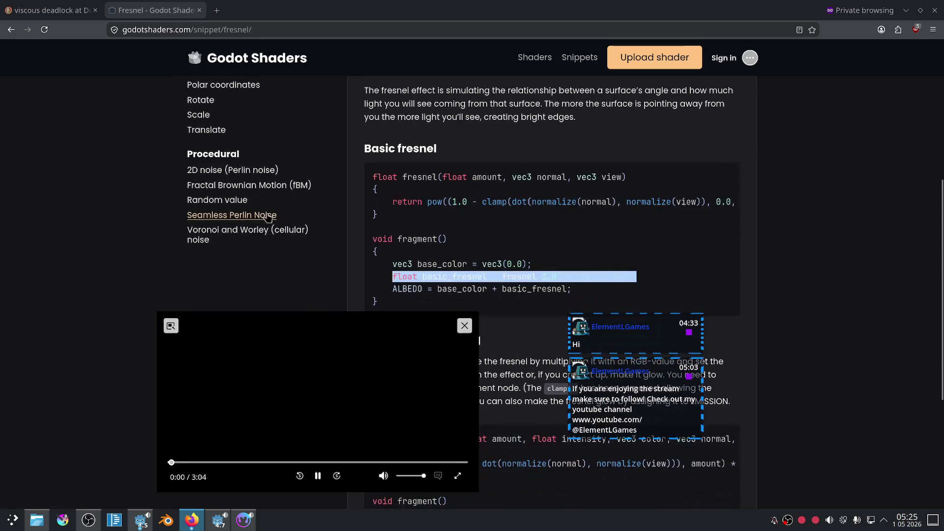
left_click(248, 528)
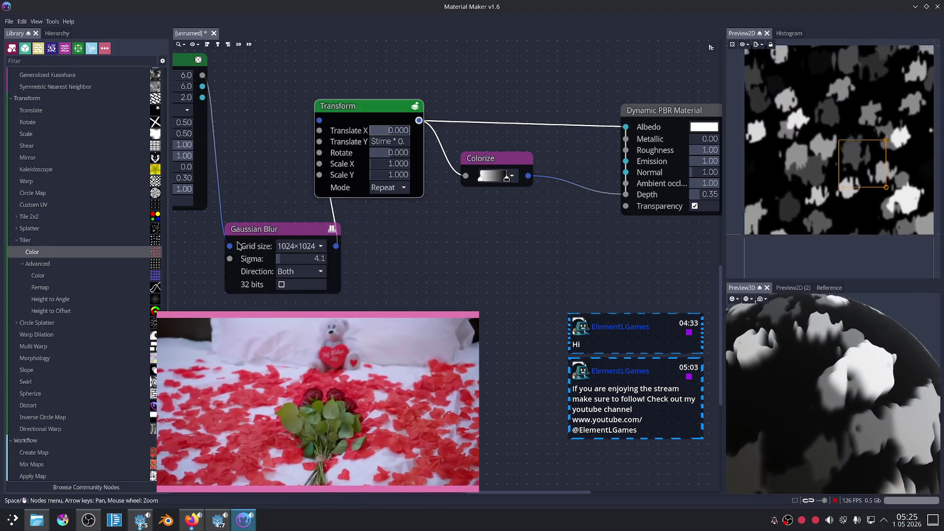
Step: Attach a new Debug node to the Gaussian Blur output
left_click_drag(229, 246, 229, 246)
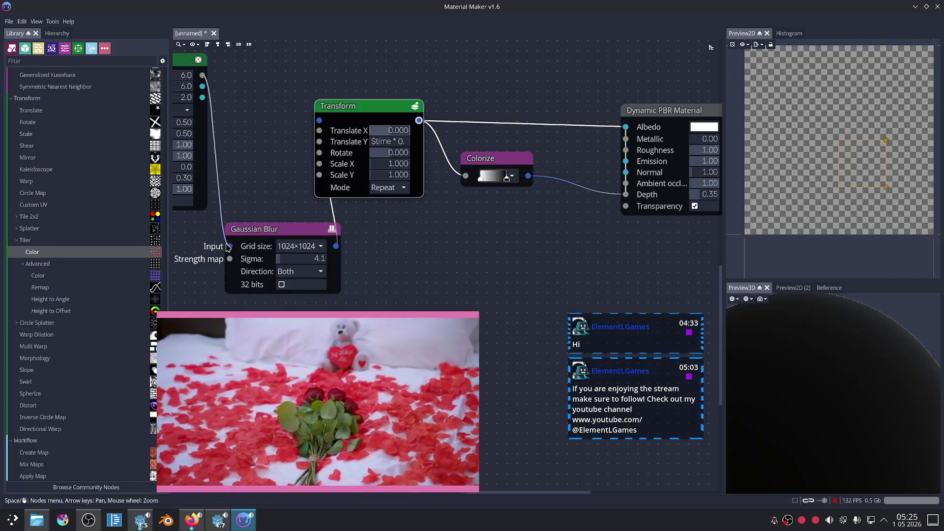
left_click_drag(279, 227, 221, 227)
mouse_move(319, 121)
left_mouse_down()
mouse_move(344, 246)
mouse_move(364, 274)
mouse_move(372, 259)
left_mouse_up()
type("ebug")
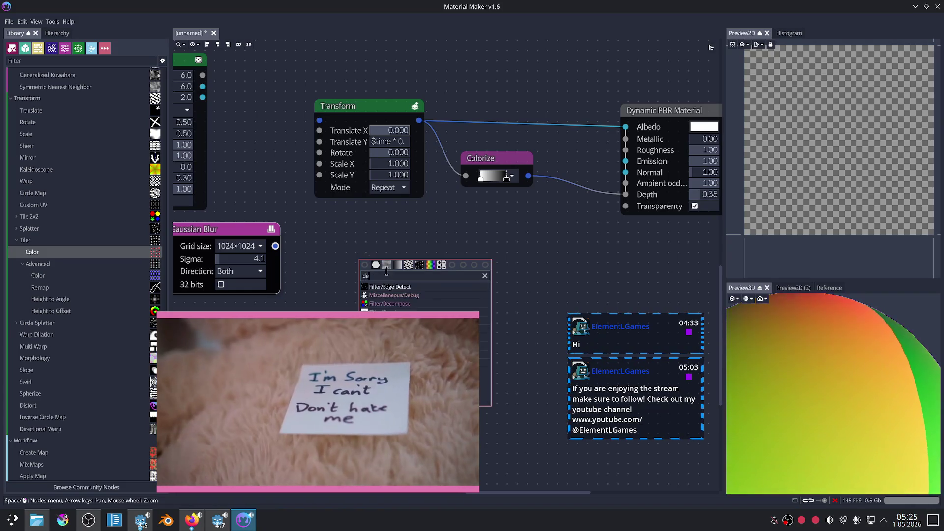
key("Return")
Step: Read through the blur's generated Shadertoy shader code, then close it and return to Material Maker
left_click(393, 265)
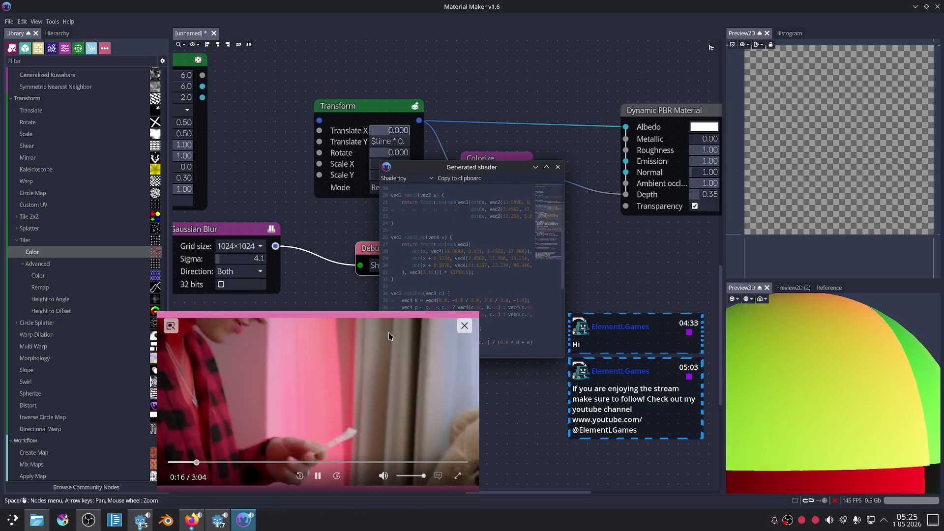
mouse_move(364, 326)
left_mouse_down()
mouse_move(343, 362)
mouse_move(246, 355)
left_mouse_up()
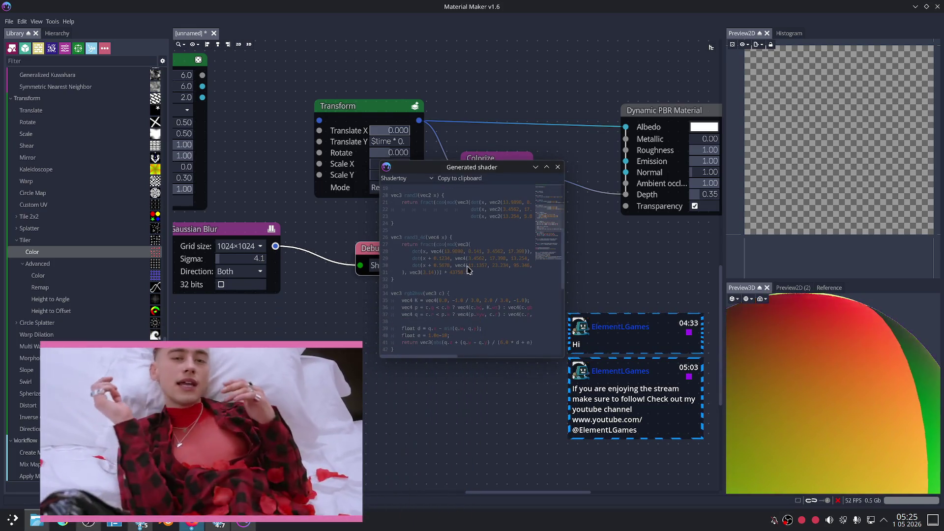
scroll(468, 270, "down", 6)
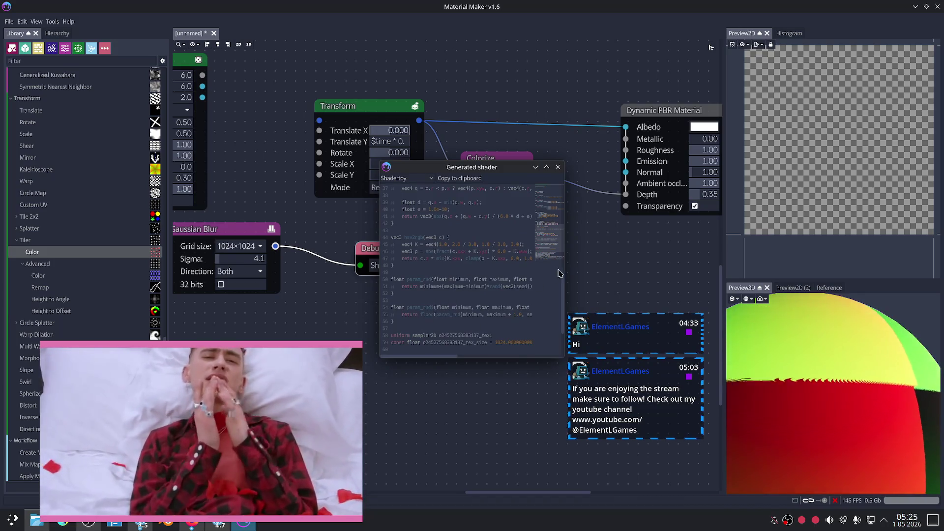
left_click_drag(568, 270, 631, 270)
scroll(499, 260, "up", 5)
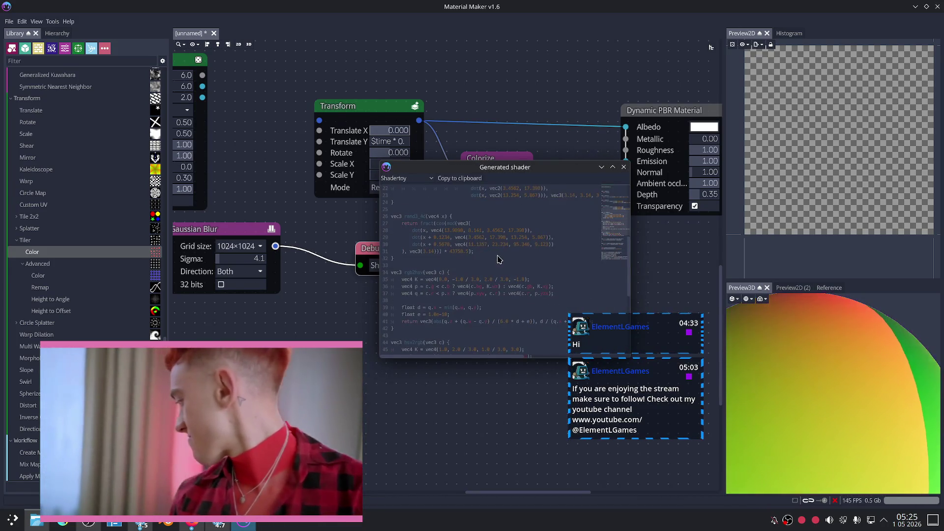
scroll(489, 276, "up", 7)
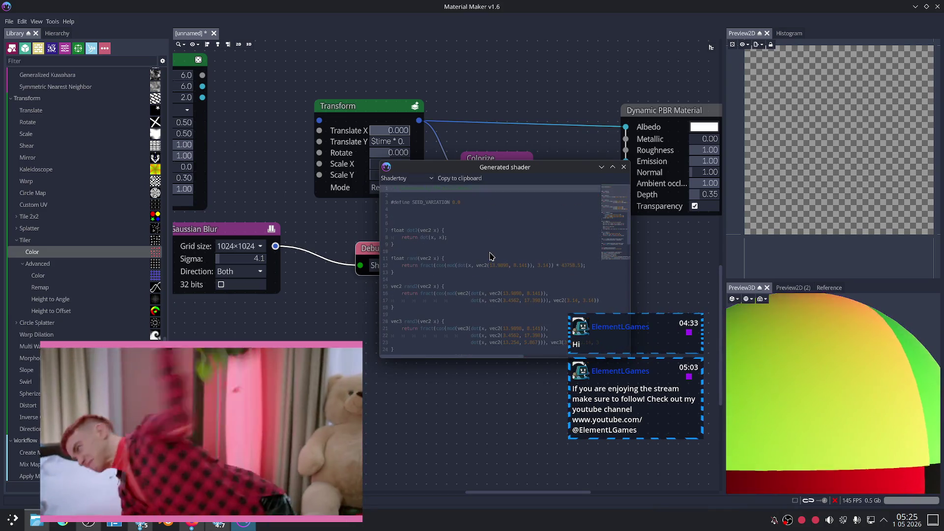
left_click(623, 168)
key("alt+Tab")
left_click(245, 527)
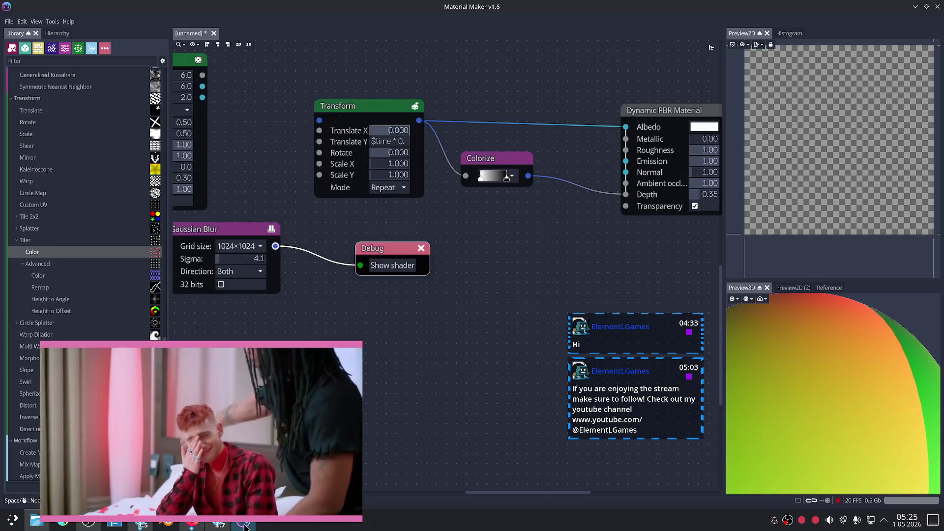
Step: Wire the Tiler output into the Gaussian Blur and the blur into the Debug node
scroll(285, 182, "down", 2)
left_click_drag(285, 182, 444, 185)
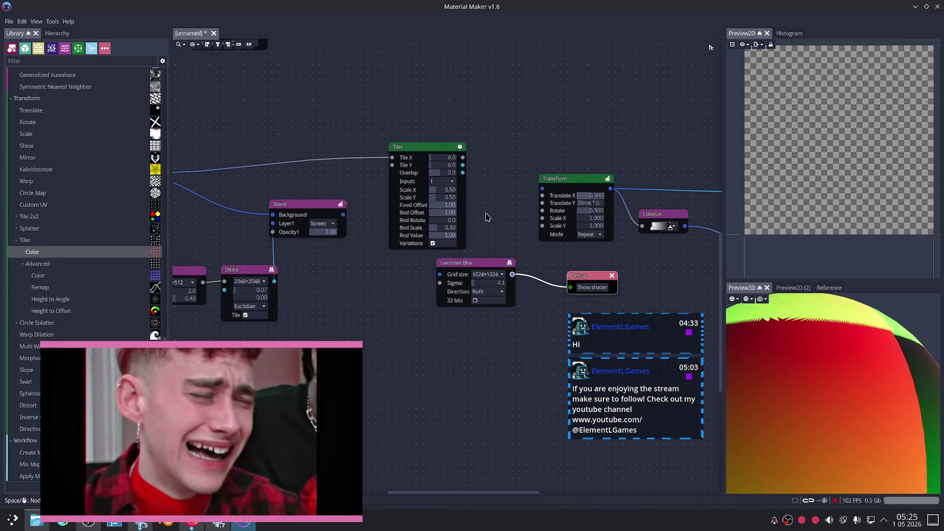
left_click_drag(487, 218, 415, 197)
left_click_drag(356, 252, 366, 253)
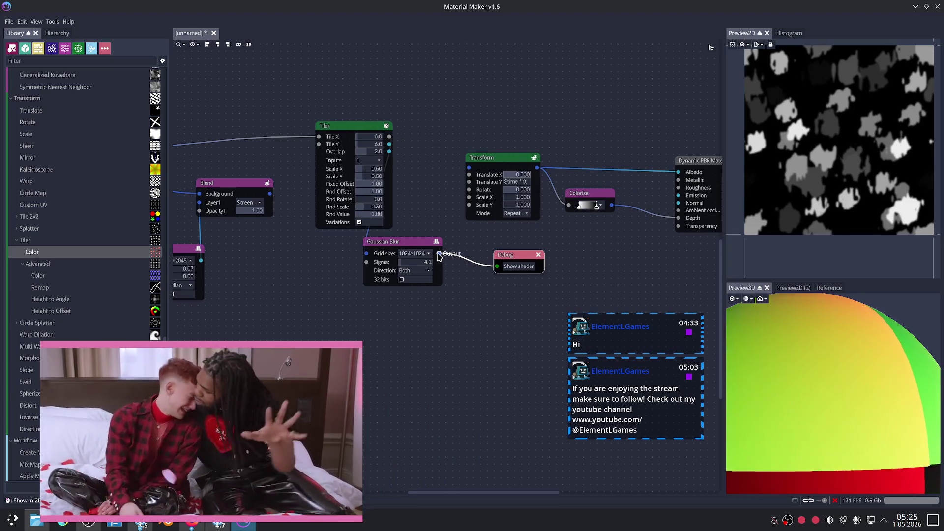
left_click_drag(439, 253, 497, 266)
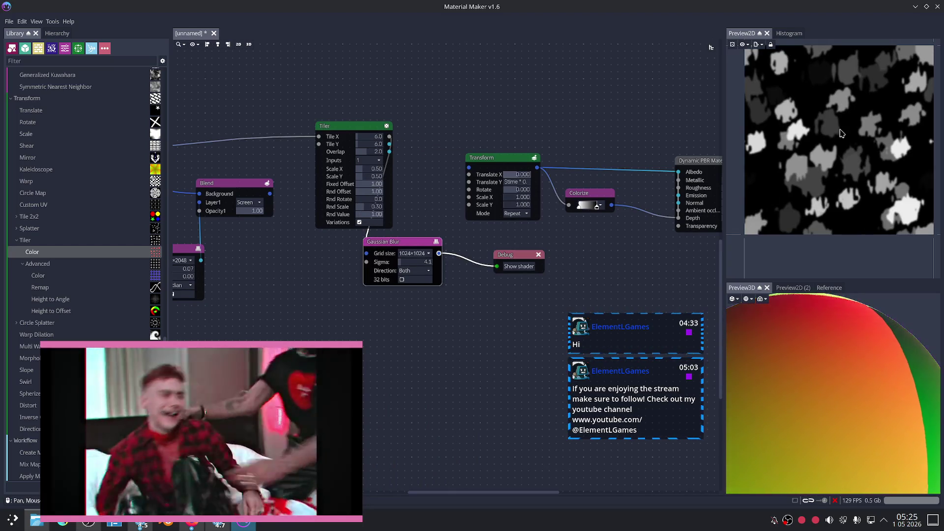
Step: Export the blurred splats as splatts_01_soft.png and check it in Godot's textures folder
left_click(762, 46)
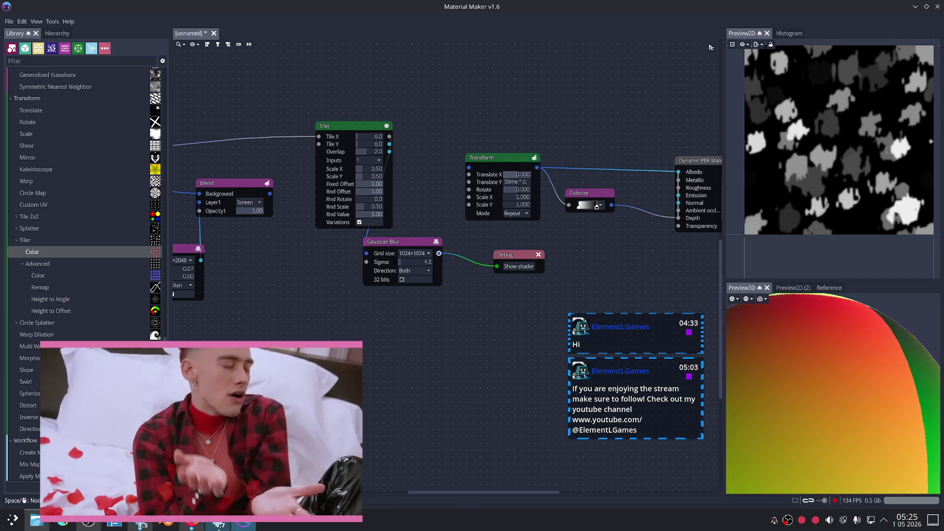
left_click(220, 526)
mouse_move(171, 417)
left_mouse_down()
mouse_move(303, 417)
mouse_move(239, 417)
left_mouse_up()
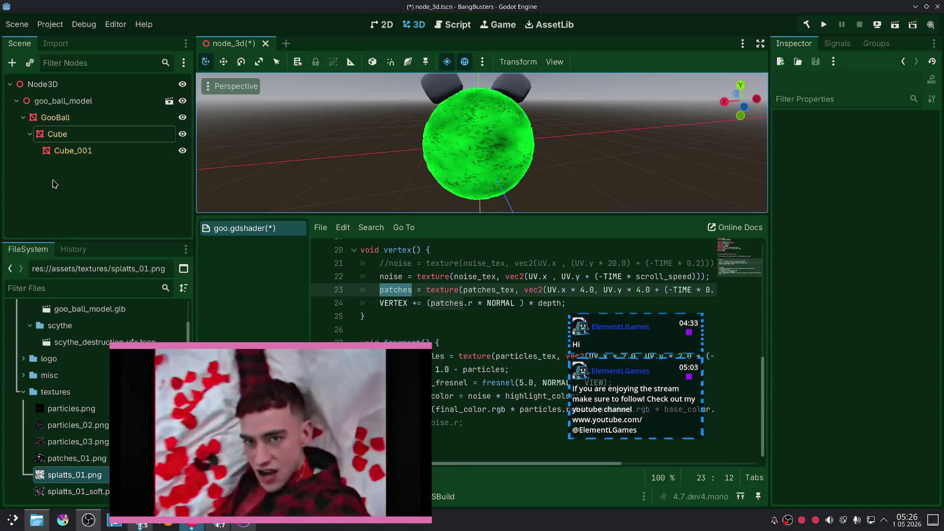
Step: Assign splatts_01_soft.png from the FileSystem dock to GooBall's Patches Tex shader parameter
left_click(68, 135)
left_click(59, 118)
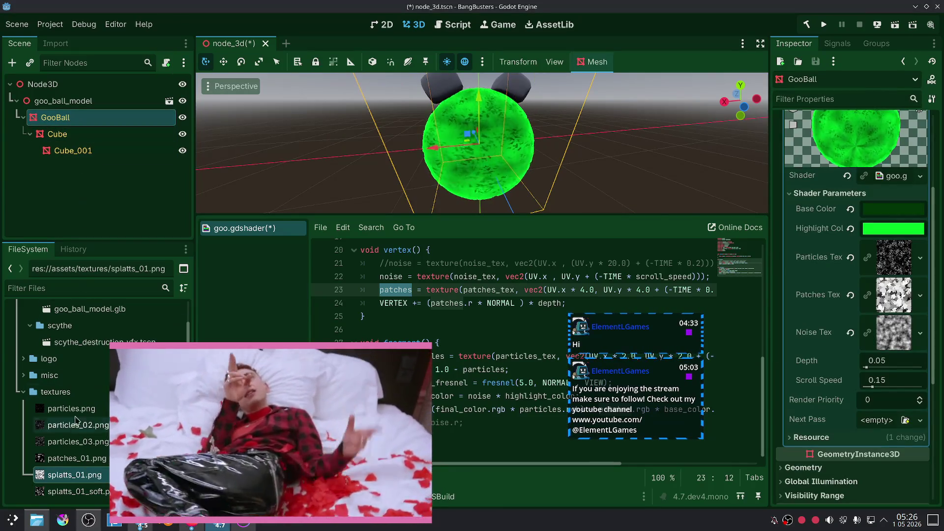
mouse_move(67, 495)
left_mouse_down()
mouse_move(607, 356)
mouse_move(907, 302)
left_mouse_up()
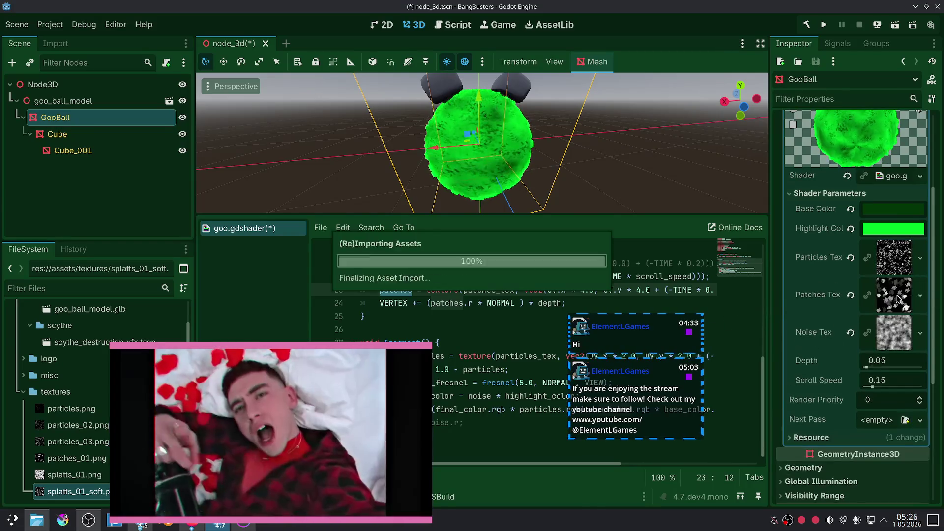
scroll(565, 162, "up", 5)
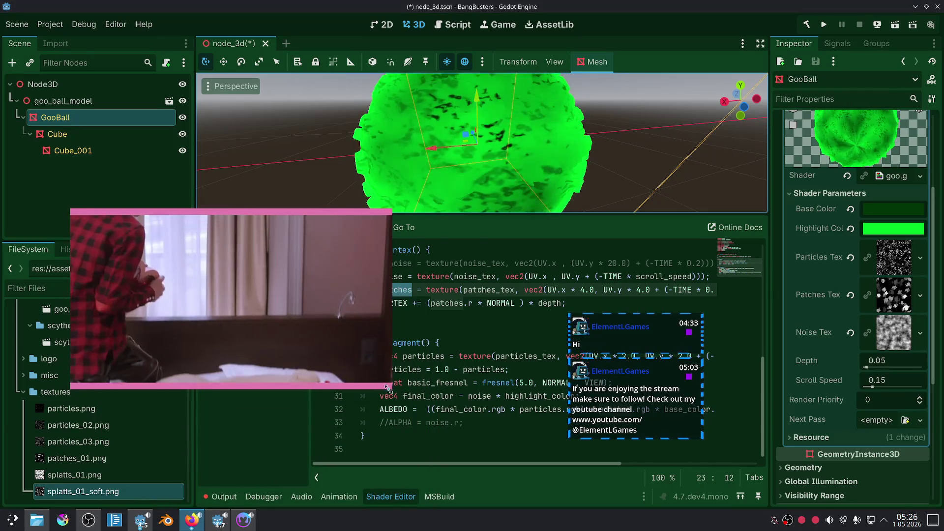
left_click_drag(379, 396, 313, 330)
left_click(486, 409)
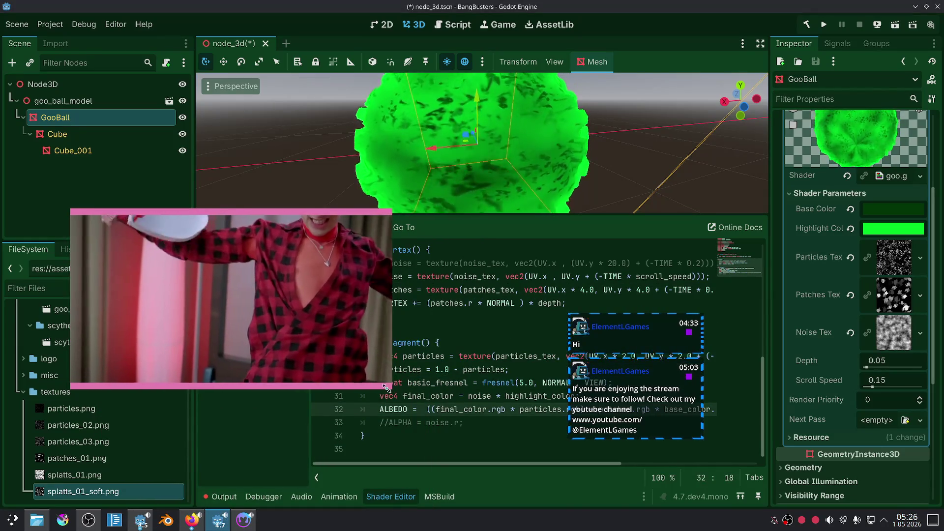
left_click_drag(392, 384, 231, 285)
key("alt+Tab")
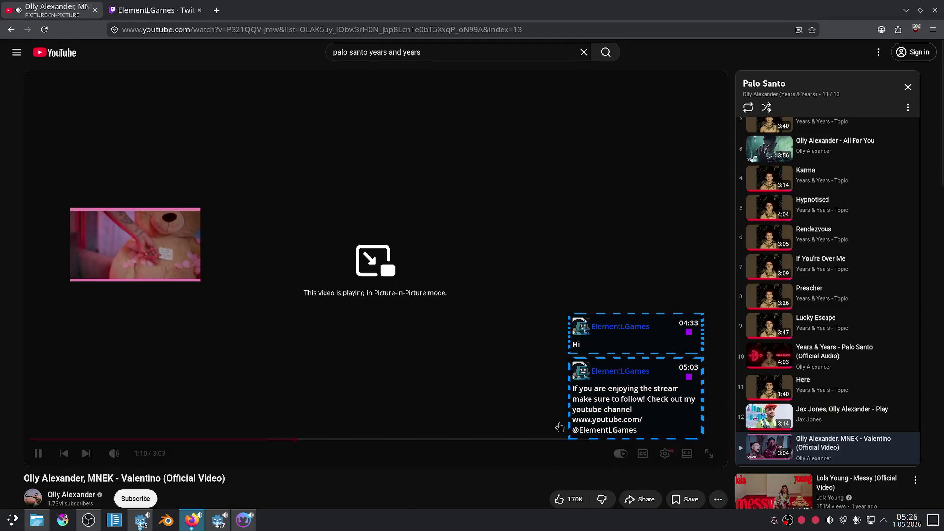
Step: Play the 'Years & Years - Palo Santo - Live' video from YouTube's recommendations
scroll(868, 333, "down", 8)
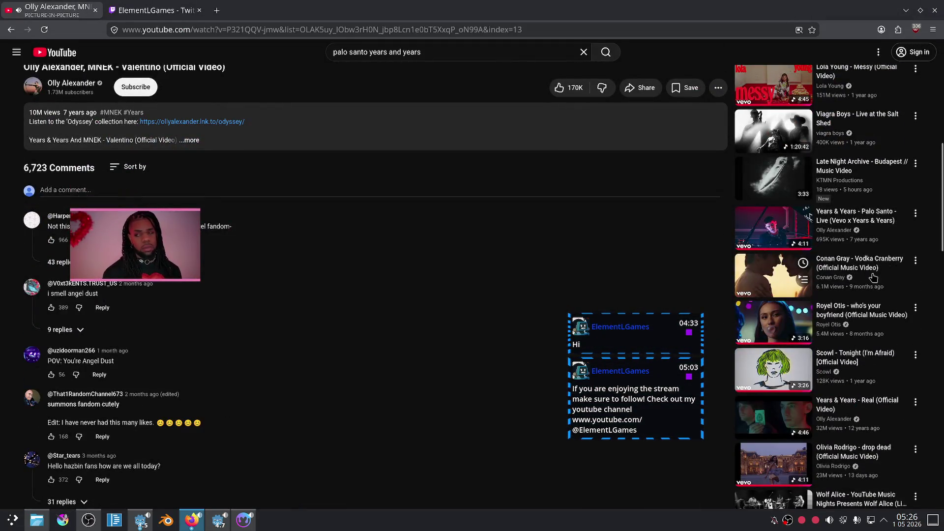
left_click(869, 222)
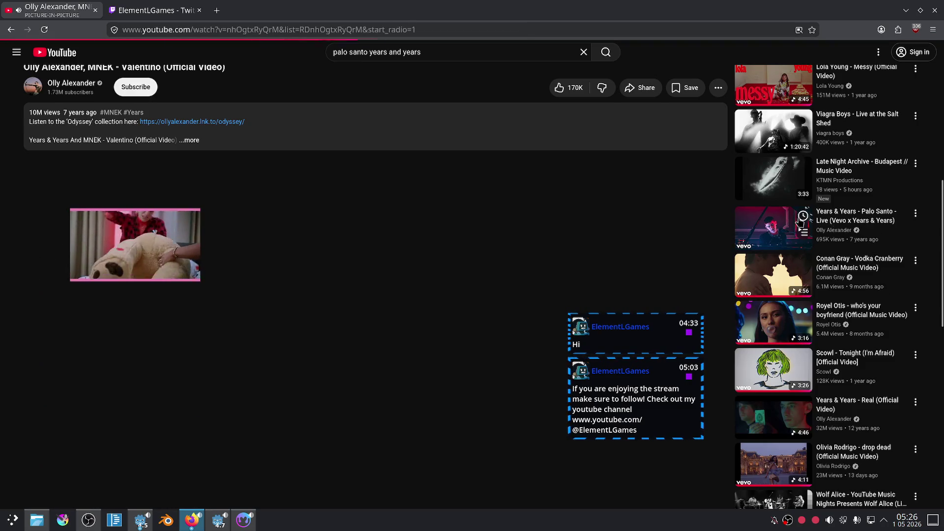
left_click(156, 10)
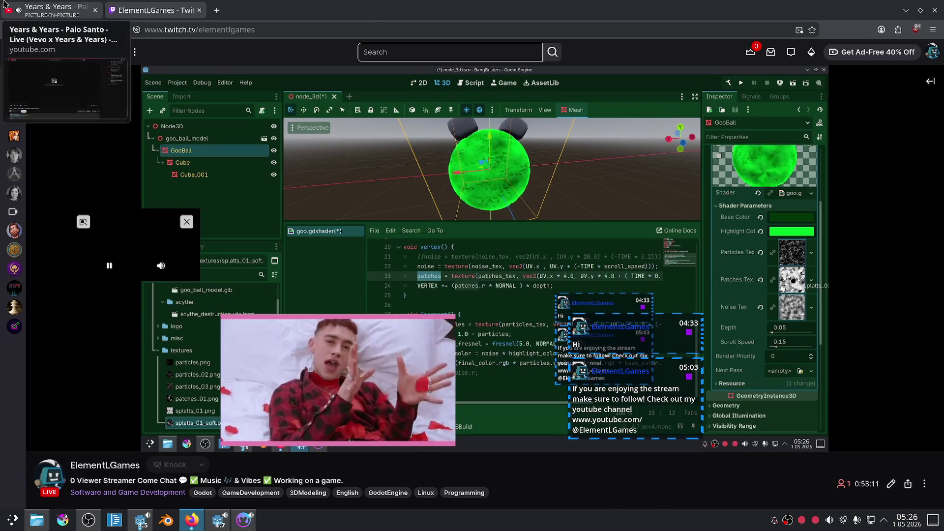
left_click(50, 10)
left_click(243, 520)
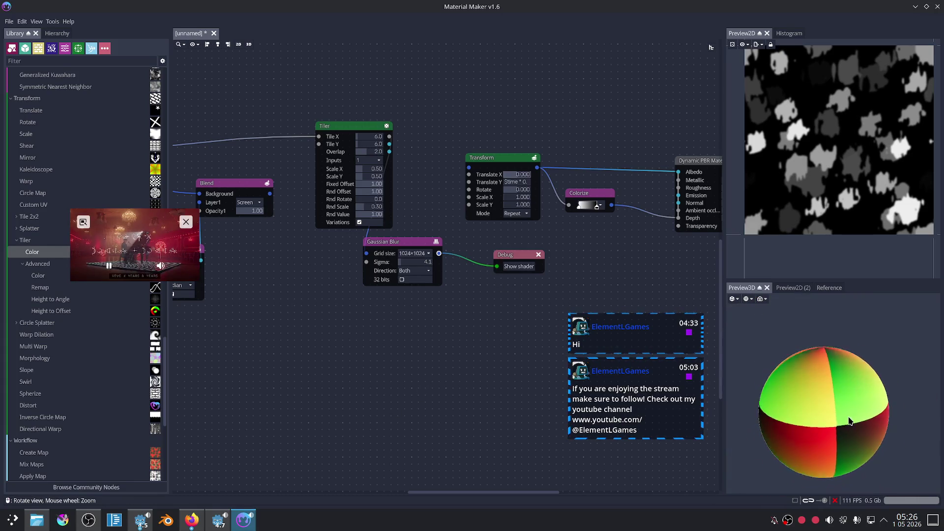
Step: Wire the Gaussian Blur output into the Transform node's input in Material Maker
scroll(482, 285, "up", 1)
left_click_drag(494, 261, 561, 288)
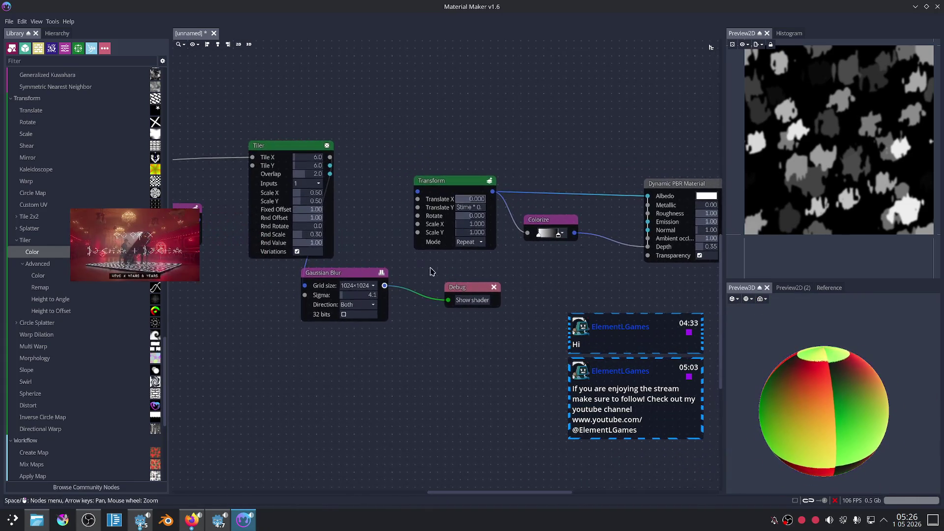
left_click_drag(418, 195, 417, 192)
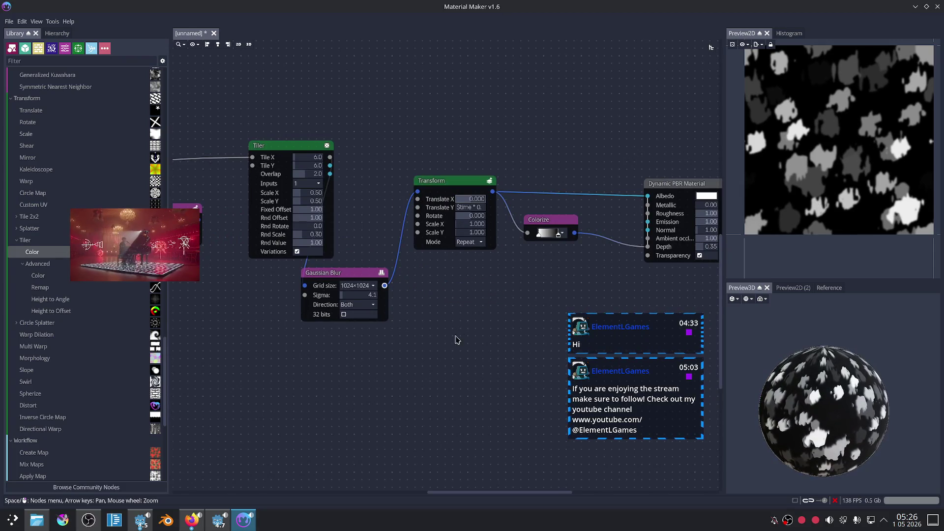
left_click(212, 529)
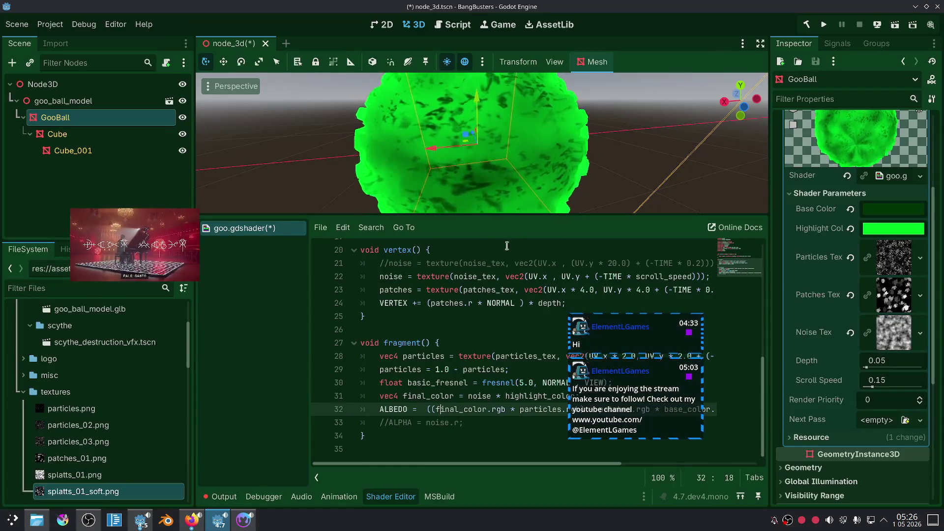
Step: Add an 'ALBEDO = patches.rgb;' line below the albedo line, then comment it out
scroll(599, 170, "down", 3)
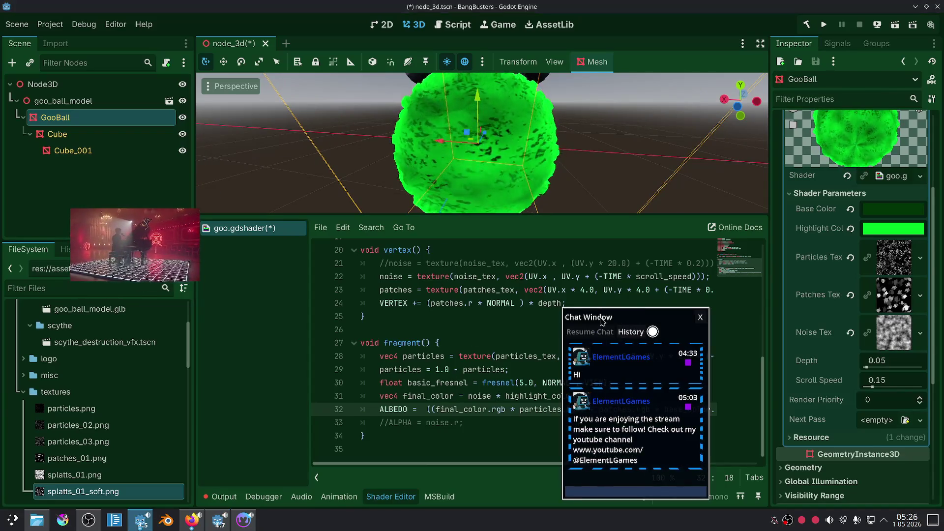
left_click(380, 428)
key("Return")
key("Up")
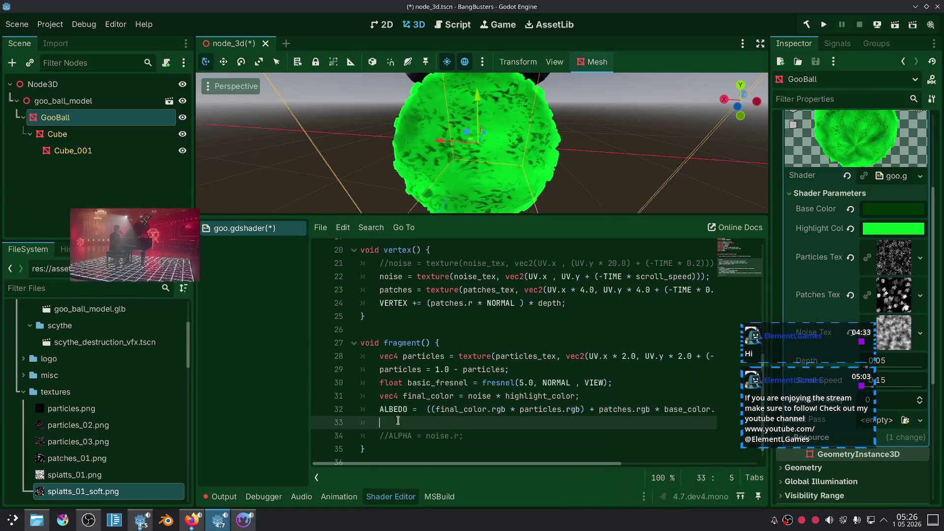
type("l")
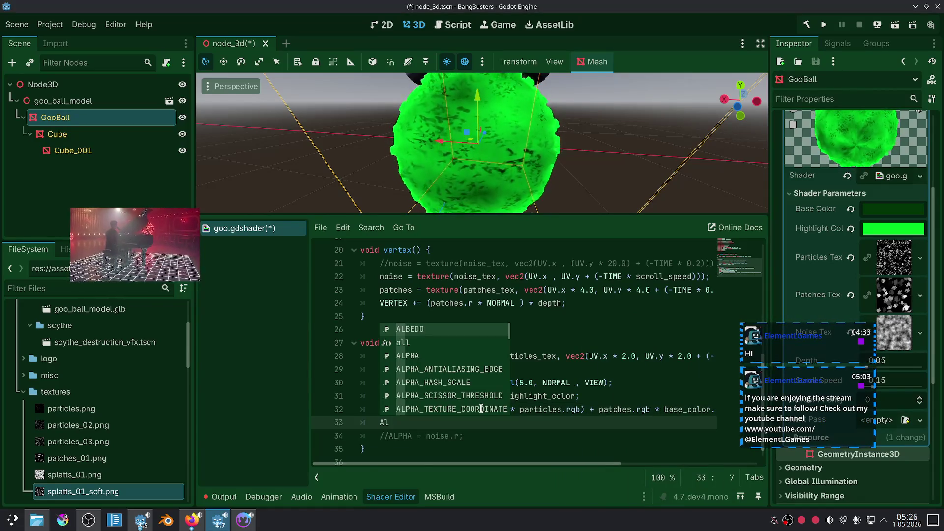
key("Return")
type("patches.rgb;")
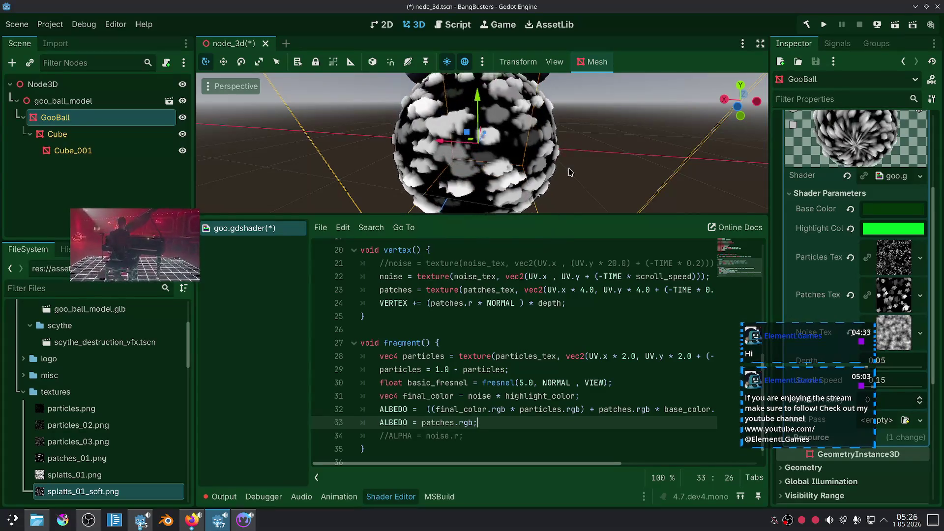
scroll(594, 157, "up", 5)
mouse_move(685, 343)
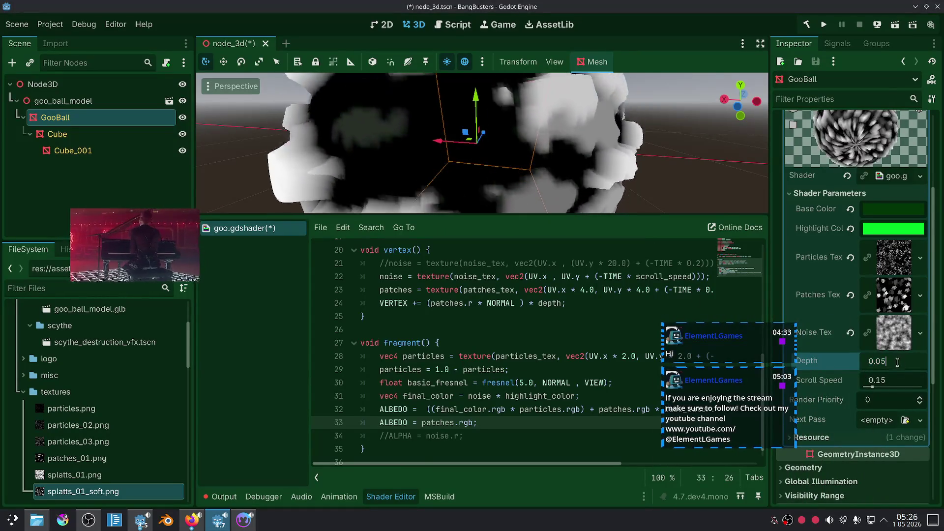
scroll(913, 362, "down", 3)
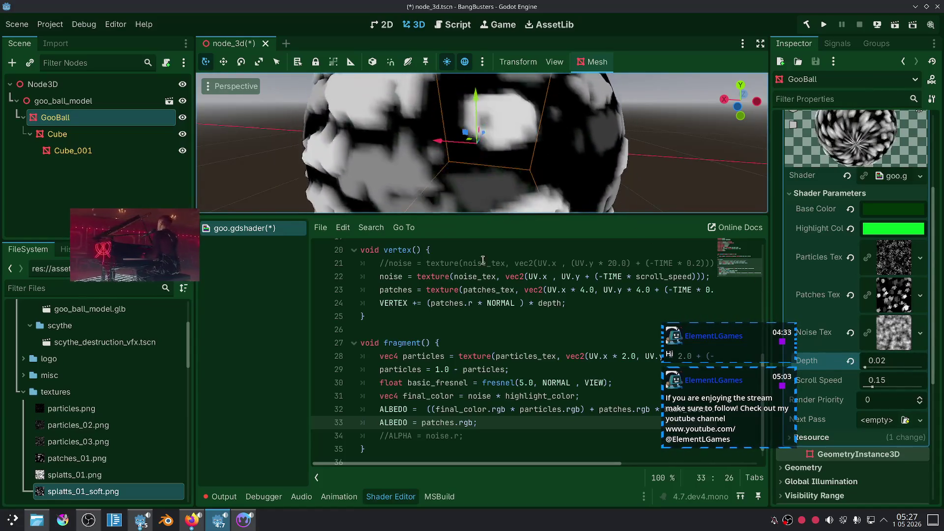
key("ctrl+k")
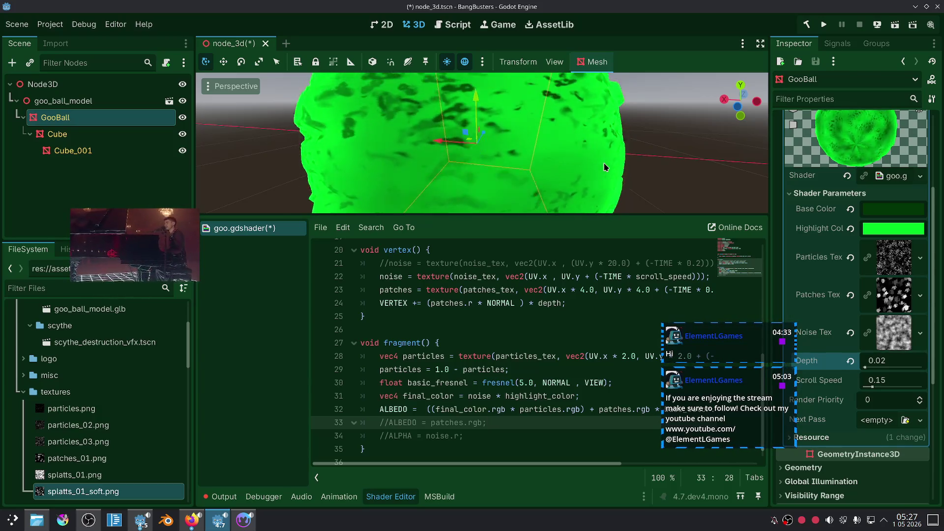
Step: Uncomment line 33 and change it to assign ALBEDO from final_color instead of patches
scroll(606, 168, "down", 3)
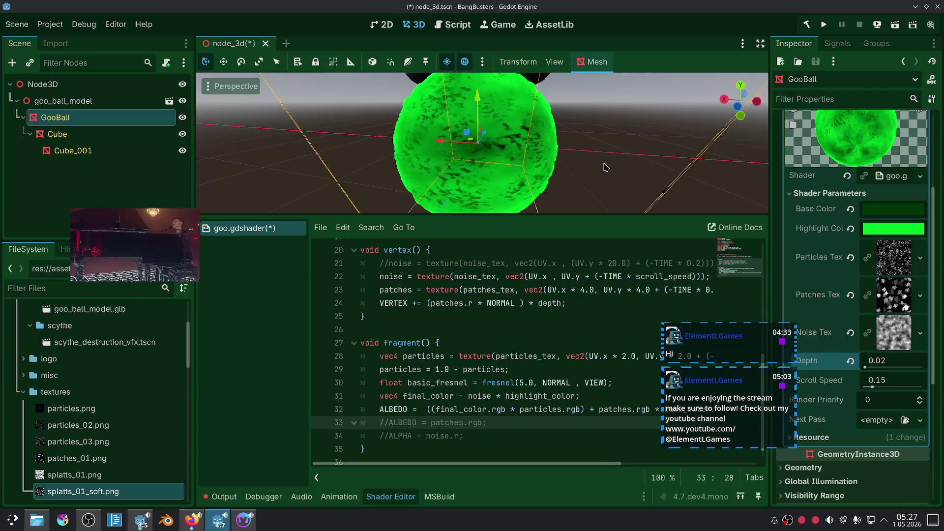
left_click_drag(606, 168, 571, 184)
left_click(566, 197)
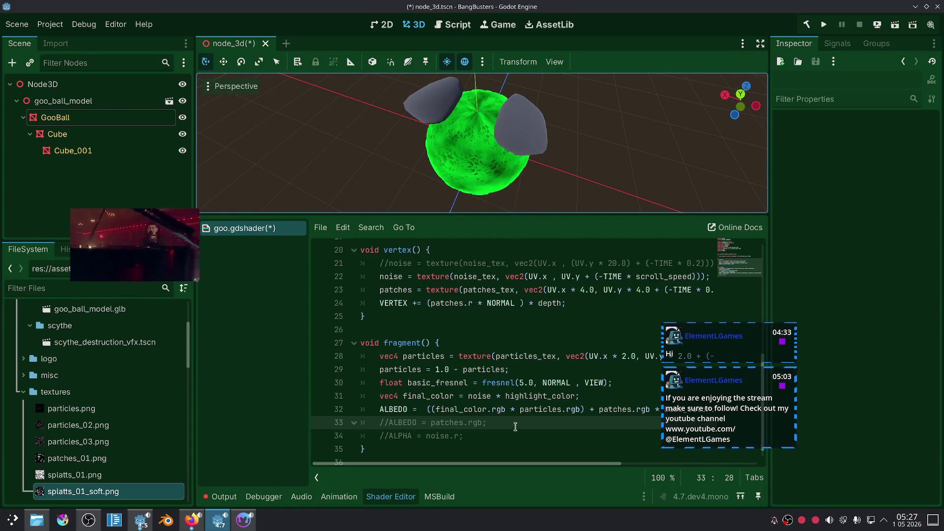
left_click(486, 410)
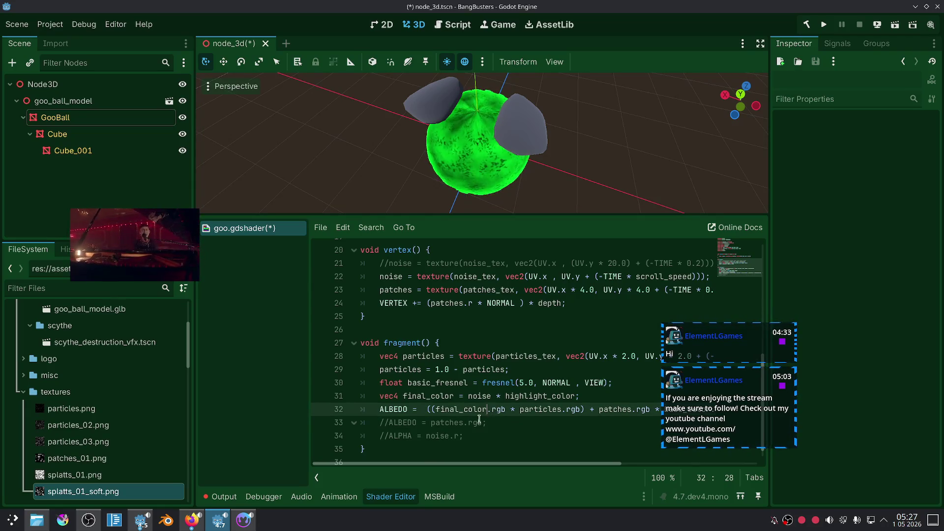
left_click(433, 422)
key("ctrl+k")
double_click(460, 409)
key("ctrl+c")
double_click(445, 422)
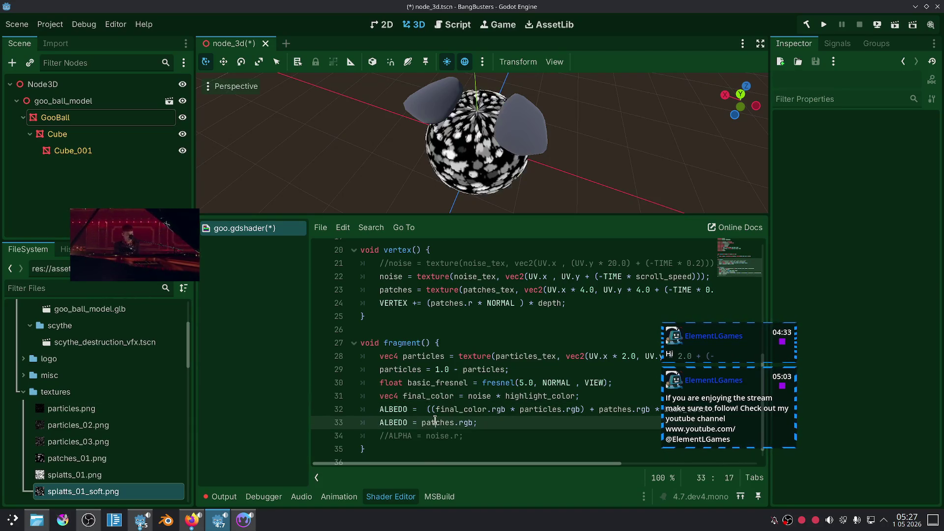
key("ctrl+v")
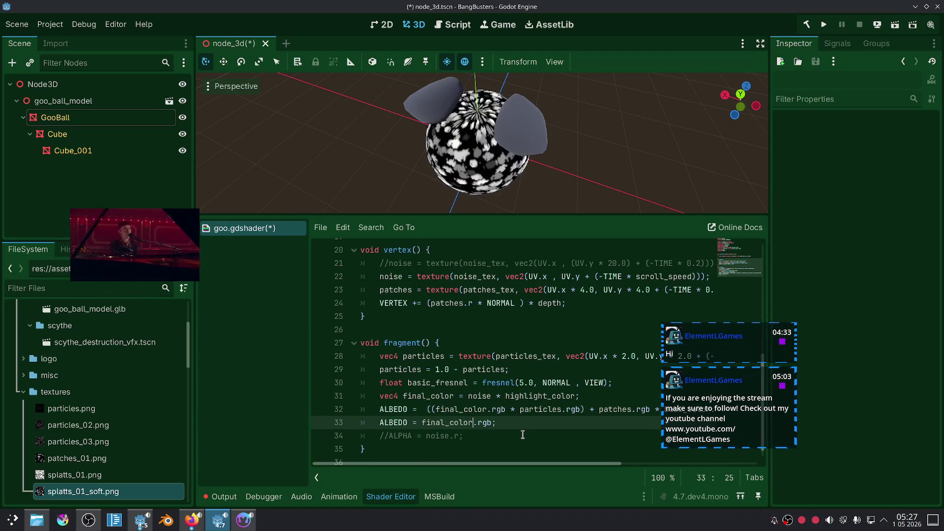
scroll(538, 138, "up", 5)
left_click_drag(538, 138, 548, 139)
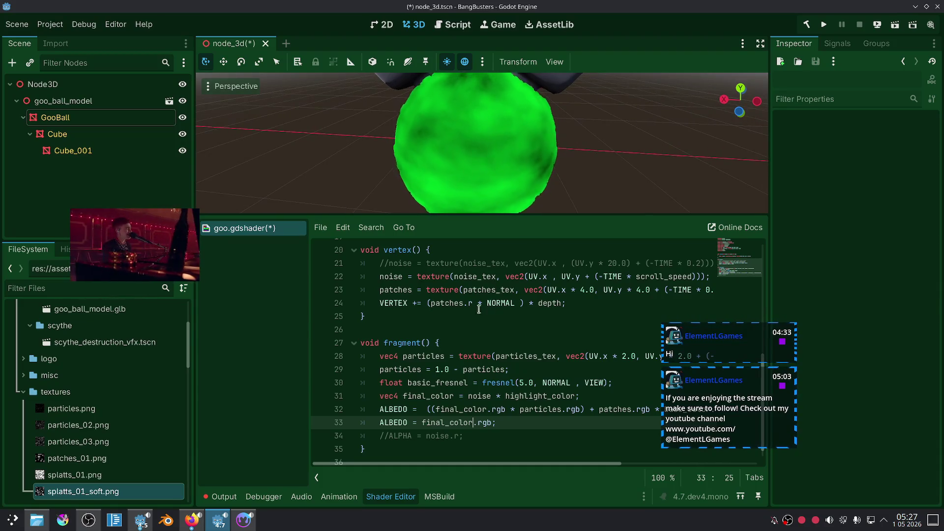
left_click(101, 123)
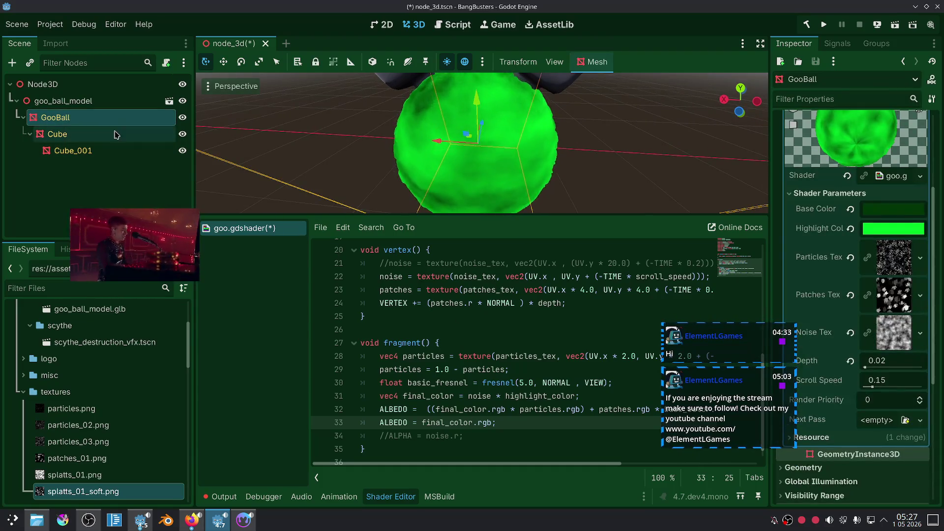
Step: Expand GooBall's Noise Tex generator settings and switch the noise type to Value
left_click(884, 346)
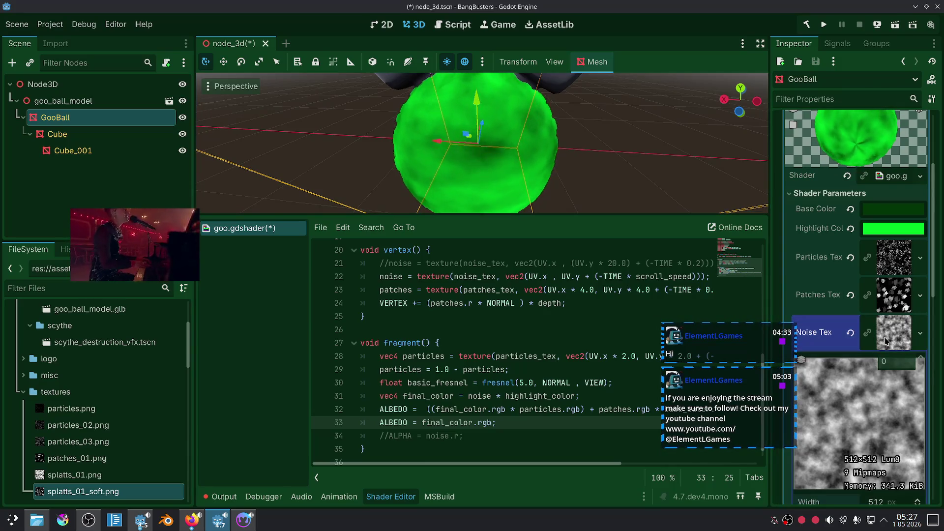
scroll(852, 397, "down", 3)
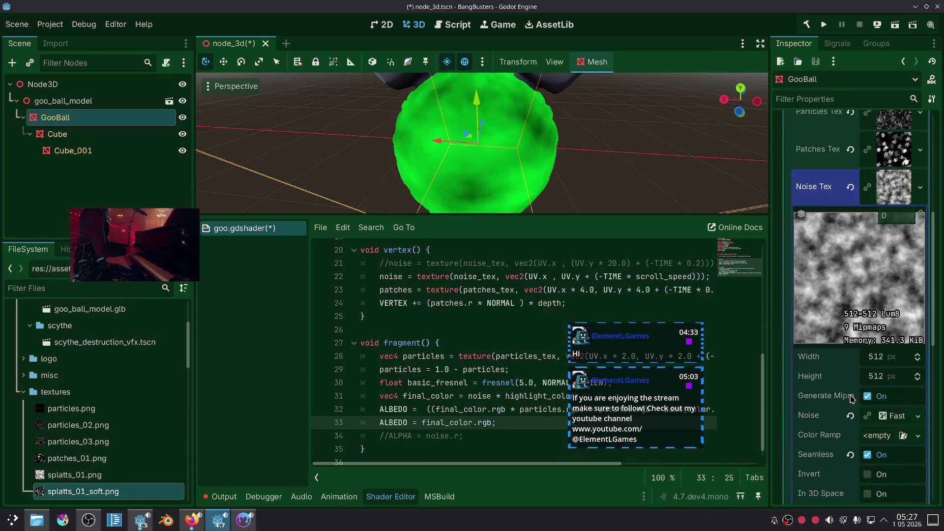
scroll(841, 391, "down", 1)
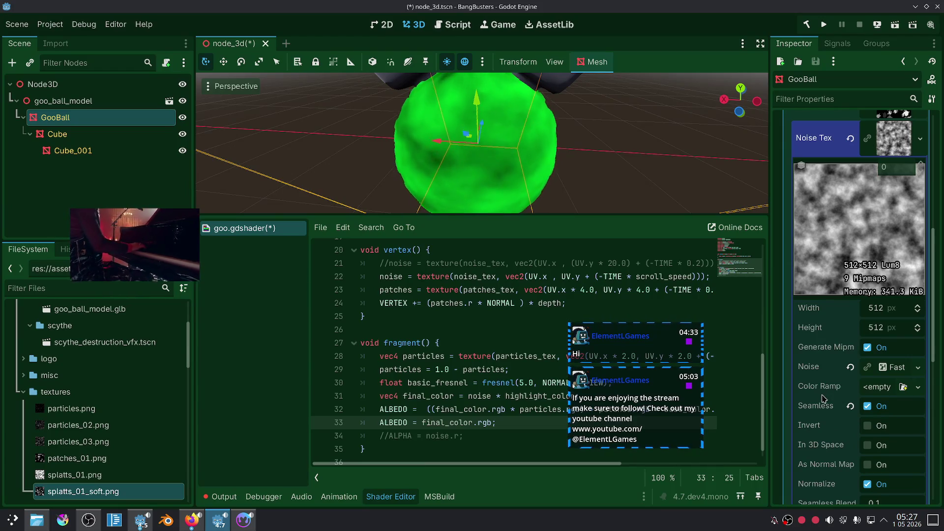
scroll(839, 393, "down", 3)
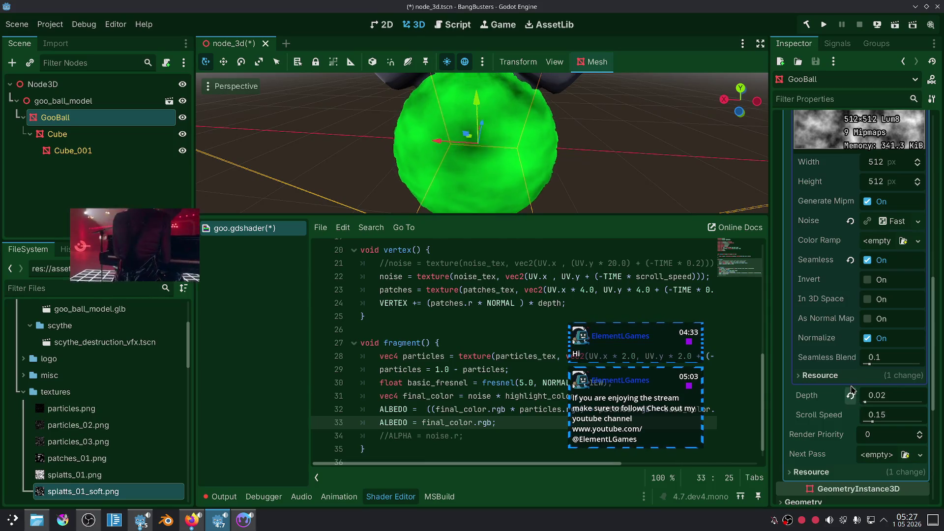
scroll(841, 364, "up", 1)
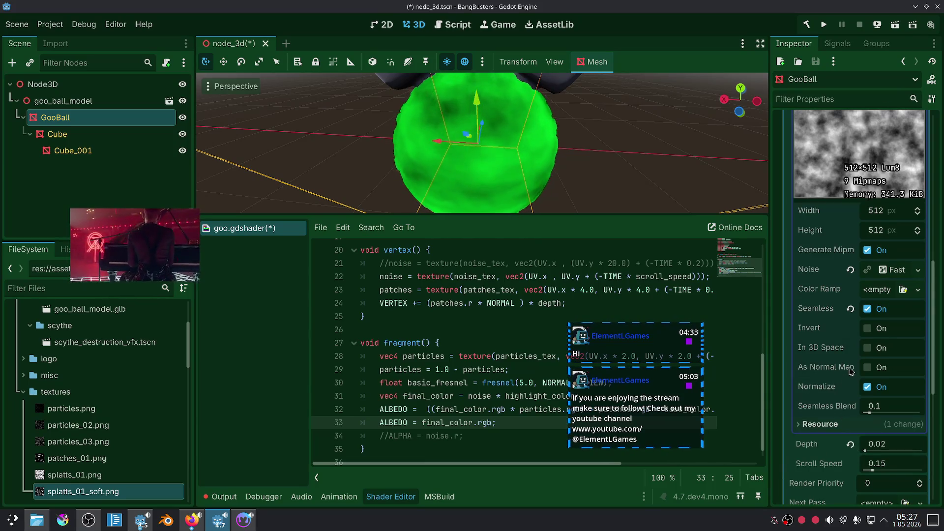
scroll(835, 351, "up", 1)
left_click(886, 320)
scroll(839, 367, "down", 2)
left_click(893, 327)
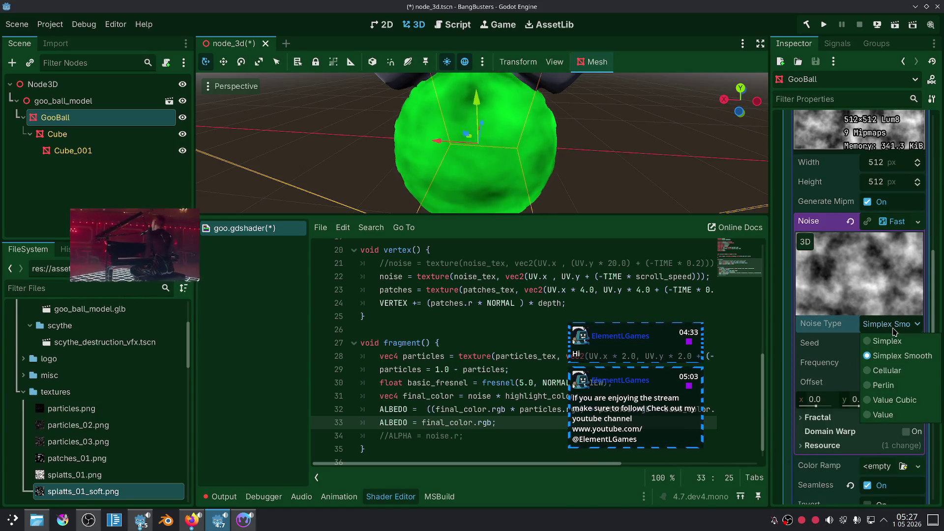
left_click(896, 415)
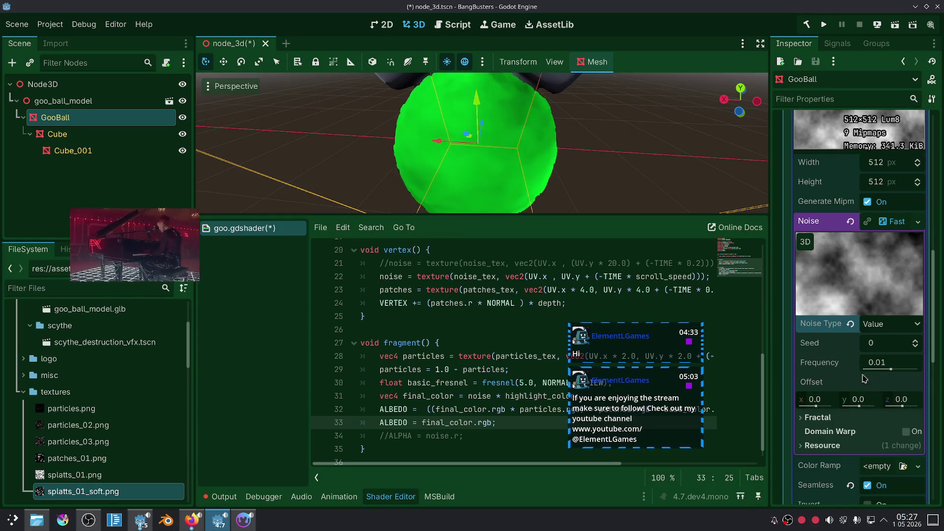
scroll(559, 180, "down", 5)
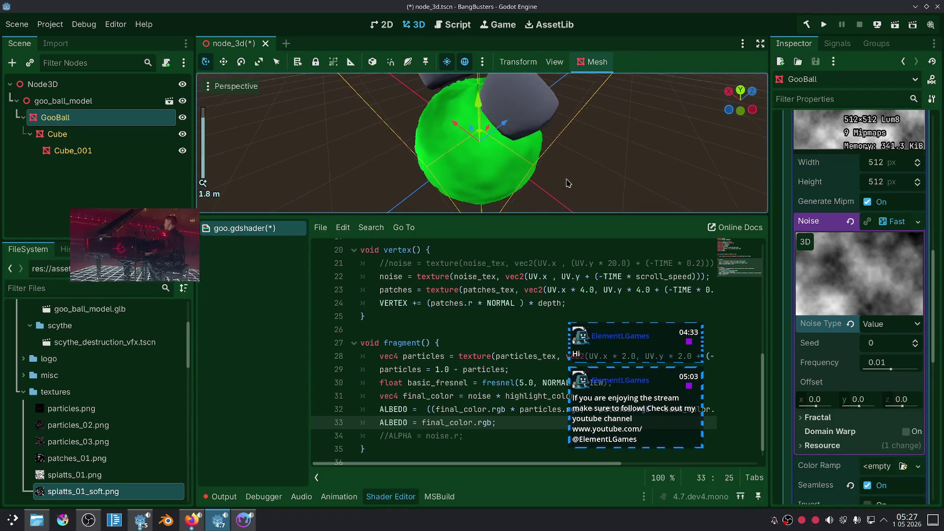
scroll(567, 183, "up", 2)
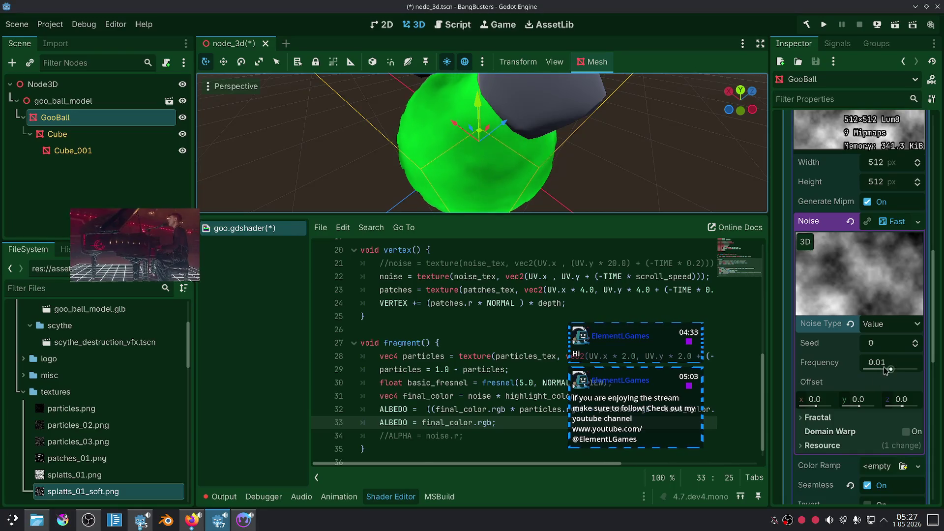
Step: Experiment with the noise fractal Lacunarity and Frequency, then reset Lacunarity to its default
left_click(853, 418)
scroll(851, 415, "down", 3)
mouse_move(880, 380)
left_mouse_down()
mouse_move(811, 379)
mouse_move(871, 376)
left_mouse_up()
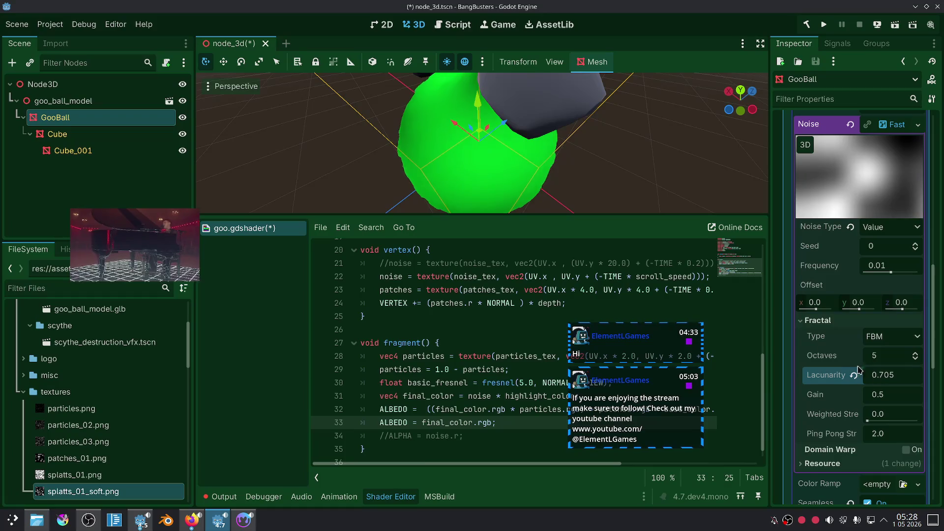
left_click_drag(891, 272, 903, 271)
scroll(663, 180, "down", 3)
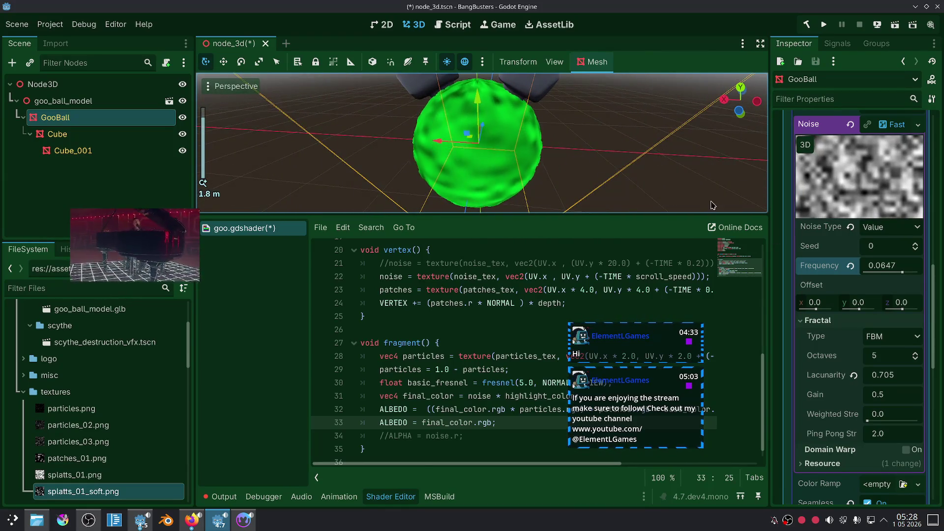
left_click(856, 376)
mouse_move(866, 387)
left_mouse_down()
mouse_move(826, 387)
mouse_move(836, 387)
left_mouse_up()
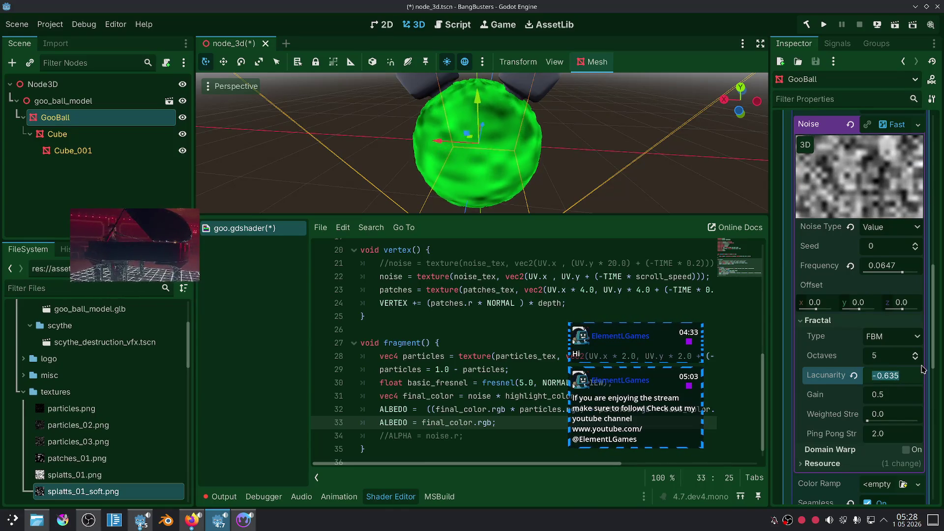
type("0")
key("Return")
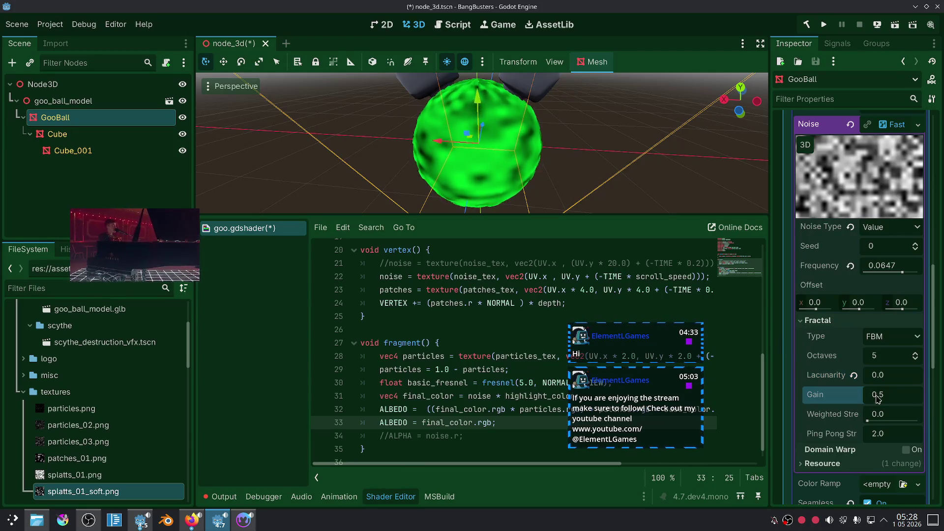
left_click(854, 375)
Step: Reset noise Gain to 0.5, set Octaves to 2 and Frequency to 0.0271
left_click(854, 395)
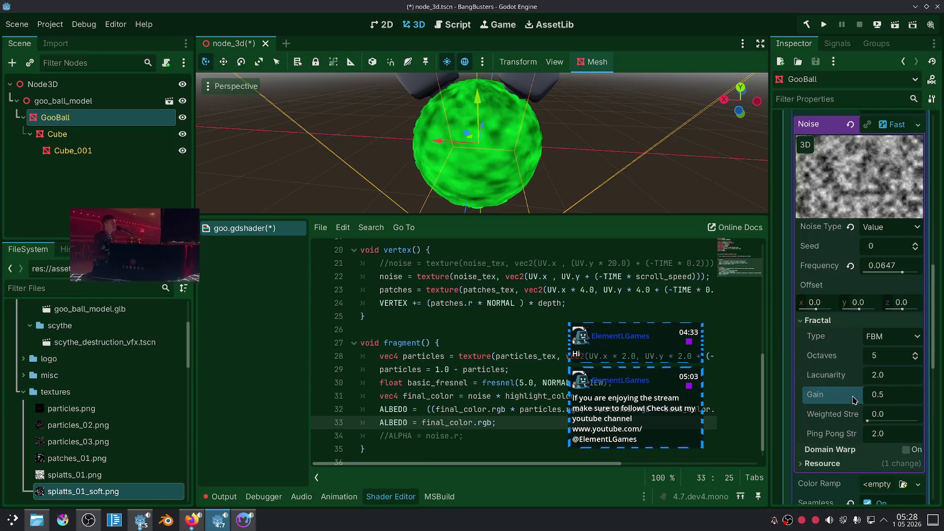
left_click_drag(887, 399, 849, 400)
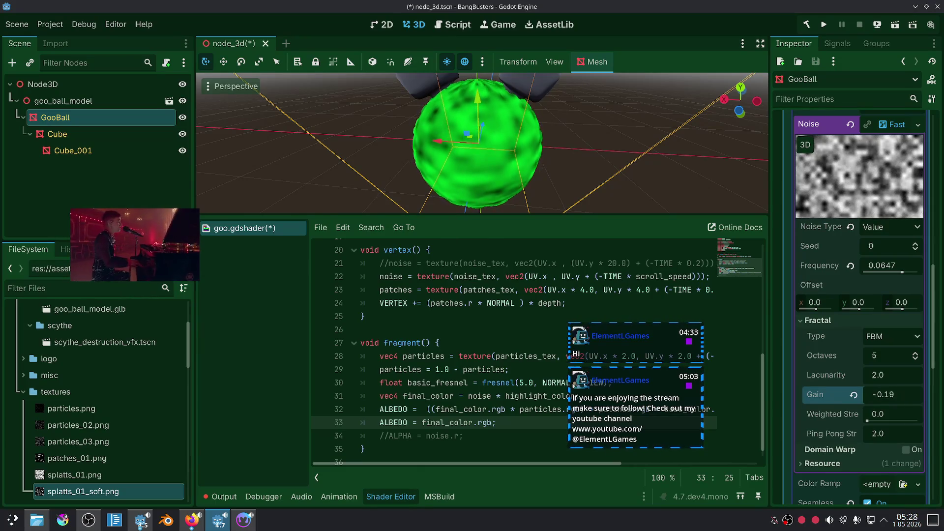
left_click(854, 396)
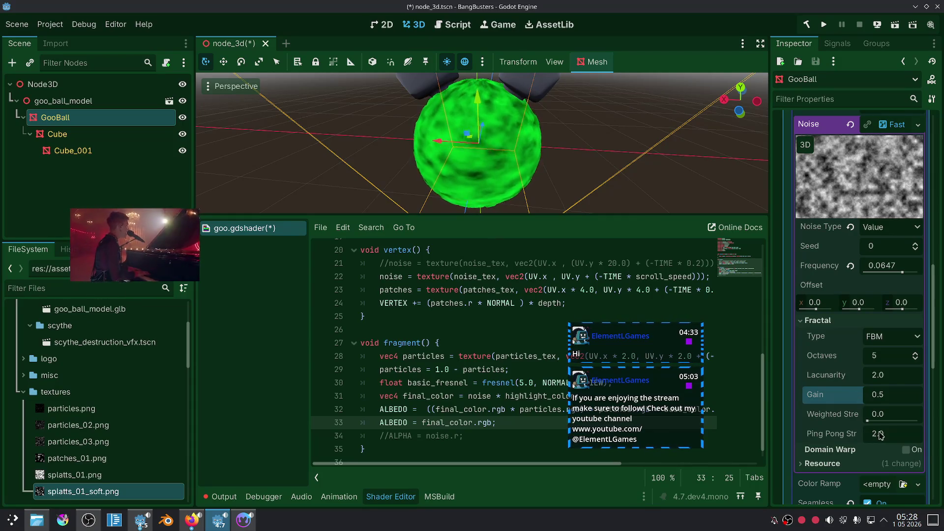
left_click(917, 360)
left_click(917, 360)
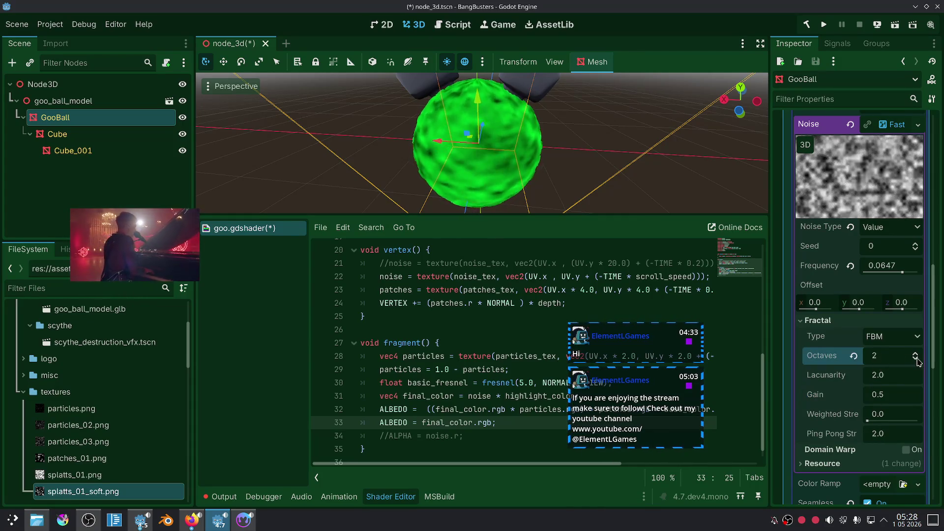
left_click(917, 359)
left_click(917, 360)
left_click(917, 356)
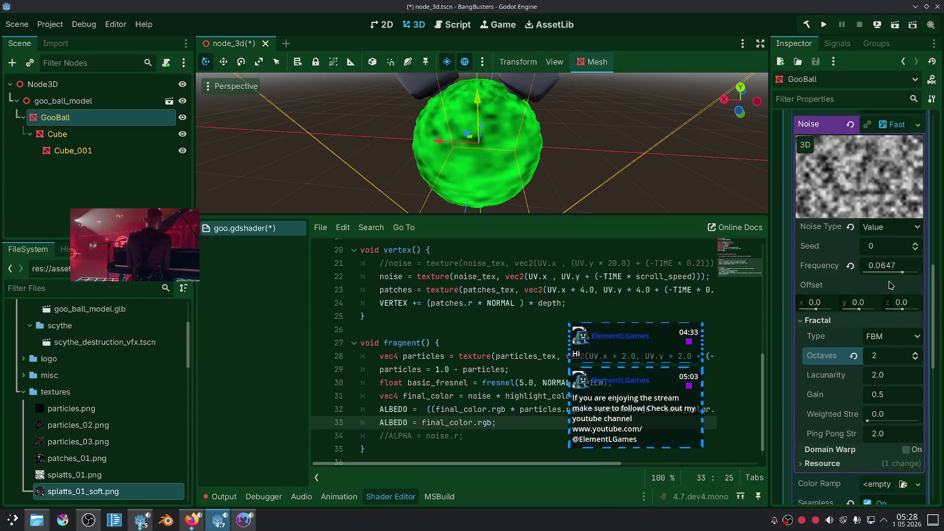
left_click_drag(897, 273, 898, 272)
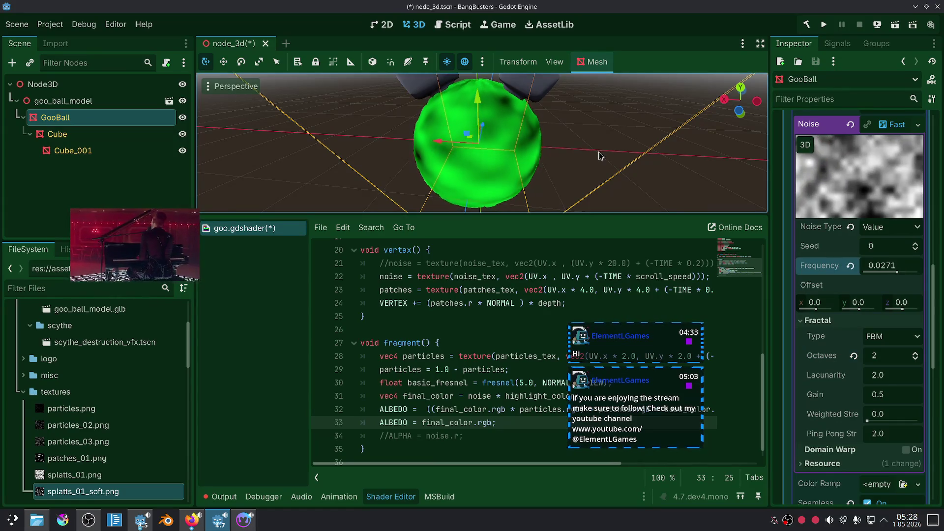
left_click(567, 166)
scroll(567, 165, "down", 3)
left_click(497, 422)
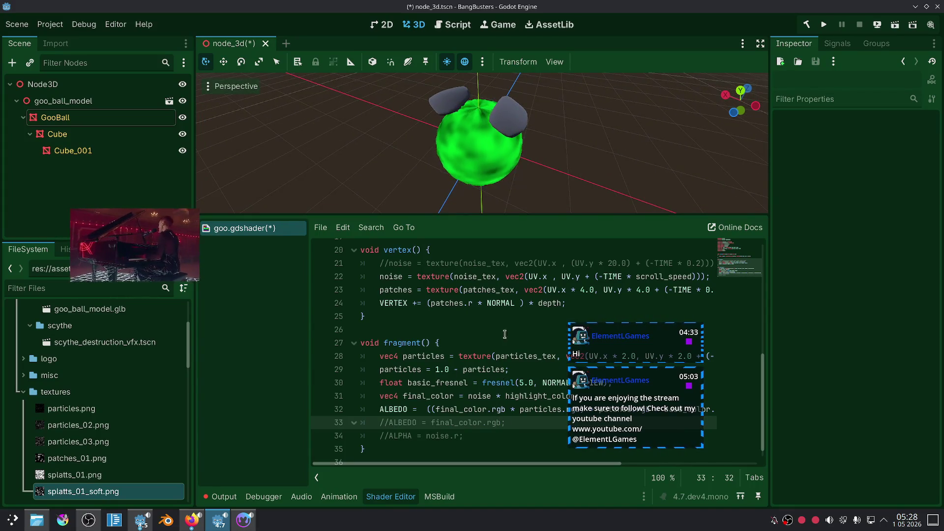
Step: Uncomment the ALBEDO line 33 and rename final_color on line 31 to base_mix
scroll(593, 143, "down", 2)
left_click_drag(593, 143, 519, 152)
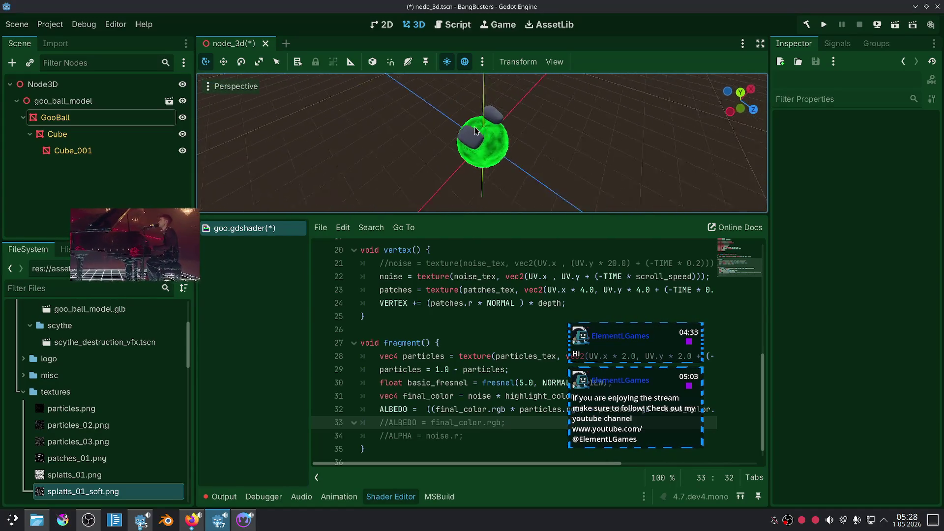
scroll(523, 146, "up", 4)
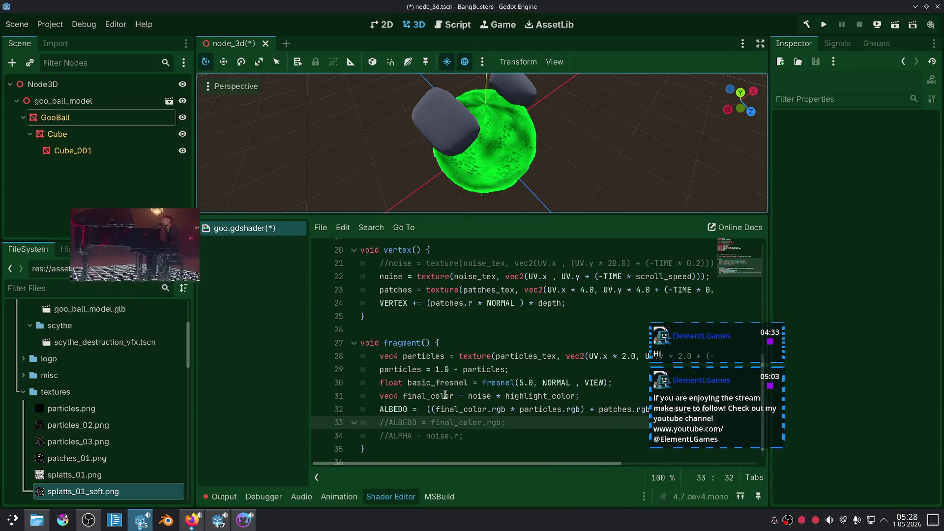
key("ctrl+k")
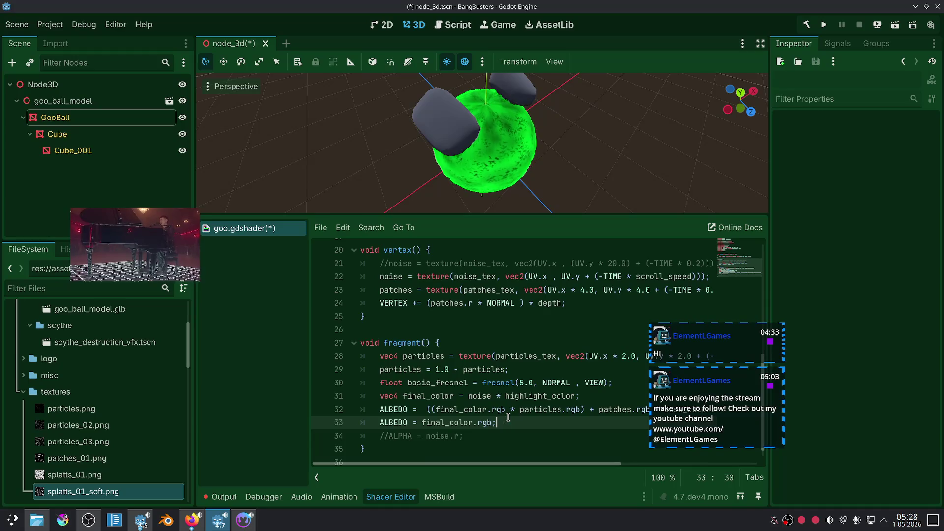
double_click(484, 396)
left_click(513, 432)
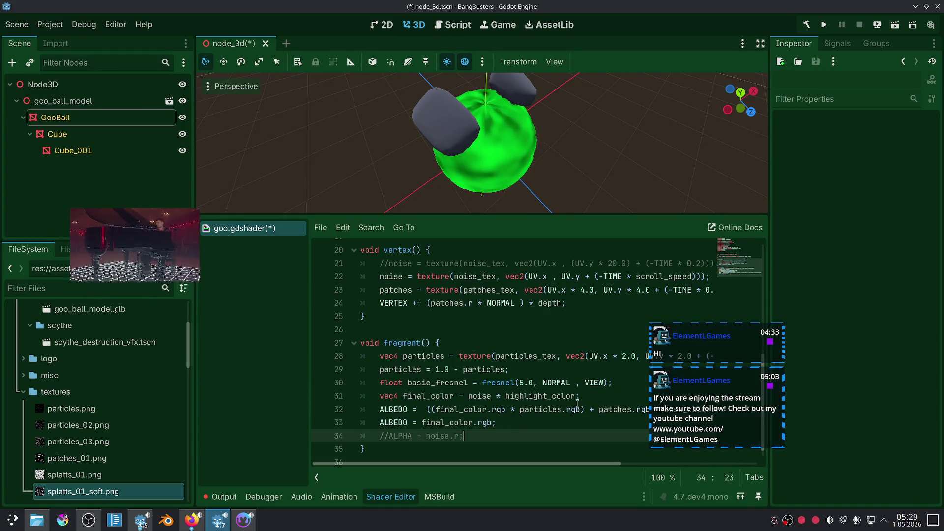
left_click_drag(577, 397, 468, 396)
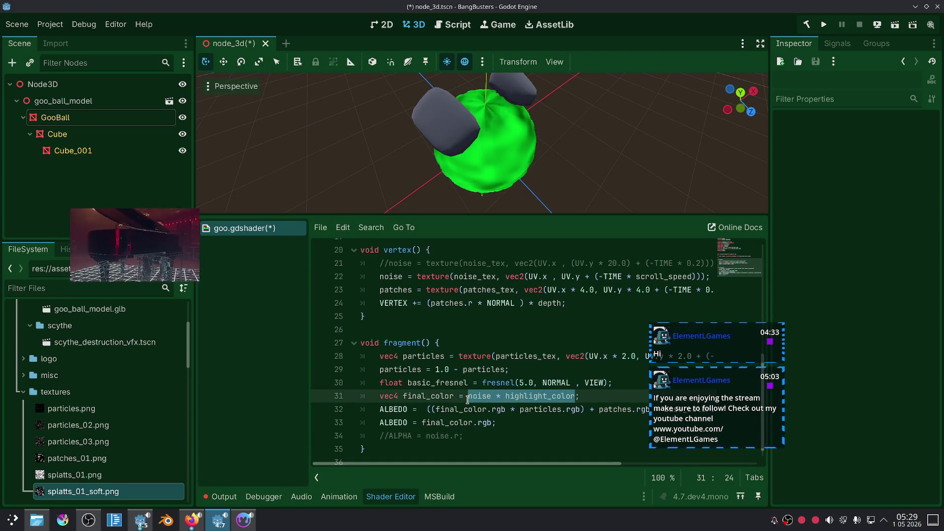
double_click(427, 396)
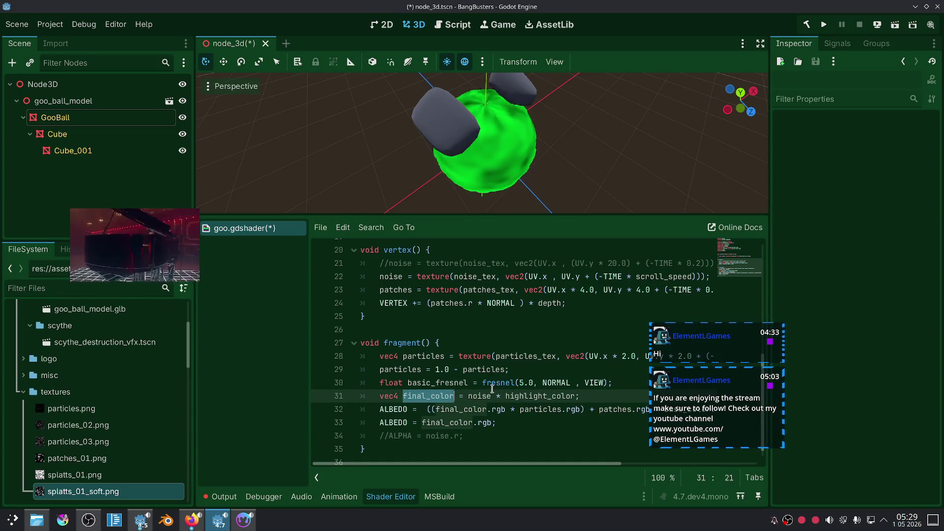
type("base_mix")
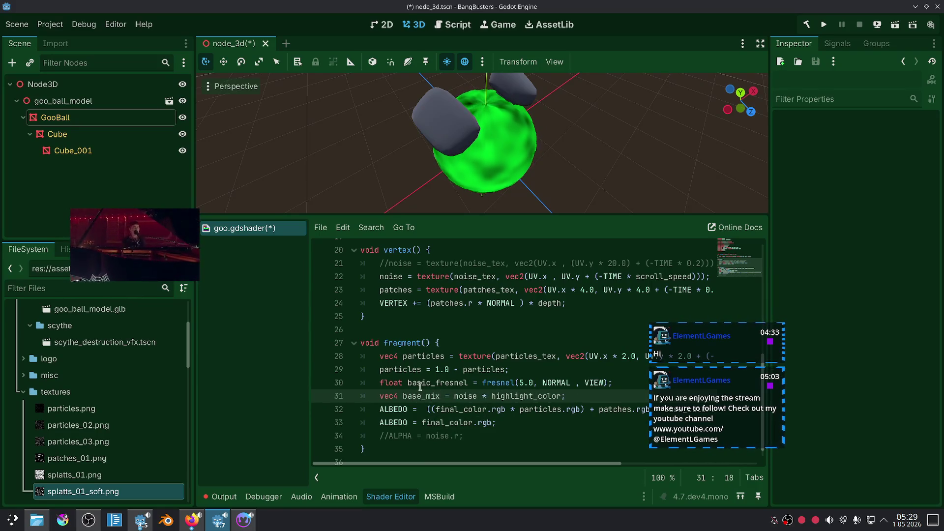
Step: Make line 31 read base_mix = mix(base_color, highlight_color, noise.r)
left_click(453, 397)
type("x(")
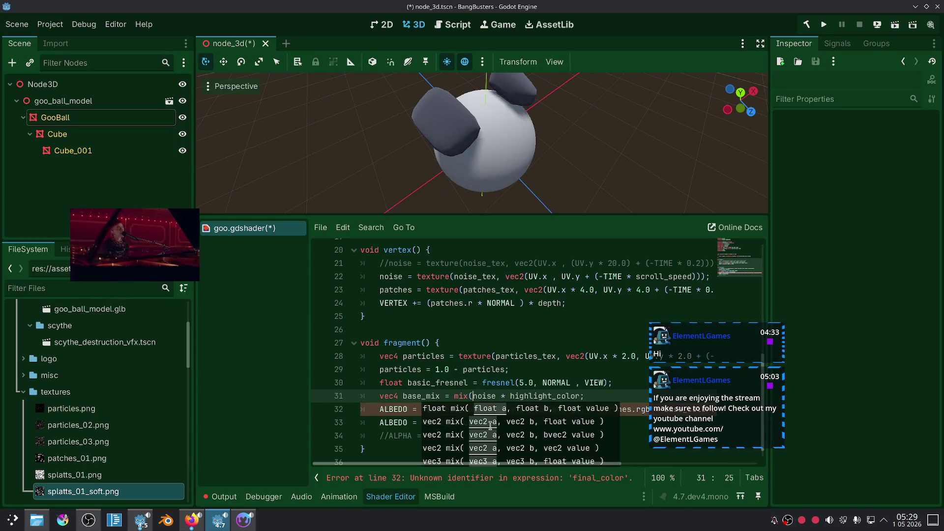
left_click(509, 396)
type("bas")
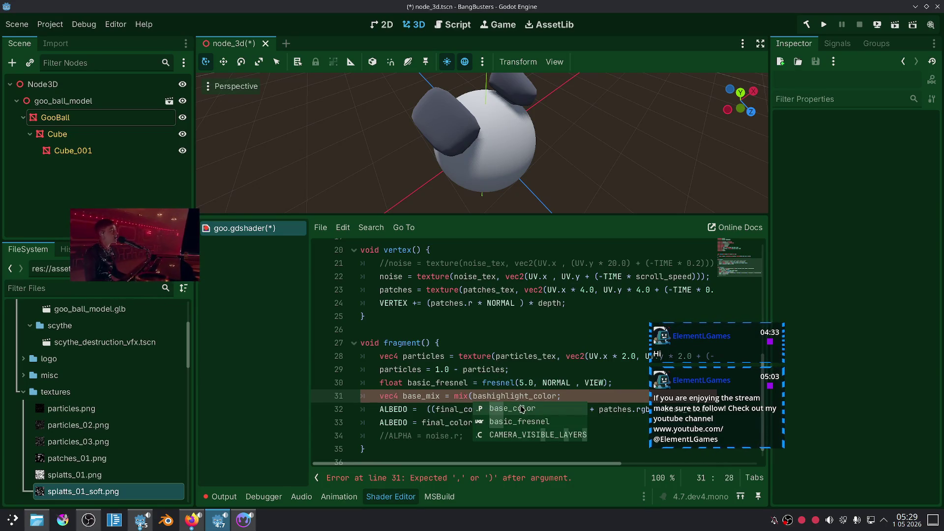
left_click(522, 408)
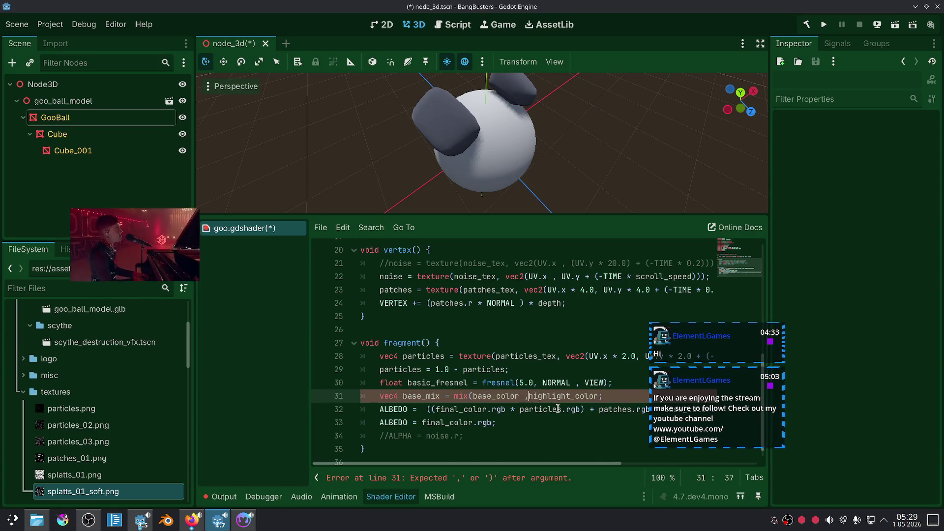
key("BackSpace")
key("BackSpace")
type(",")
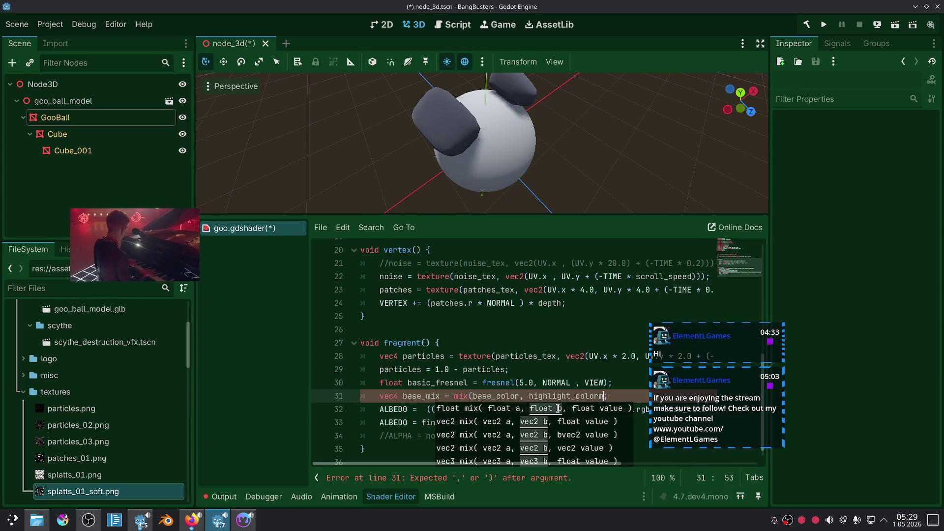
key("BackSpace")
type(", noise.r")
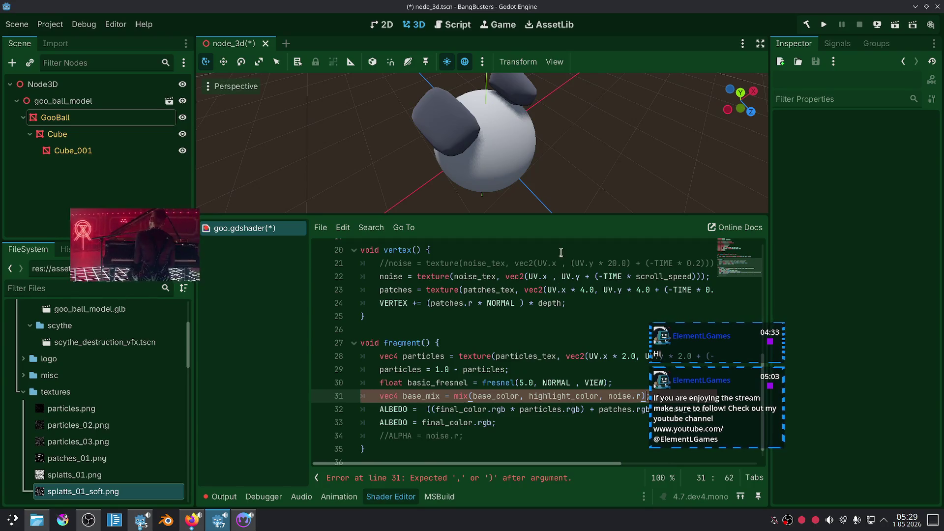
Step: Replace final_color with base_mix in both ALBEDO lines 32 and 33
double_click(452, 410)
type("base_mix")
double_click(449, 423)
type("base_mix")
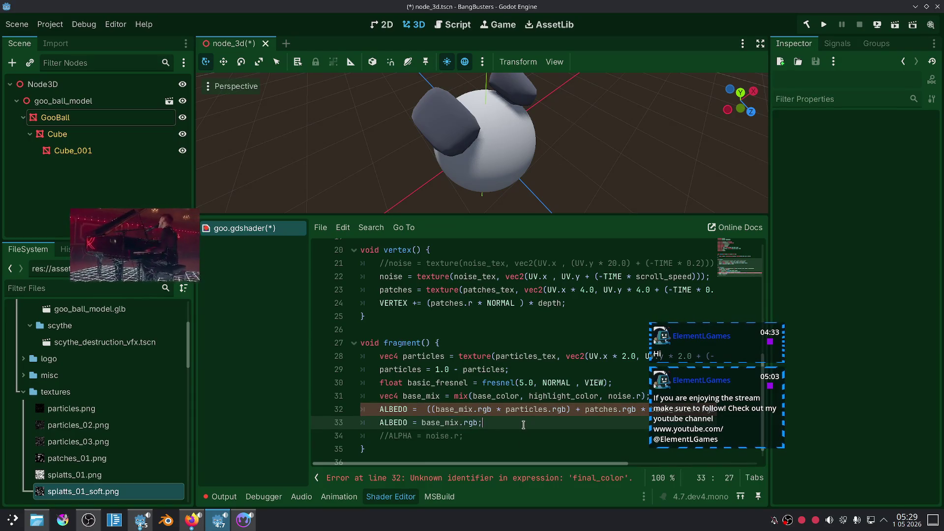
scroll(546, 170, "up", 5)
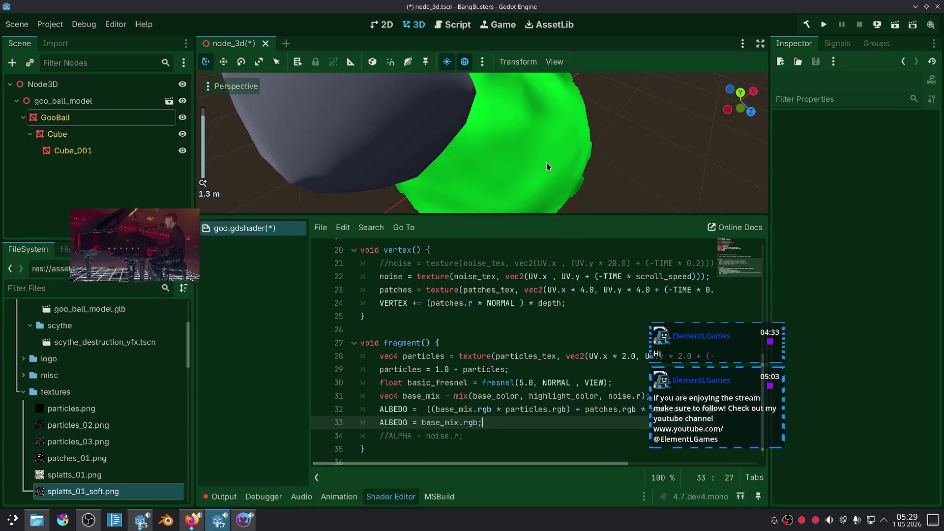
scroll(541, 165, "down", 5)
scroll(541, 142, "up", 4)
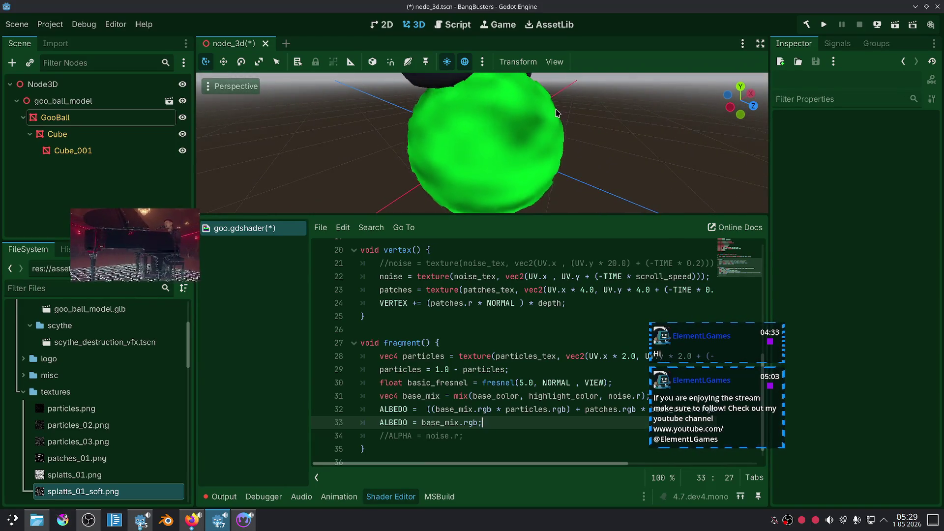
Step: Briefly output base_color on line 33, then switch it back to base_mix
double_click(492, 396)
key("ctrl+c")
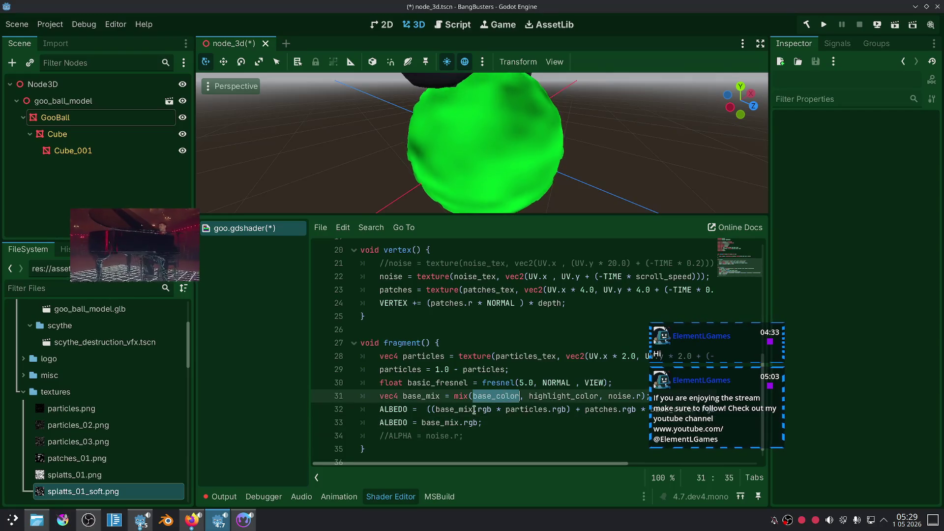
double_click(442, 423)
key("ctrl+v")
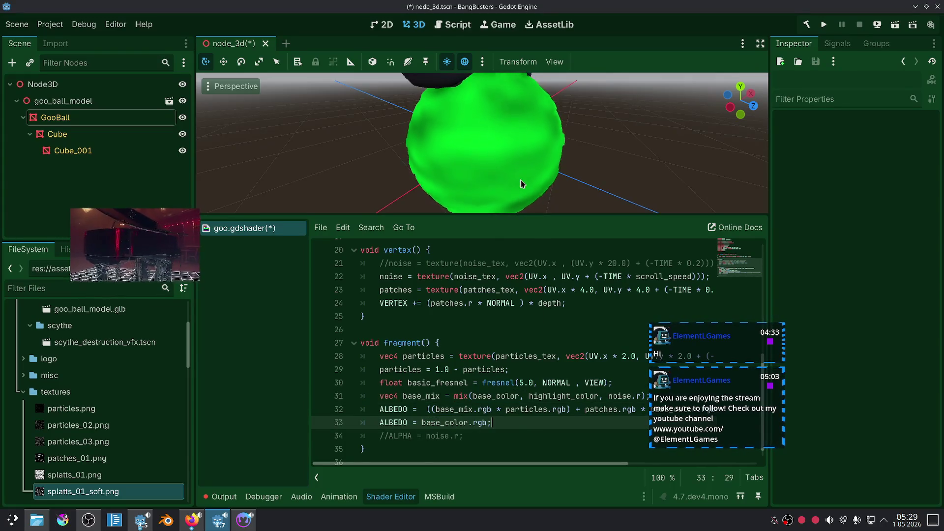
double_click(421, 396)
key("ctrl+c")
double_click(441, 423)
key("ctrl+v")
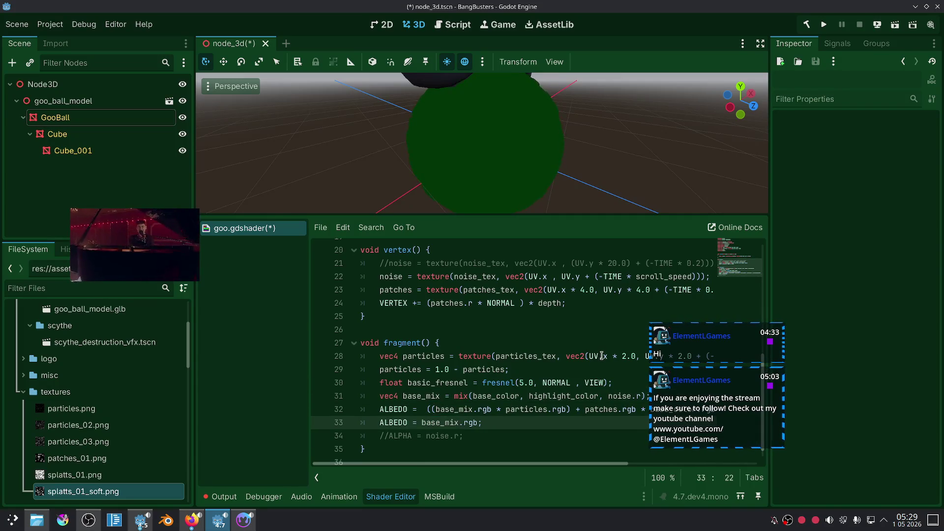
left_click(627, 340)
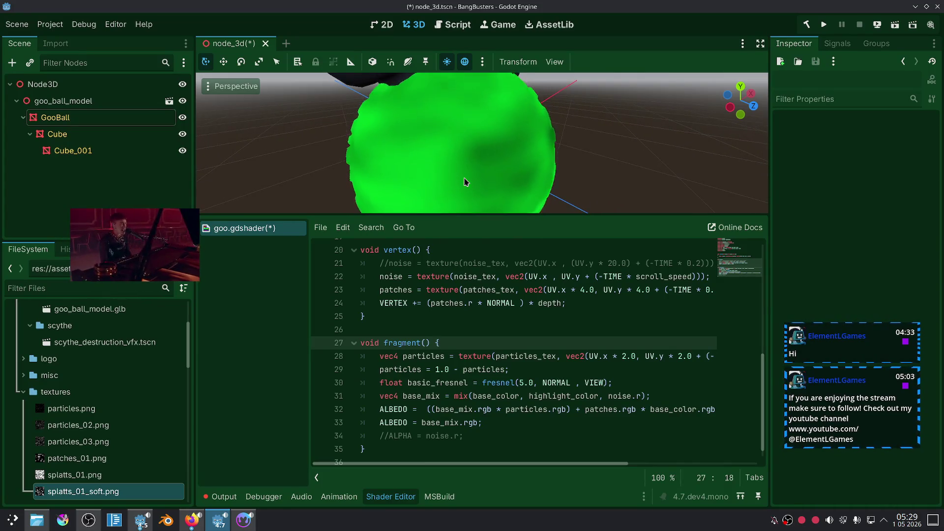
left_click(93, 134)
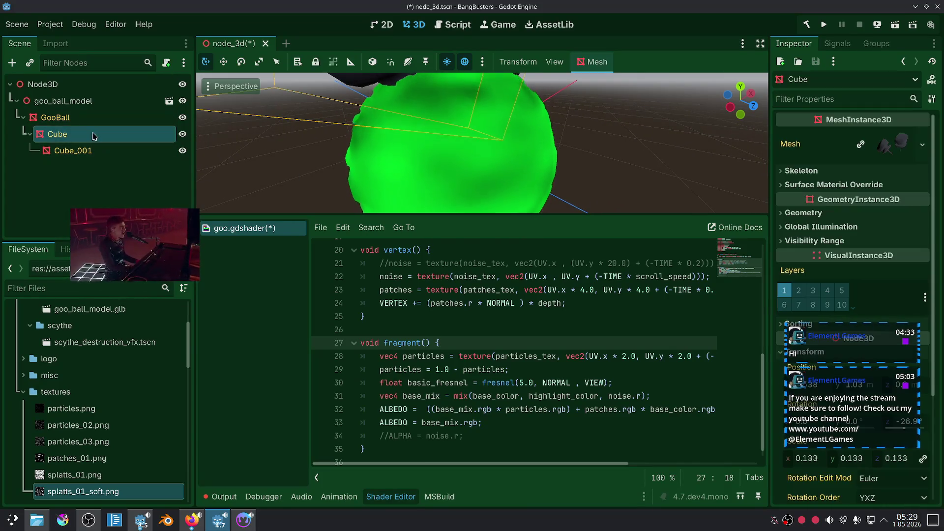
Step: Try Seamless Blend 1.0 on GooBall's noise texture, then reset it to 0.1
left_click(38, 120)
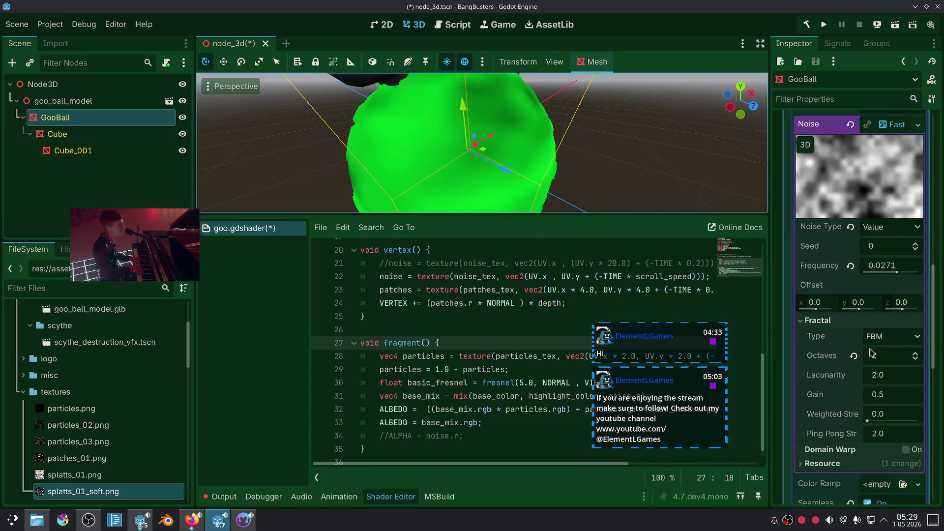
scroll(847, 356, "up", 5)
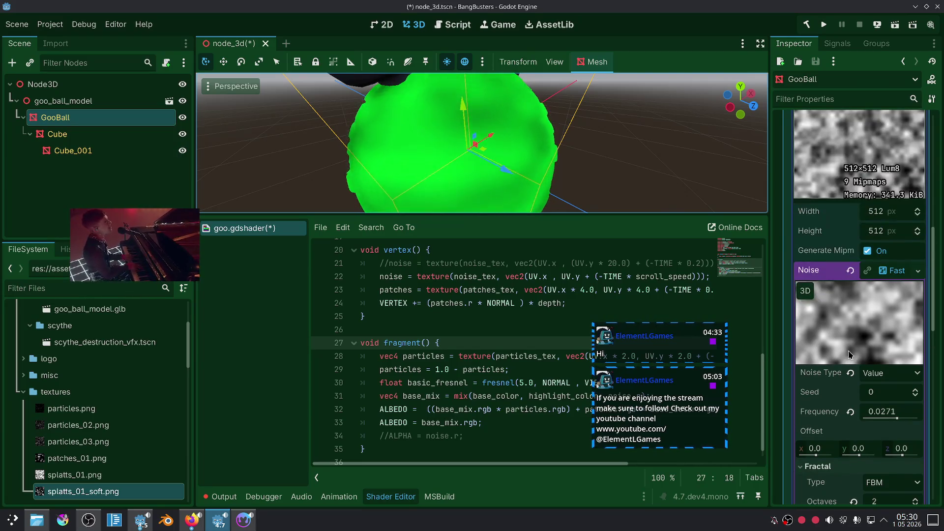
scroll(847, 357, "down", 8)
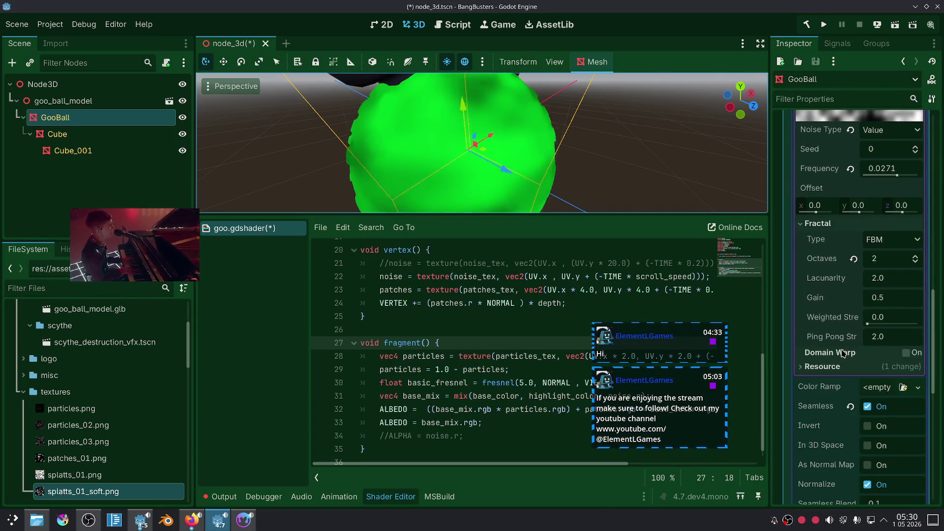
scroll(836, 325, "up", 2)
scroll(827, 285, "up", 4)
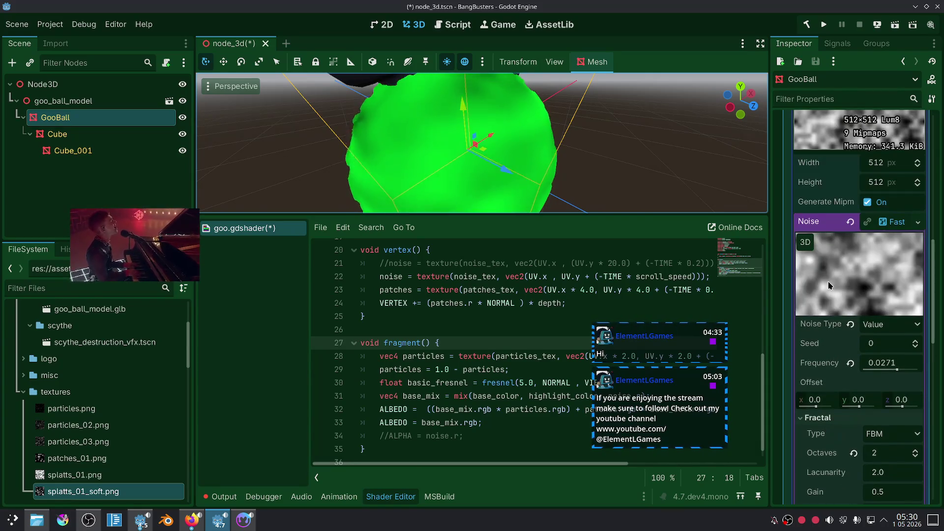
left_click(893, 222)
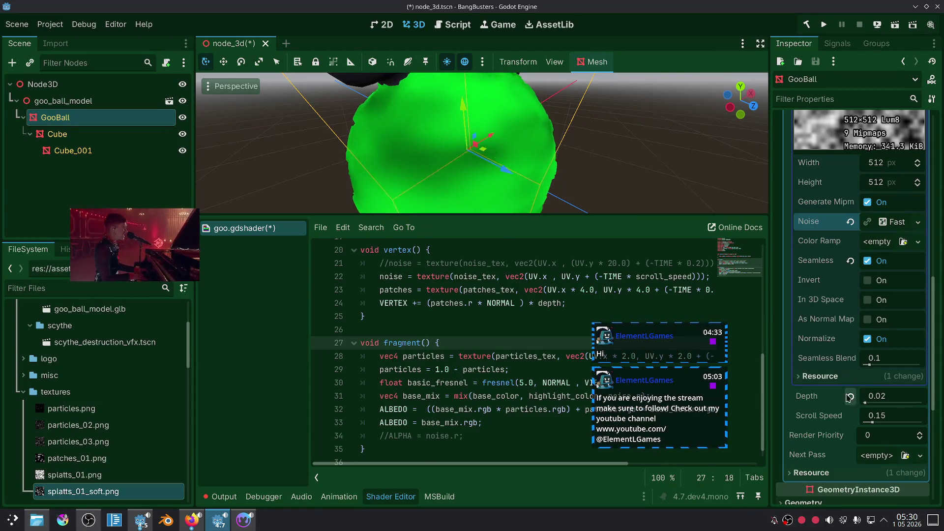
left_click_drag(870, 365, 921, 365)
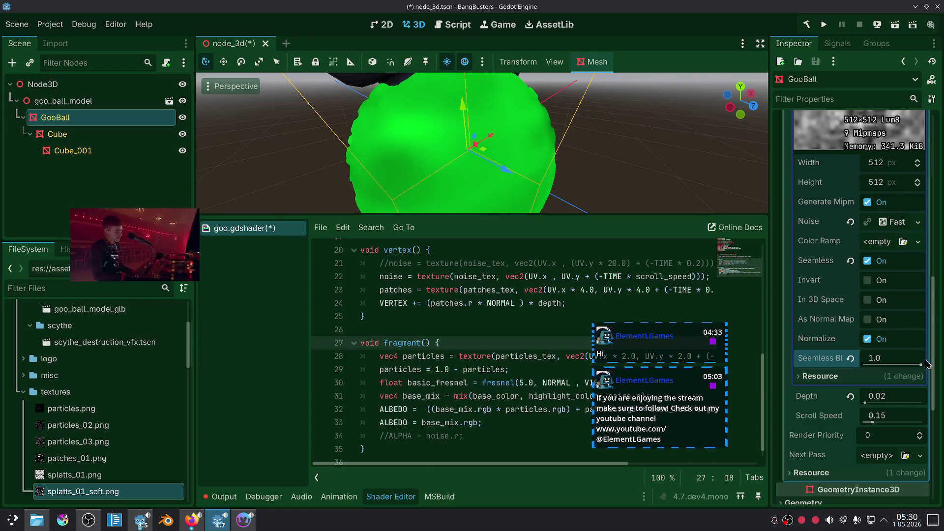
left_click(852, 359)
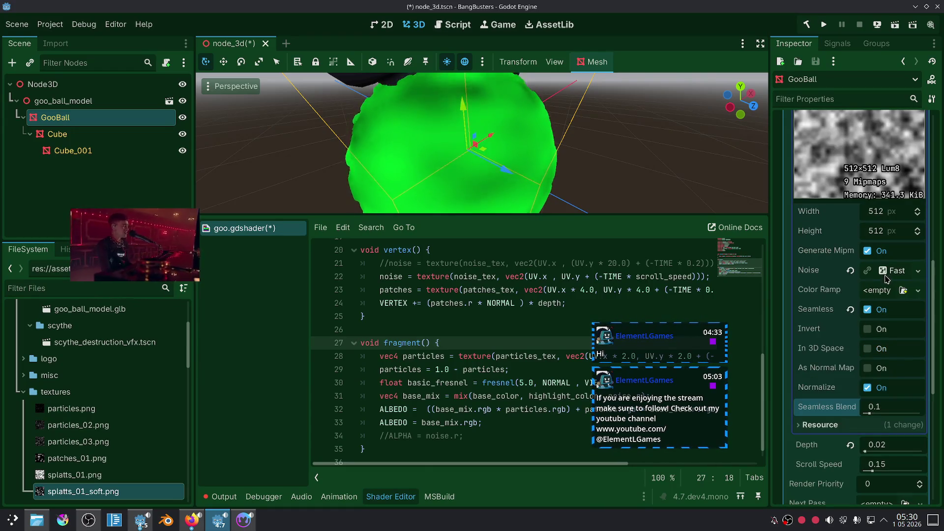
Step: Give the noise texture a New Gradient colour ramp with Constant interpolation and the white stop moved left
left_click(881, 291)
left_click(878, 309)
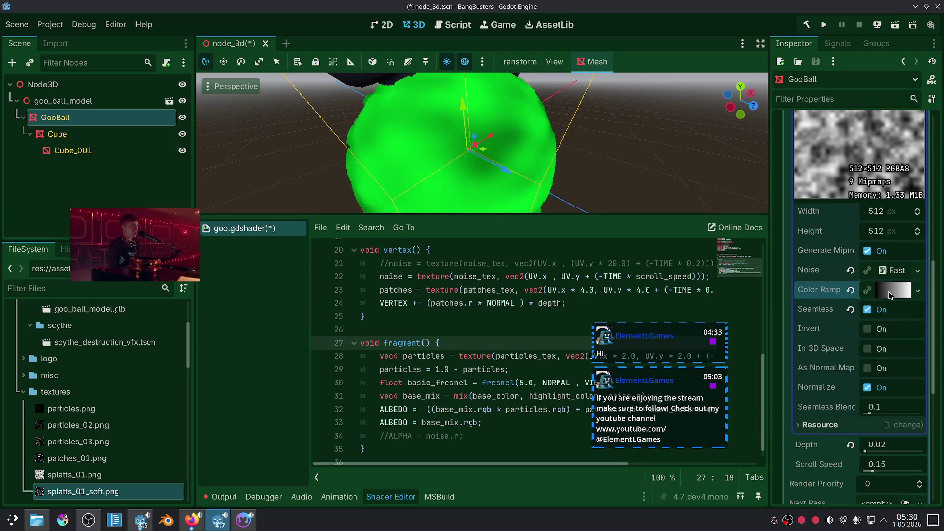
left_click(898, 294)
left_click(836, 358)
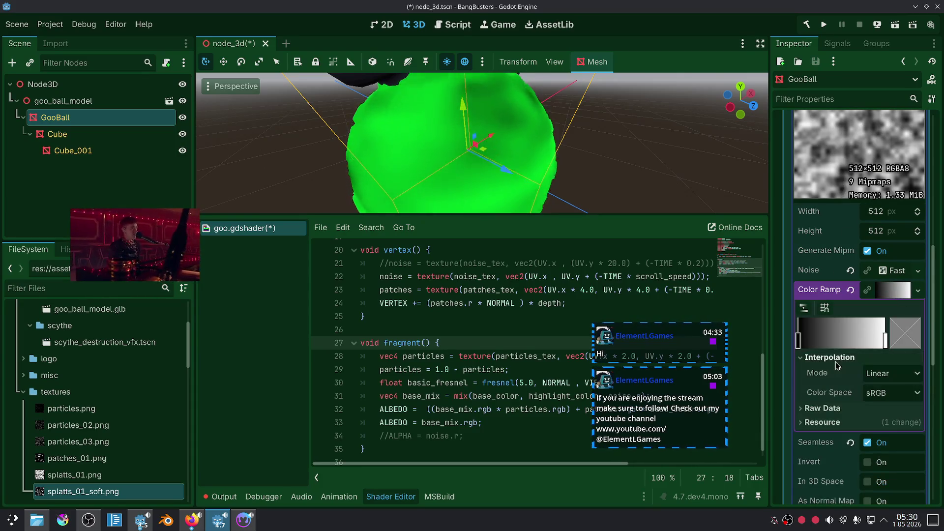
left_click(890, 376)
left_click(892, 405)
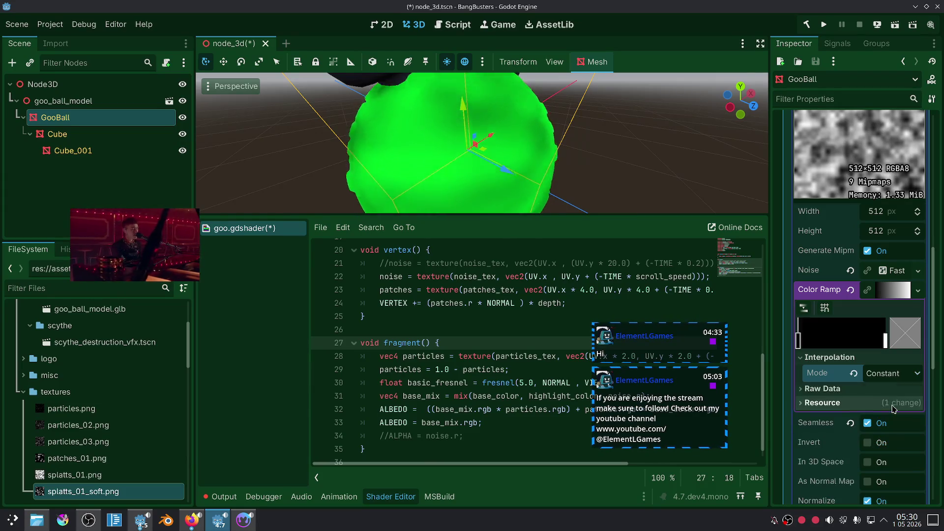
left_click(887, 340)
left_click_drag(887, 340, 849, 338)
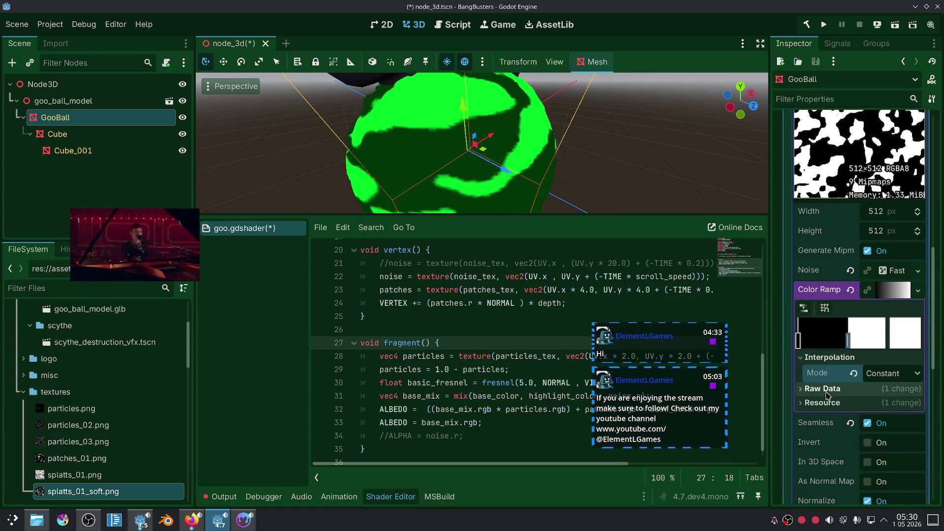
scroll(871, 419, "down", 3)
left_click_drag(870, 430, 884, 431)
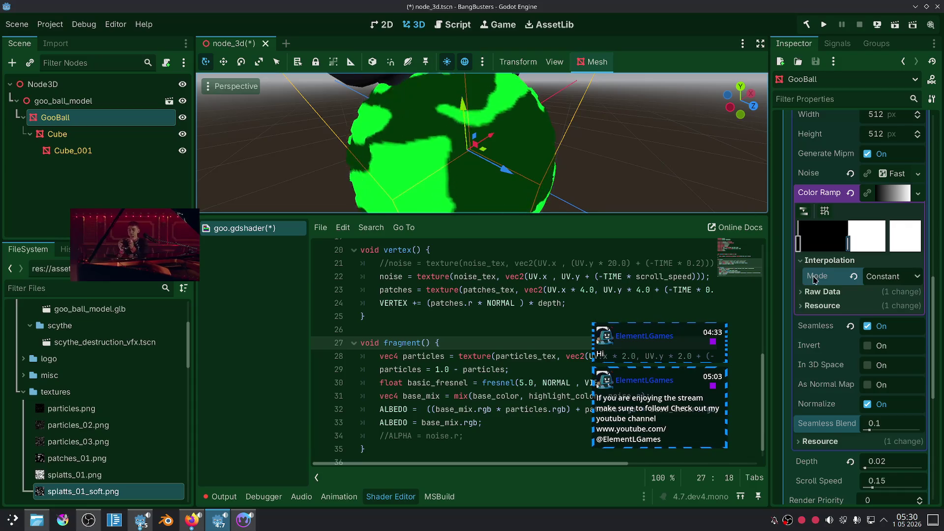
Step: Try Cubic, settle on Linear interpolation, and drag the black stop inward
left_click(881, 278)
left_click(892, 324)
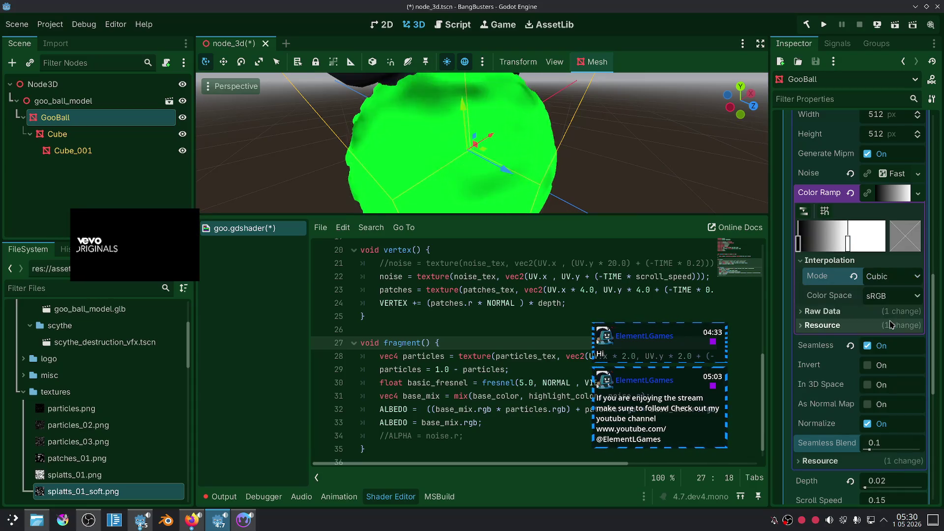
left_click(881, 276)
left_click(889, 295)
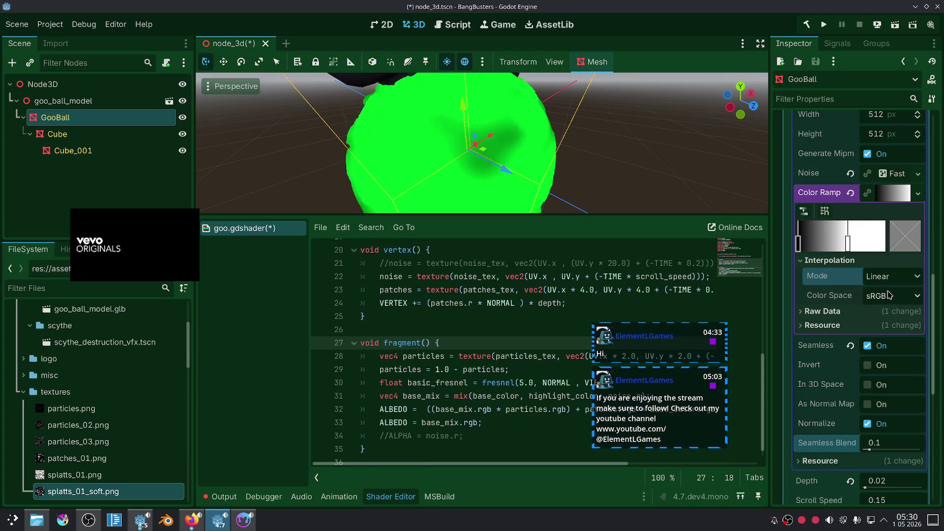
left_click_drag(800, 243, 900, 250)
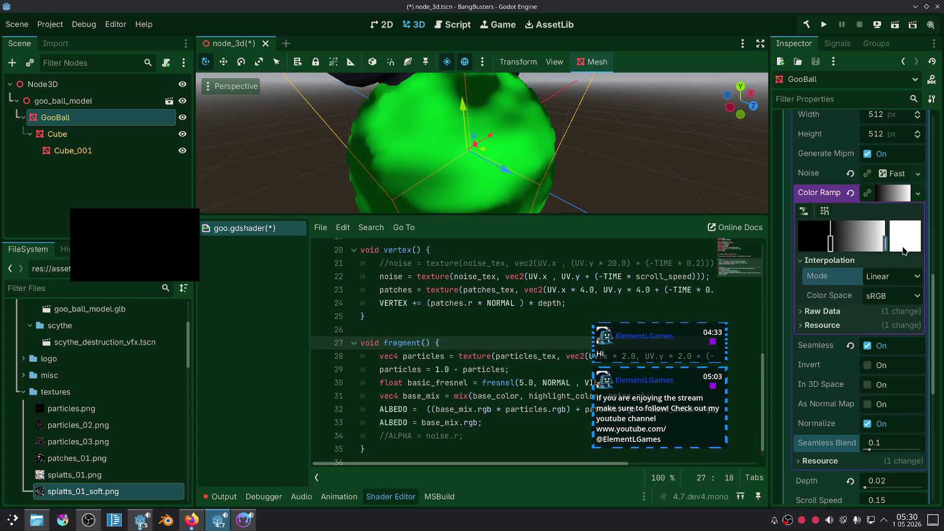
mouse_move(830, 243)
left_mouse_down()
mouse_move(869, 240)
mouse_move(837, 236)
left_mouse_up()
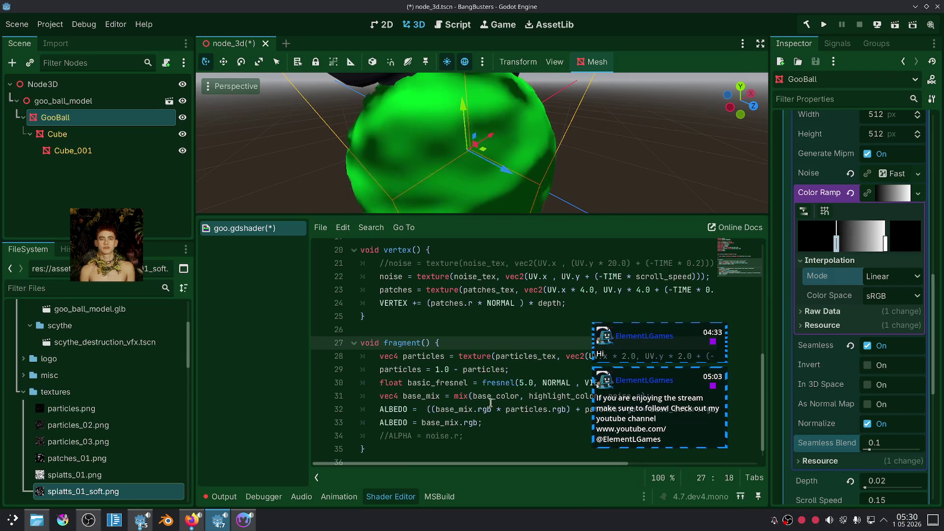
Step: Comment out line 33, the base_mix albedo line, in the goo shader
left_click(472, 423)
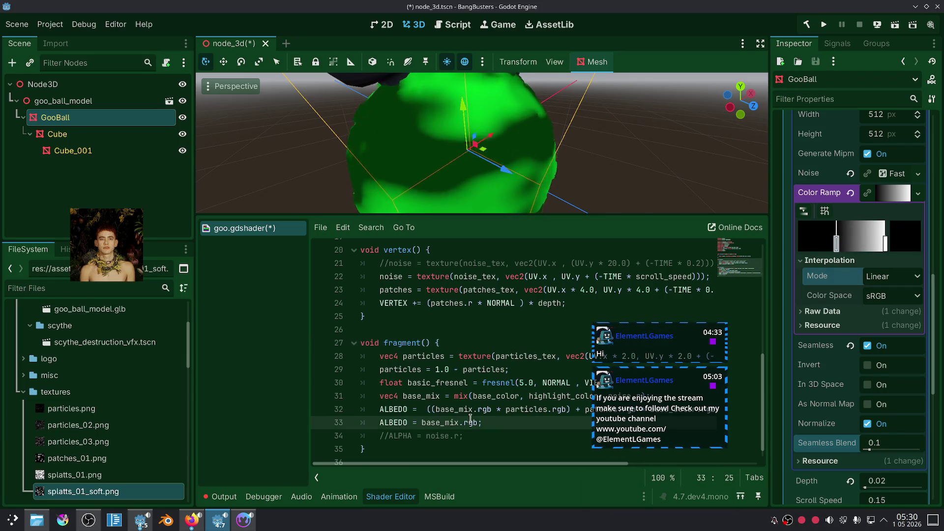
key("ctrl+k")
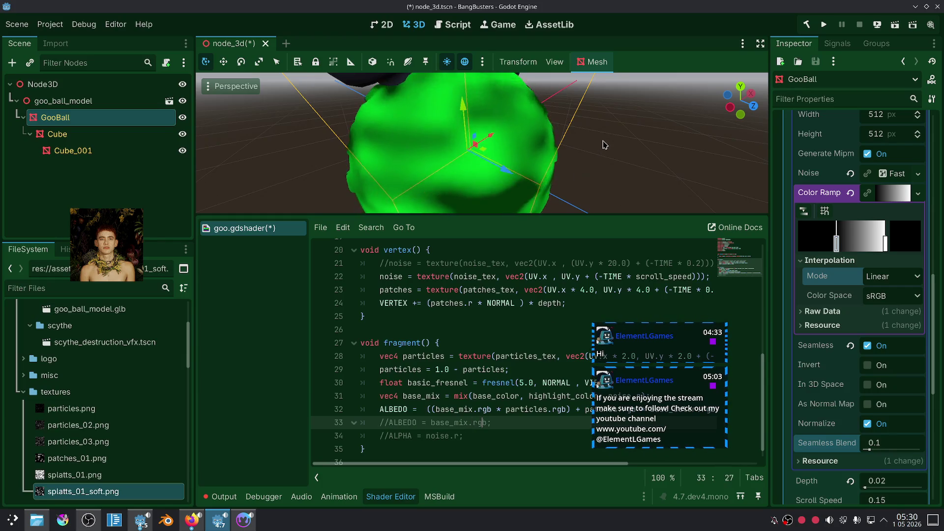
scroll(604, 138, "down", 3)
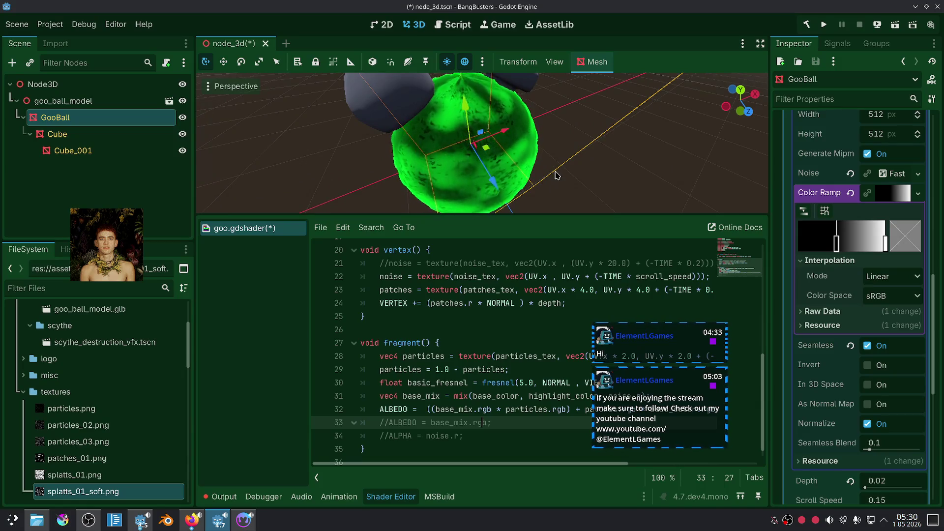
Step: Drag the Color Ramp's black stop further to the right
left_click_drag(837, 243, 870, 244)
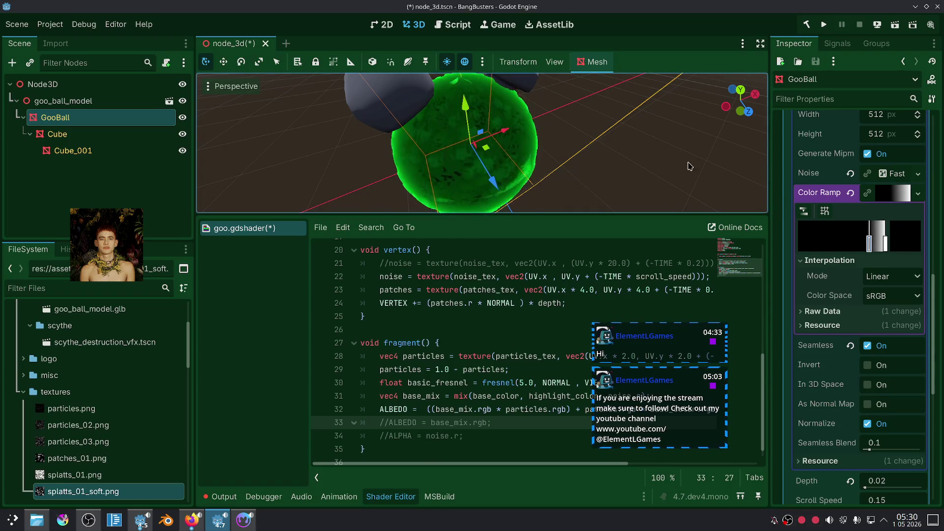
scroll(660, 163, "up", 2)
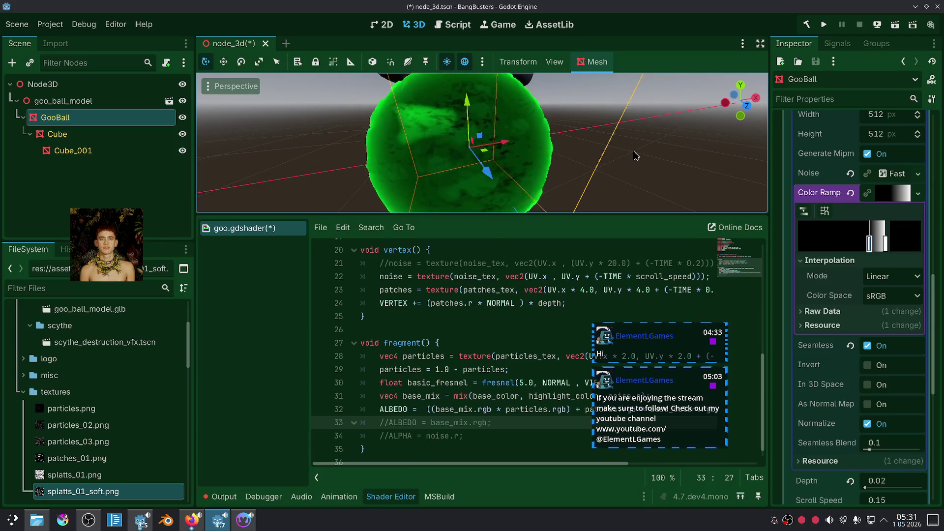
left_click_drag(659, 323, 811, 323)
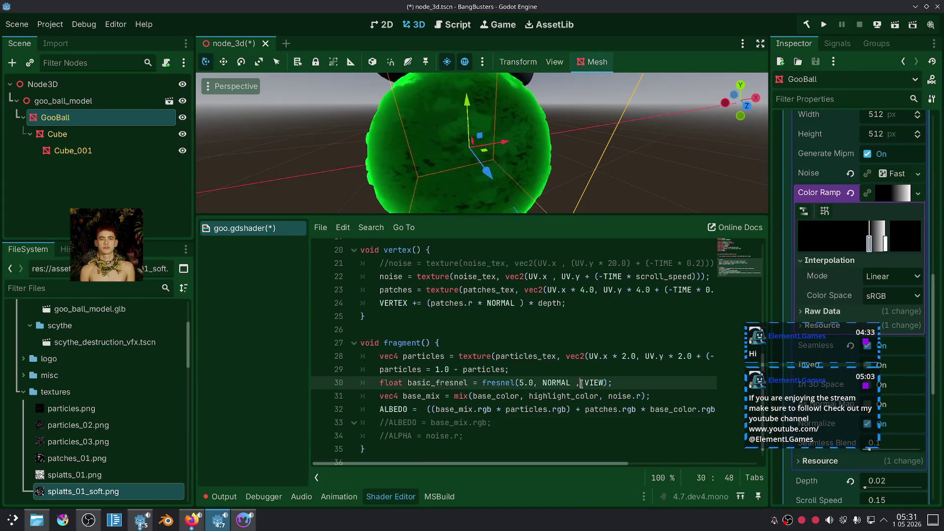
Step: Uncomment line 33 and change it to ALBEDO = particles.rgb;
left_click(571, 410)
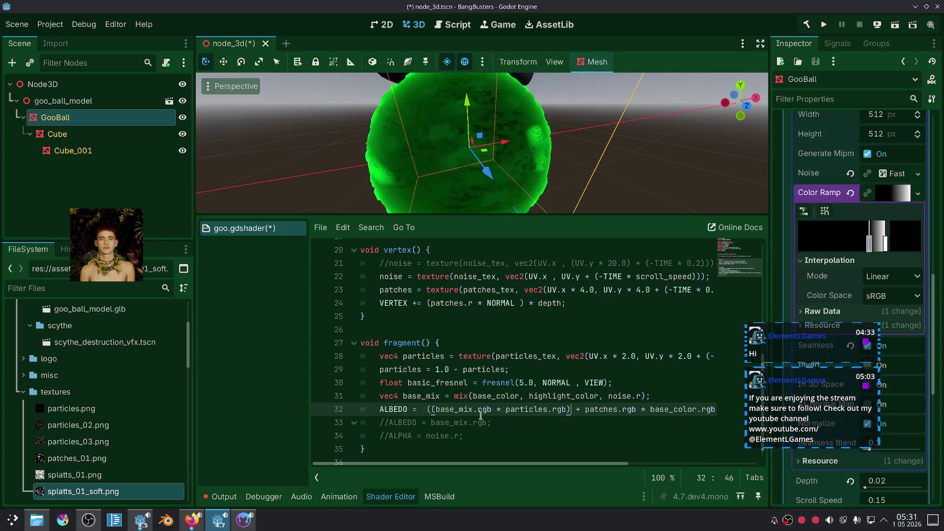
left_click_drag(497, 409, 565, 401)
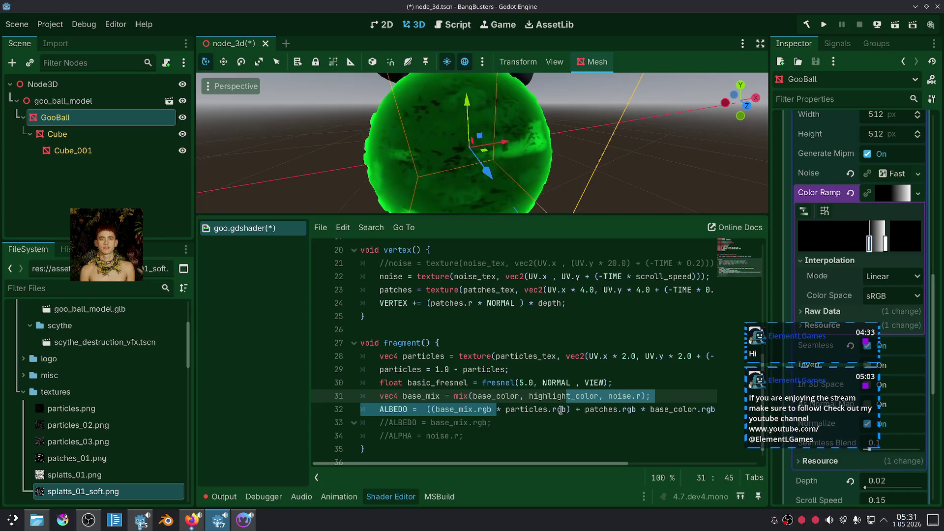
left_click(555, 418)
left_click(526, 410, "shift")
double_click(526, 409)
key("ctrl+c")
left_click(449, 423)
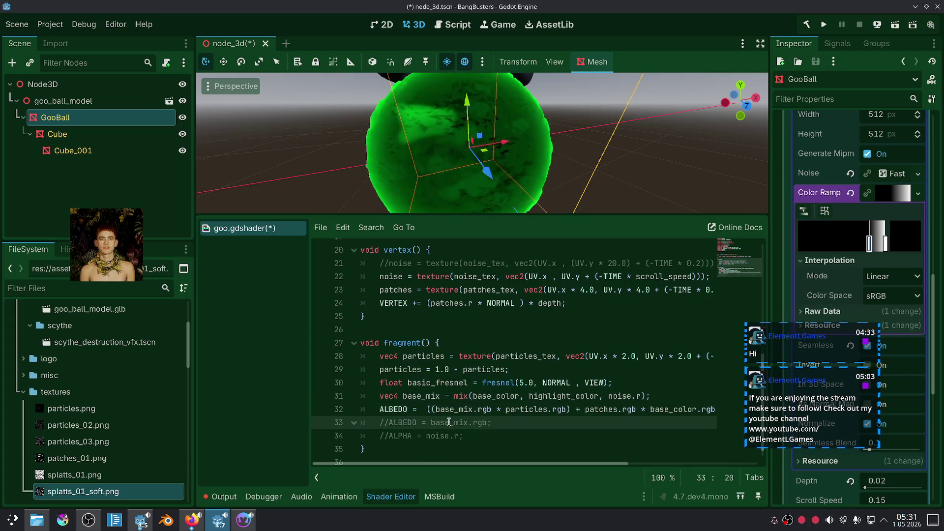
key("ctrl+k")
double_click(445, 423)
key("ctrl+v")
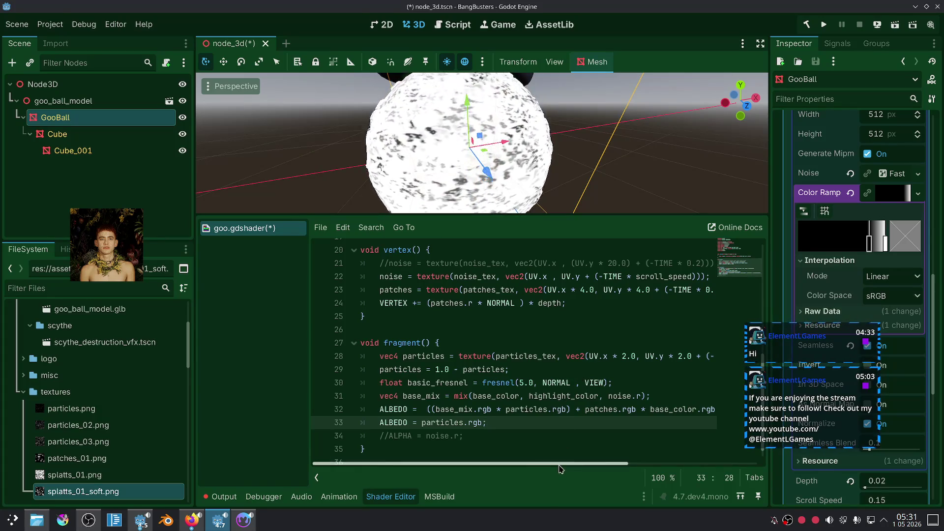
Step: Put base_mix.rgb * particles.rgb into line 33, trying a plus sign and then undoing it
left_click_drag(436, 407, 565, 409)
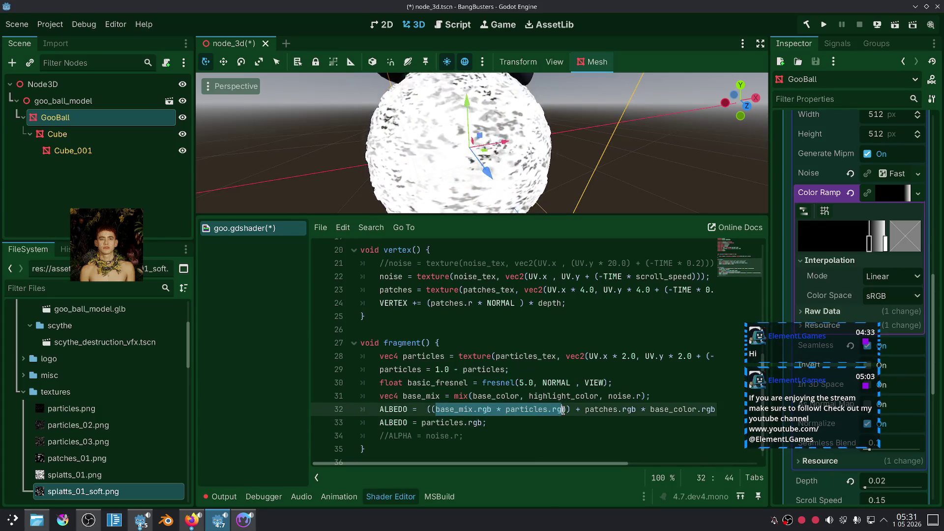
key("ctrl+c")
double_click(476, 423)
key("ctrl+v")
left_click(554, 433)
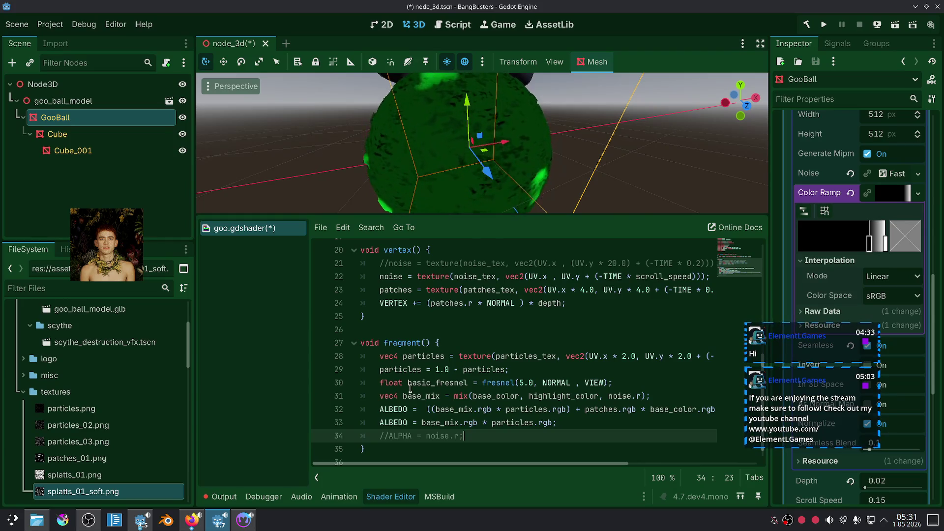
left_click(486, 418)
key("BackSpace")
type("+")
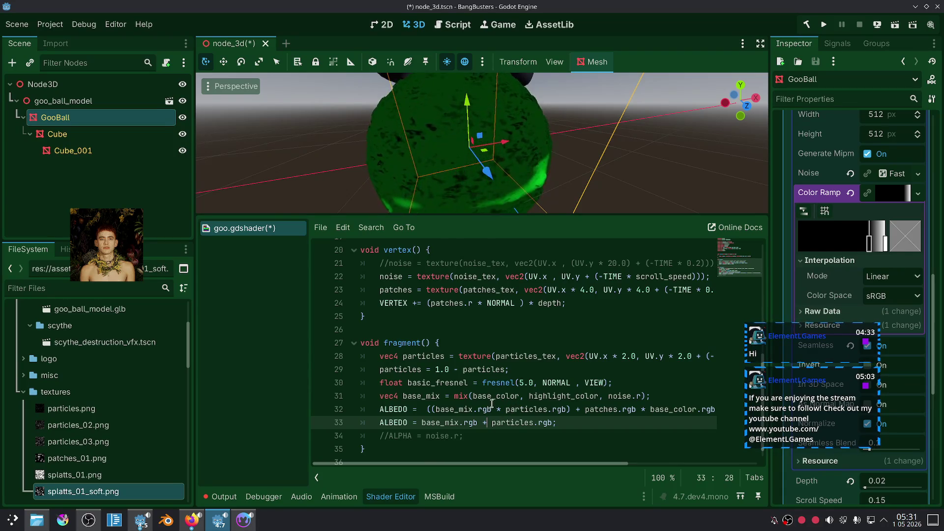
key("ctrl+z")
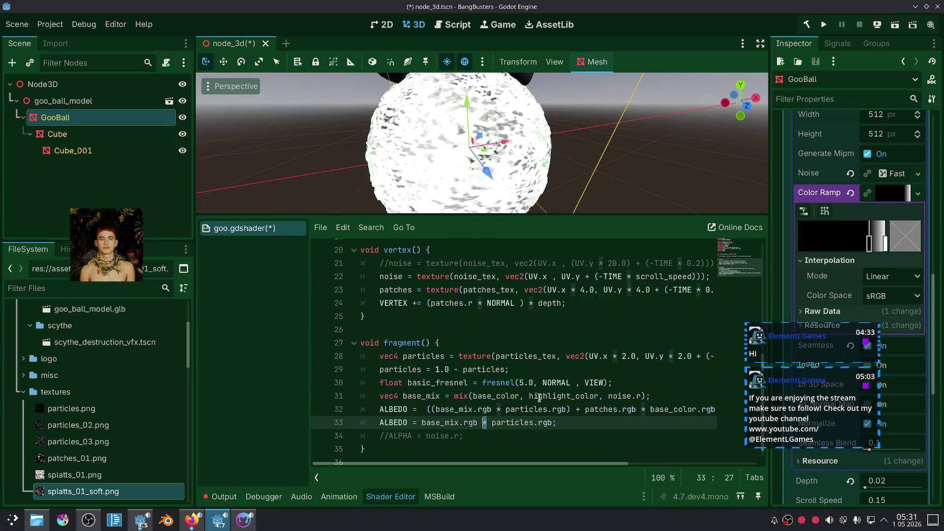
left_click(609, 423)
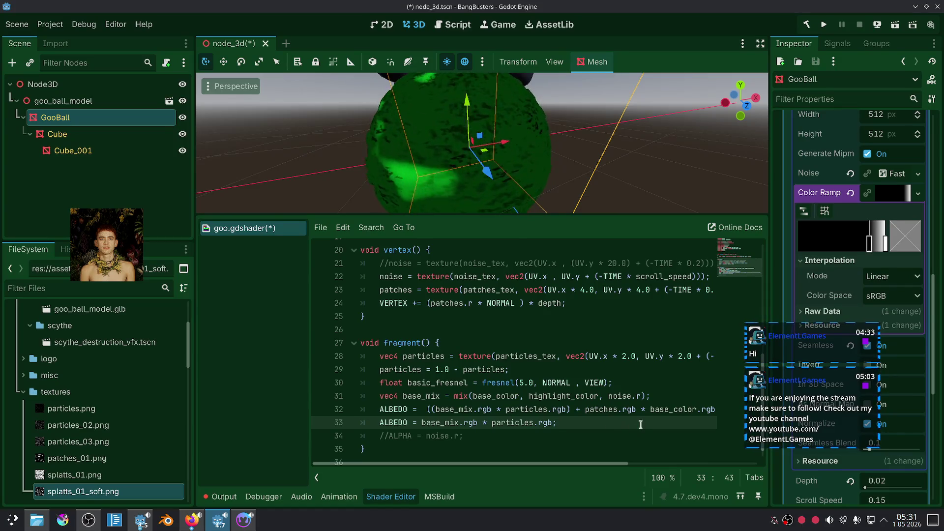
Step: Set line 33's albedo to patches.rgb * base_color.rgb
double_click(608, 410)
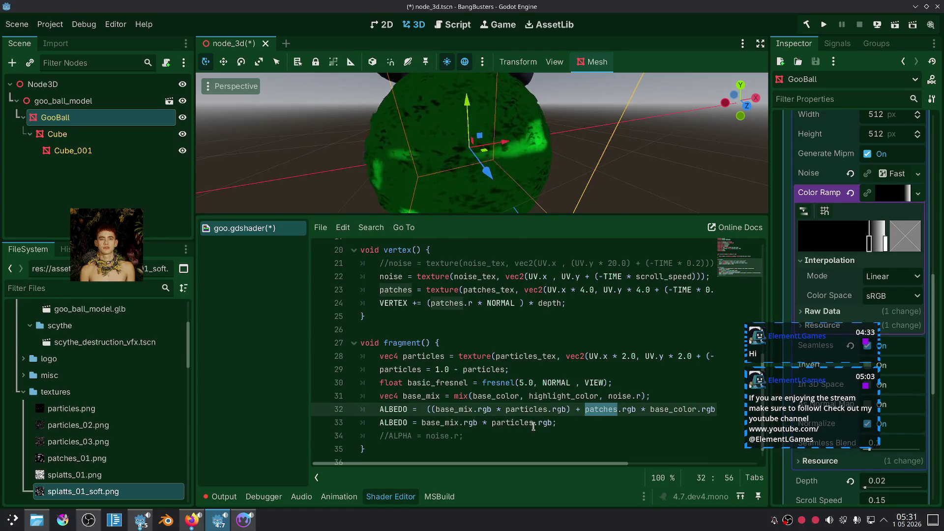
key("ctrl+c")
left_click_drag(534, 423, 422, 423)
key("ctrl+v")
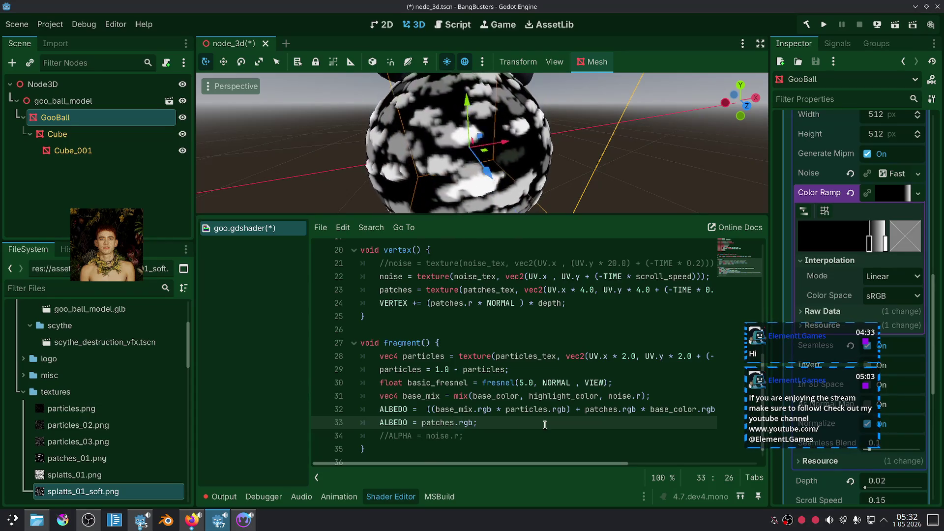
mouse_move(585, 410)
left_mouse_down()
mouse_move(711, 411)
mouse_move(575, 416)
mouse_move(598, 414)
left_mouse_up()
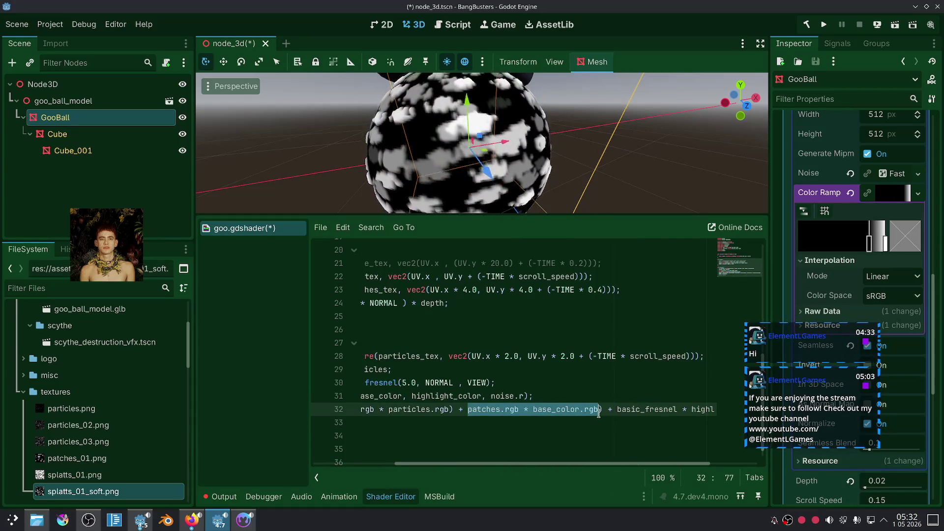
left_click_drag(492, 464, 393, 460)
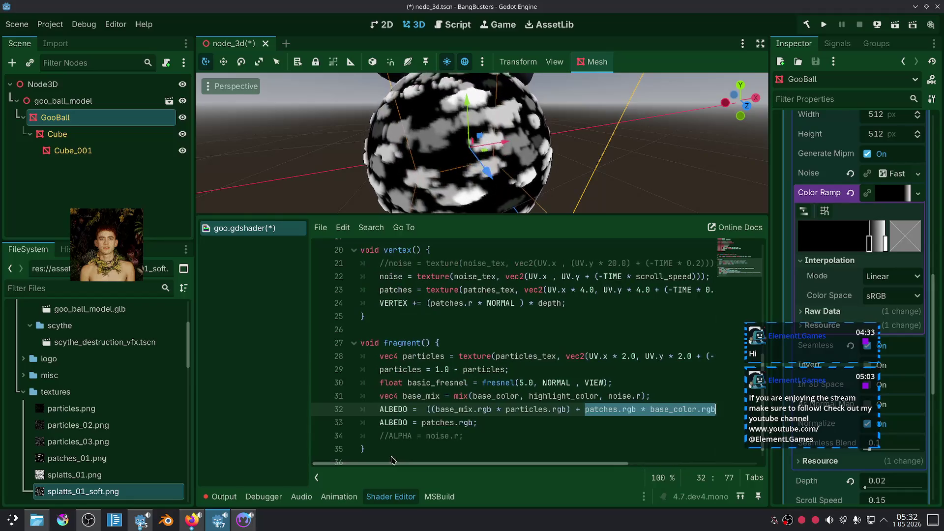
mouse_move(476, 423)
left_mouse_down()
mouse_move(412, 423)
mouse_move(422, 423)
left_mouse_up()
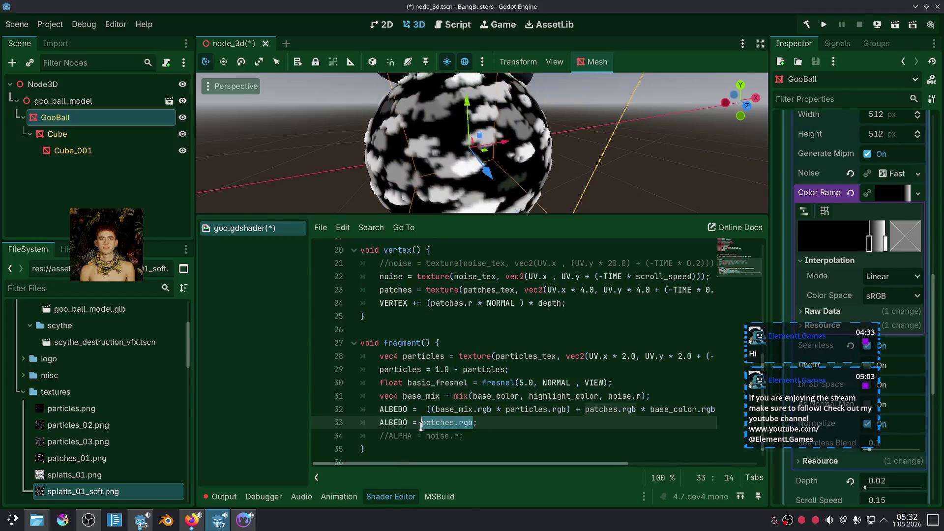
key("ctrl+v")
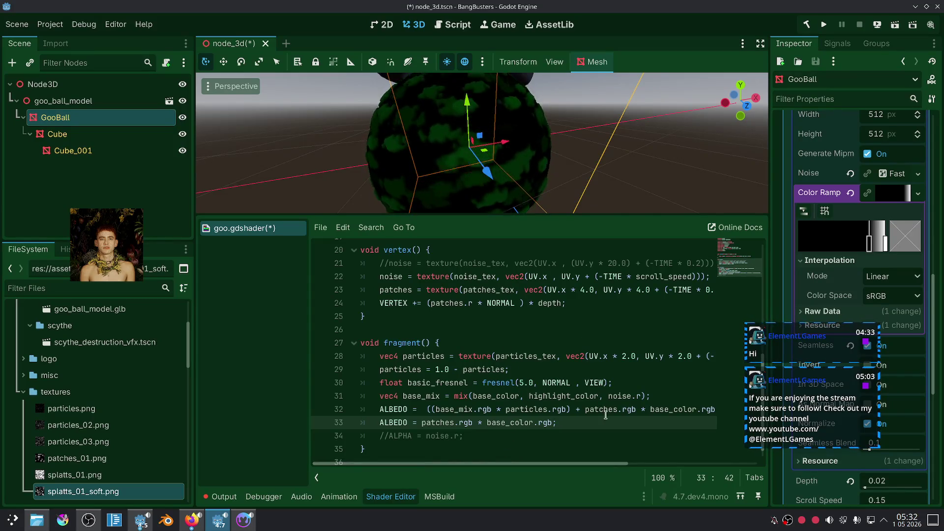
Step: Replace base_color with highlight_color in both ALBEDO lines
double_click(674, 411)
type("h")
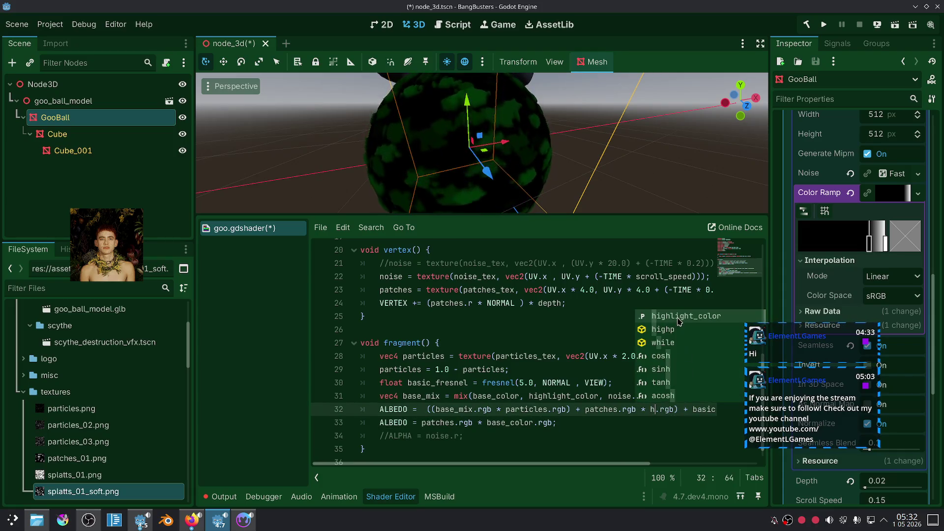
left_click(679, 318)
left_click(579, 355)
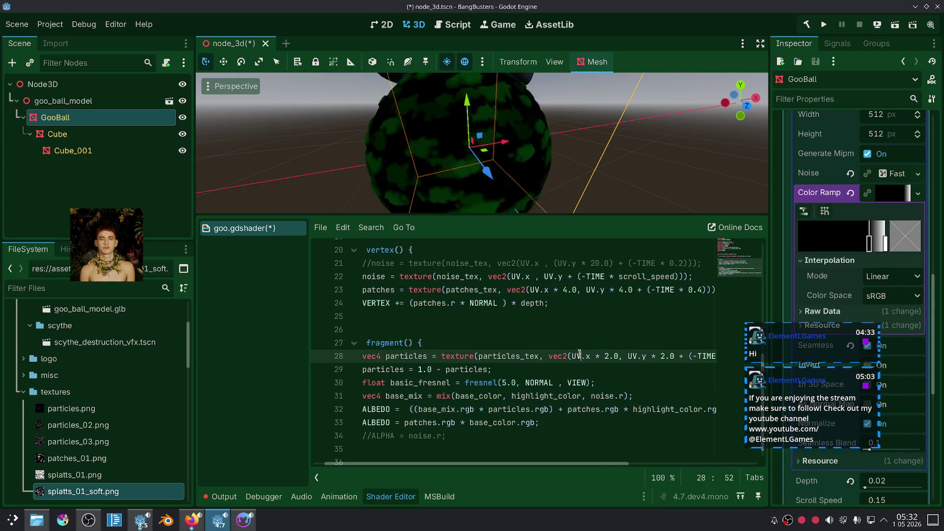
double_click(659, 410)
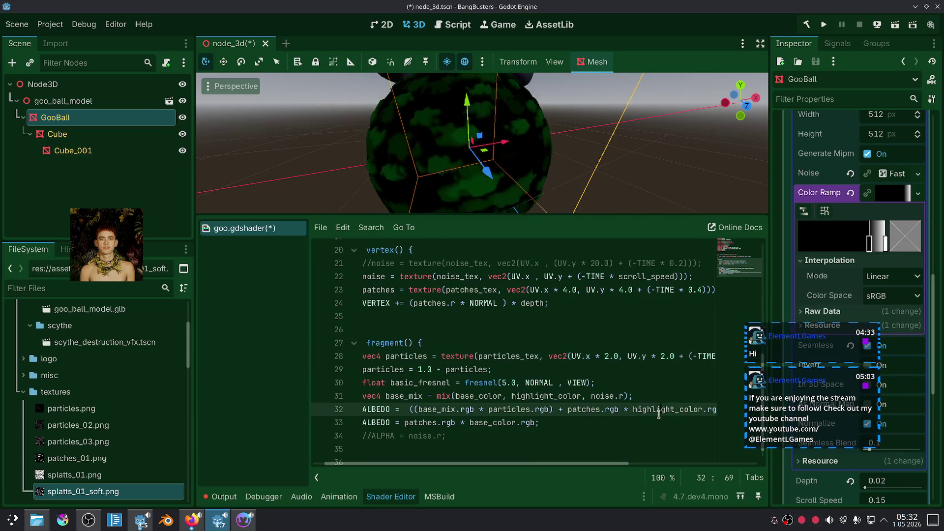
key("ctrl+c")
double_click(485, 423)
key("ctrl+v")
left_click(487, 446)
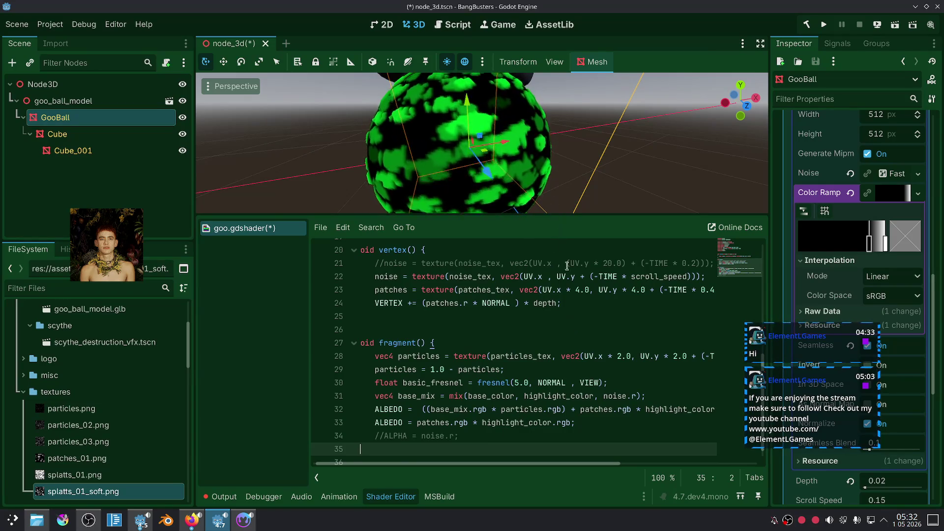
Step: Comment out the patches-only ALBEDO line 33 so the full goo mix shows
left_click(600, 424)
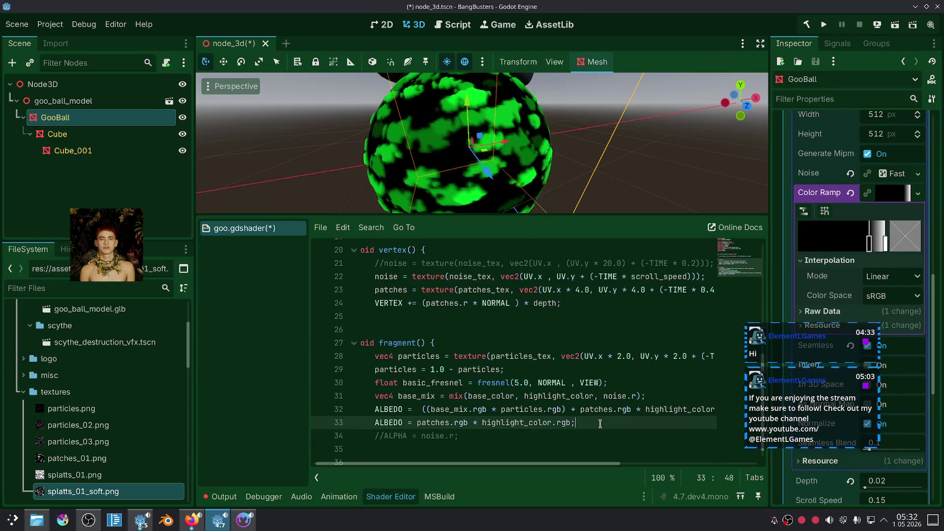
key("ctrl+k")
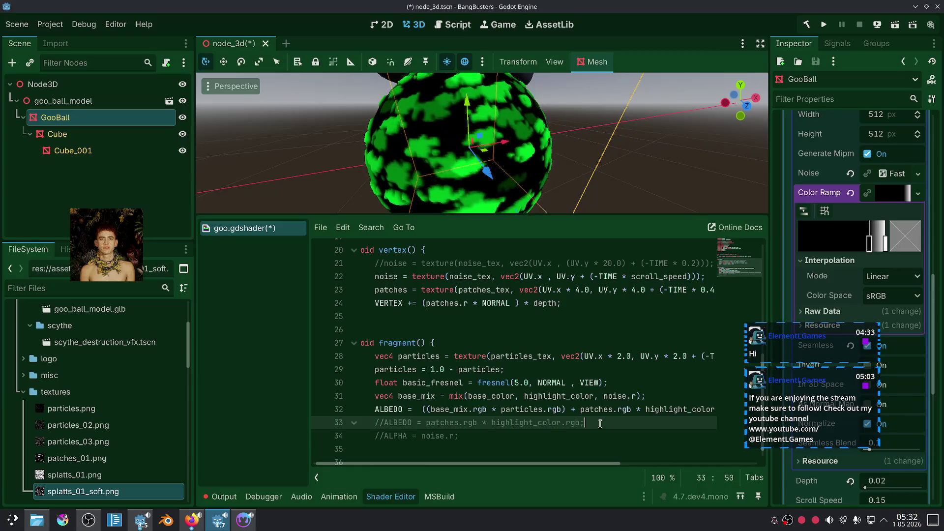
scroll(600, 156, "down", 5)
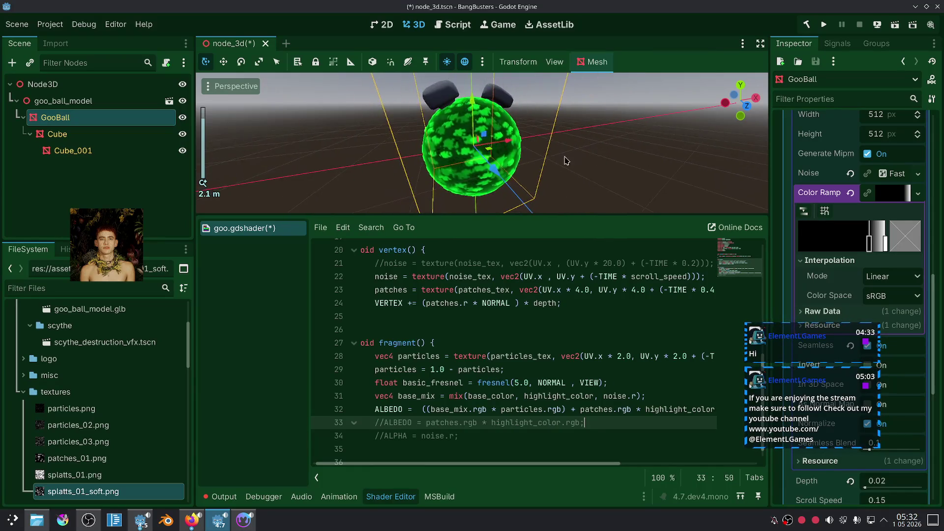
scroll(559, 197, "up", 3)
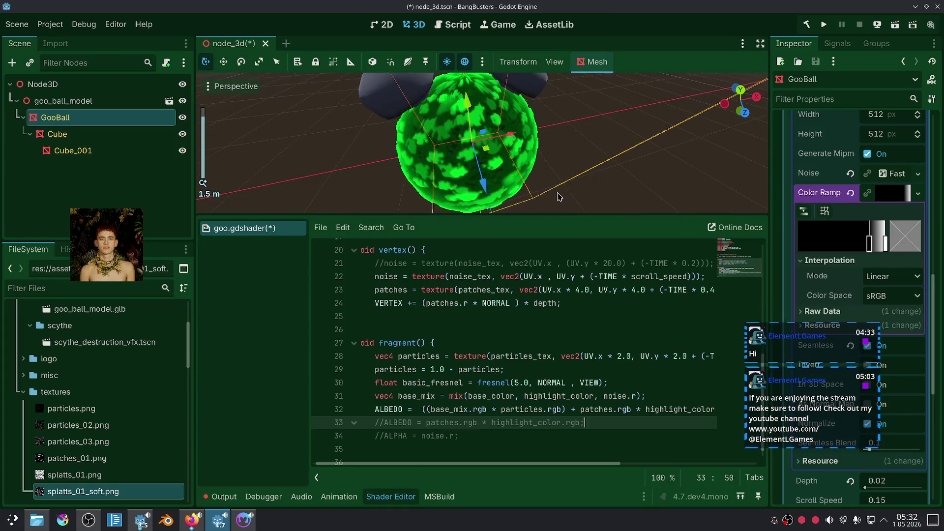
scroll(521, 331, "up", 6)
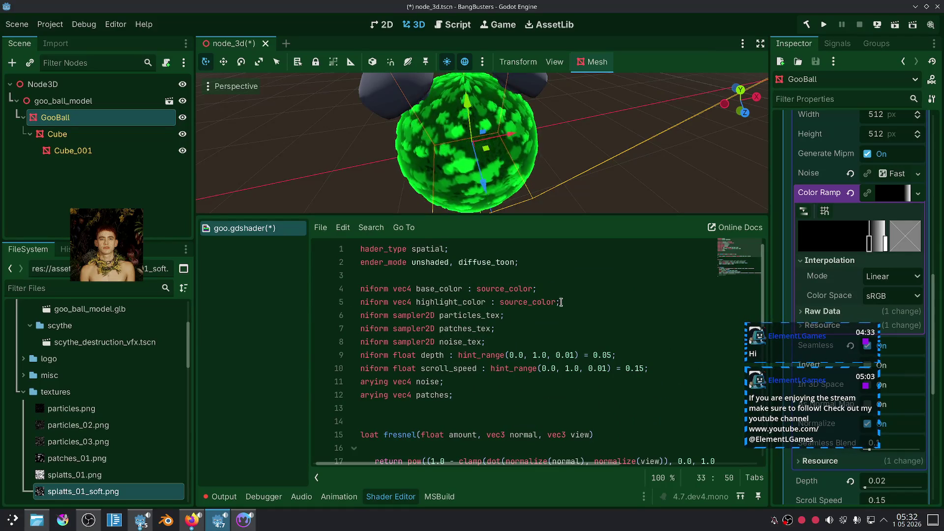
left_click(561, 291)
Step: Duplicate the highlight_color uniform line and rename the copy mid_color
left_click_drag(574, 301, 320, 303)
key("ctrl+c")
left_click(550, 290)
key("Return")
key("ctrl+v")
left_click_drag(462, 302, 419, 302)
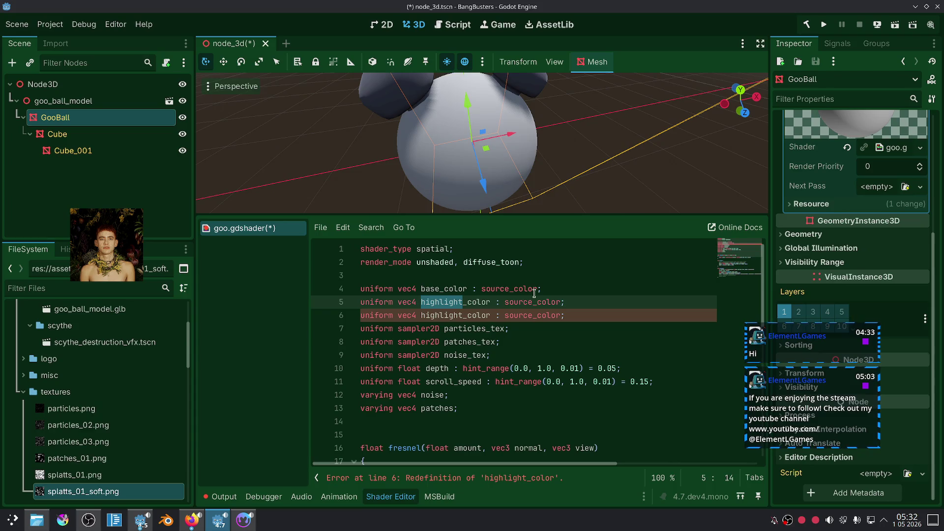
type("mid")
Step: Use mid_color instead of highlight_color in the active ALBEDO line
scroll(519, 390, "down", 7)
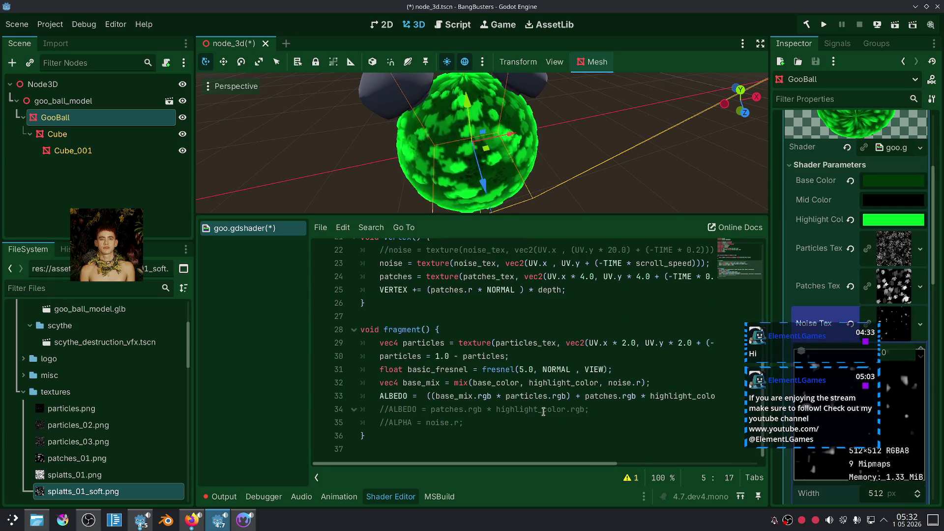
double_click(663, 396)
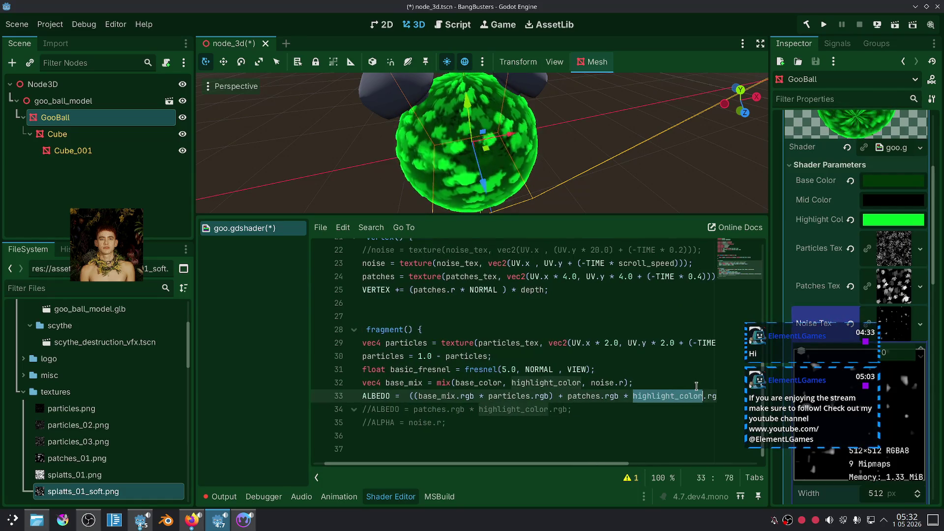
type("mid")
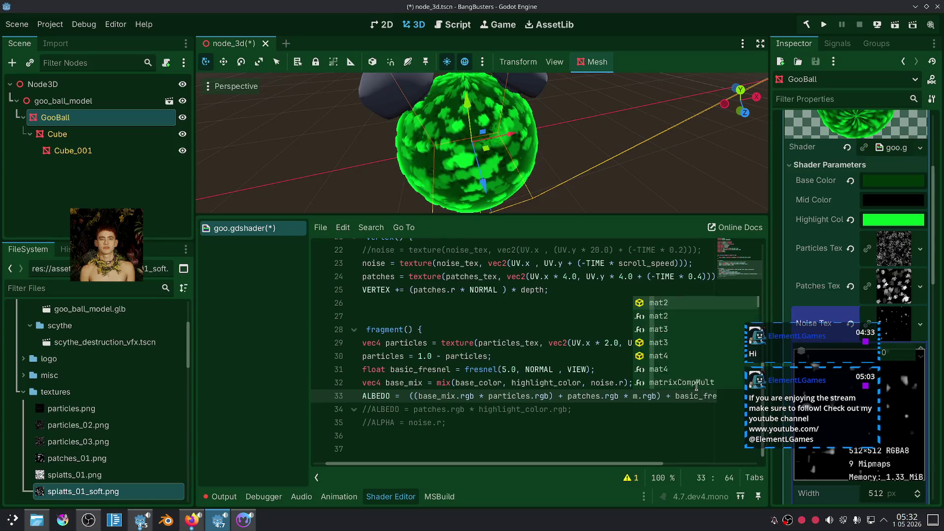
key("Return")
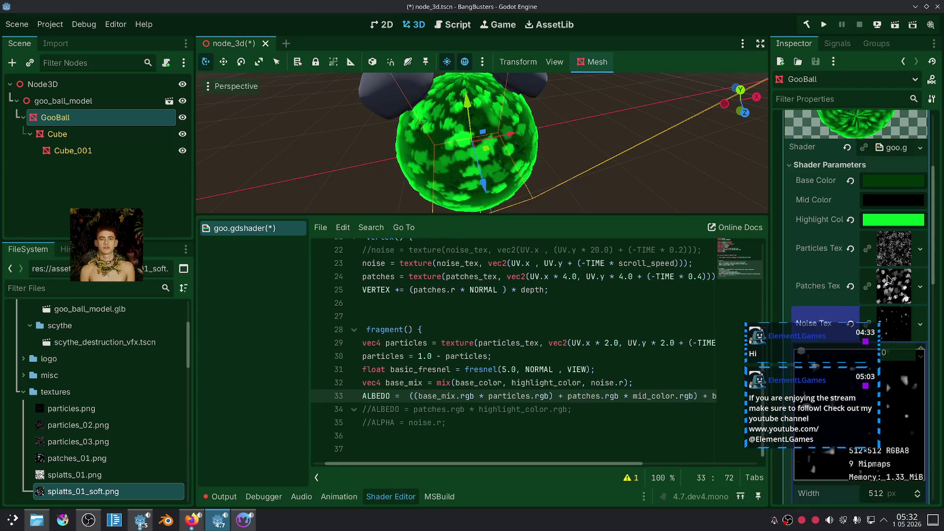
Step: Set the Mid Color parameter to bright green 00ff04 and orbit to inspect the ball
left_click(888, 195)
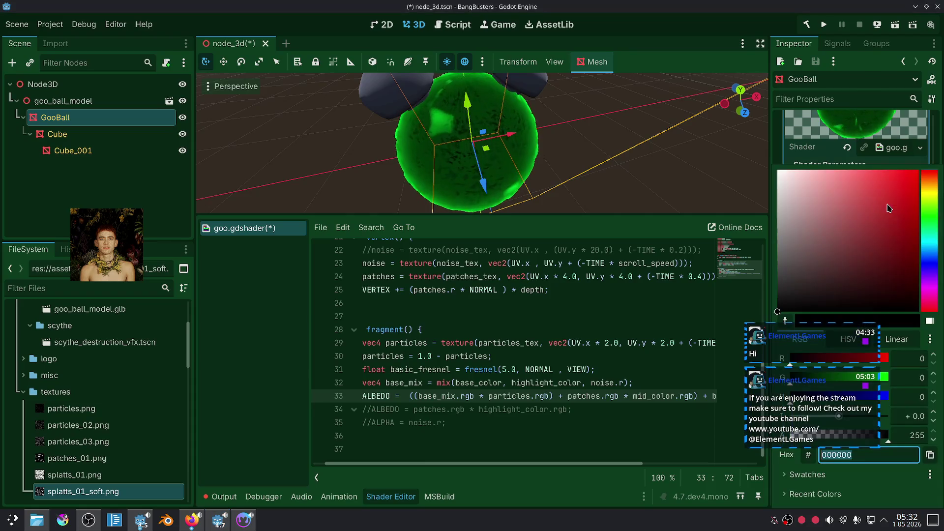
left_click(930, 225)
left_click(914, 220)
left_click(930, 222)
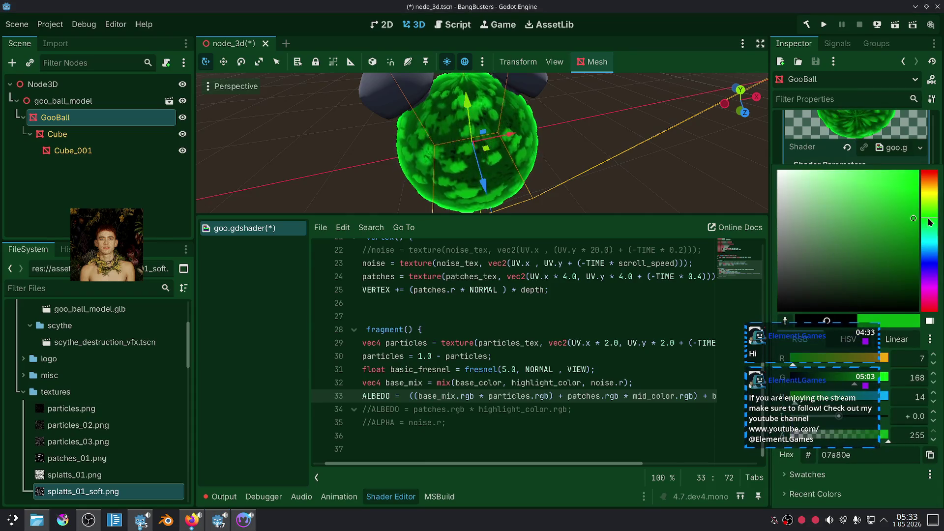
left_click(919, 207)
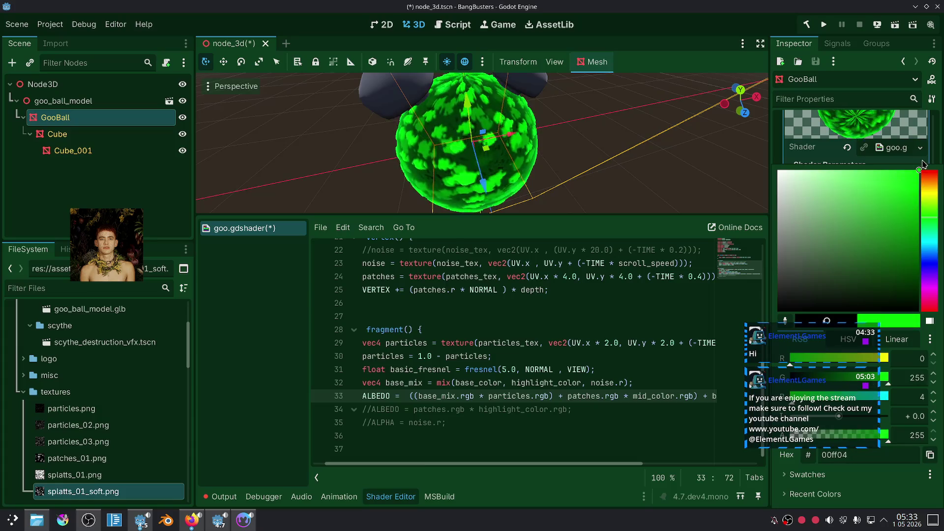
scroll(627, 164, "down", 5)
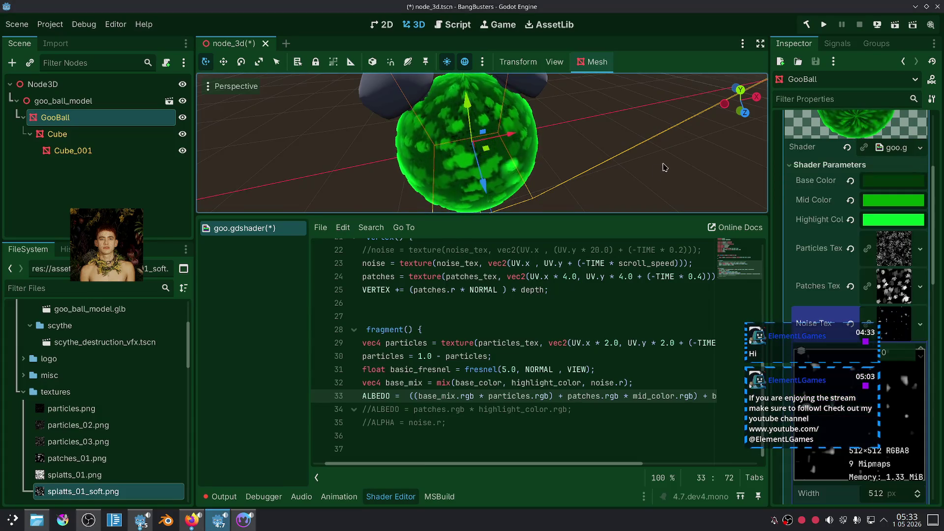
scroll(550, 178, "up", 4)
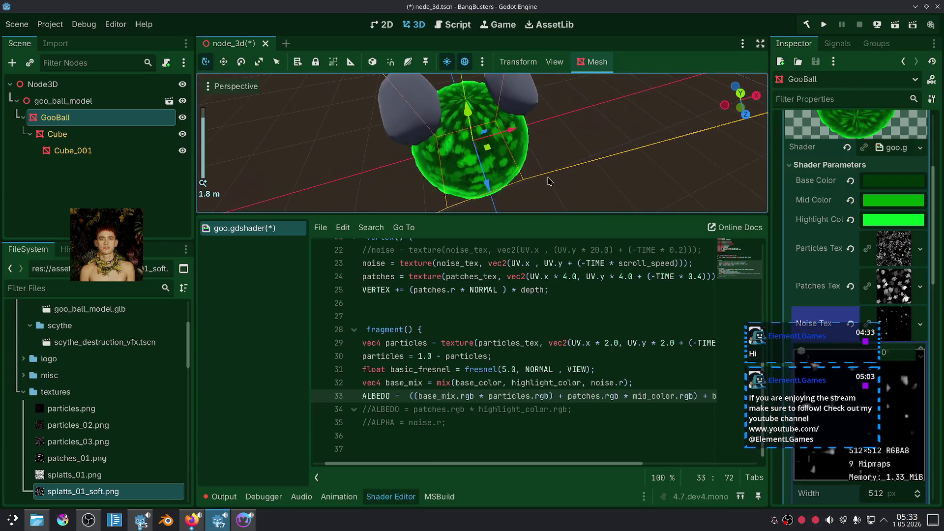
left_click_drag(550, 178, 569, 159)
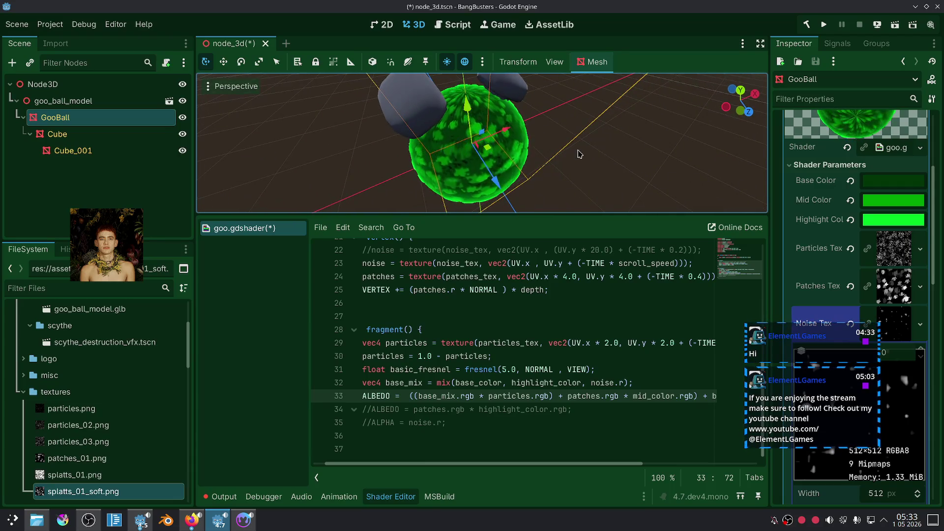
scroll(592, 373, "up", 2)
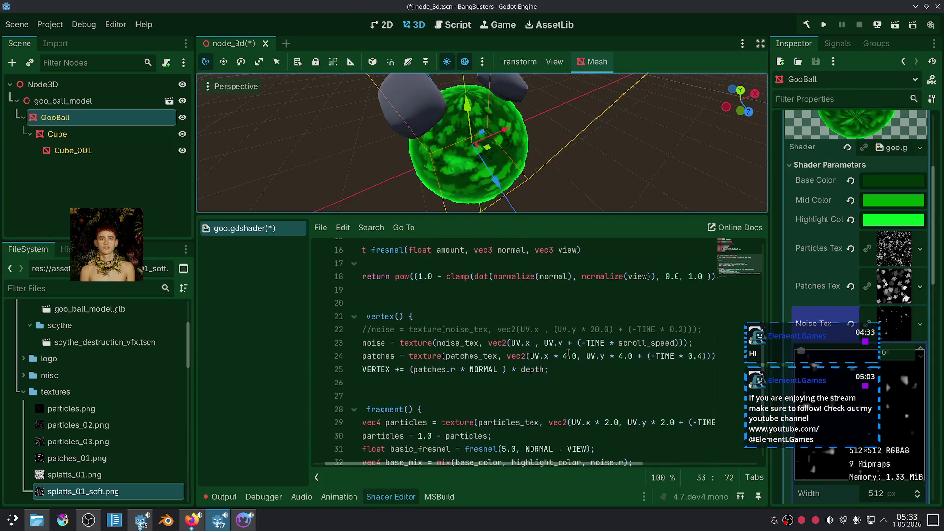
Step: Change the patch UV scale on line 24 from 4.0 to 1.0 in both axes
left_click(563, 355)
key("Delete")
type("1")
left_click(619, 356)
key("Delete")
type("1")
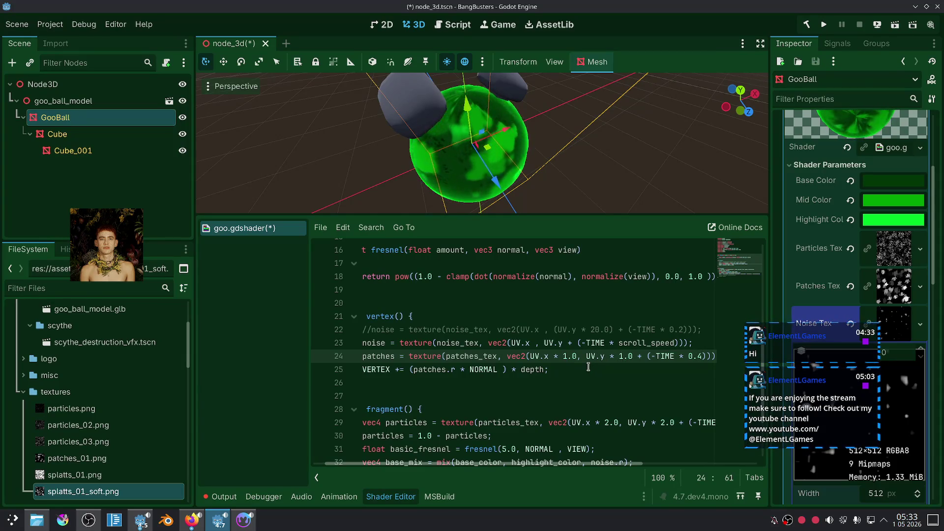
Step: Try a patch UV scale of 2.0 in both axes
left_click(621, 356)
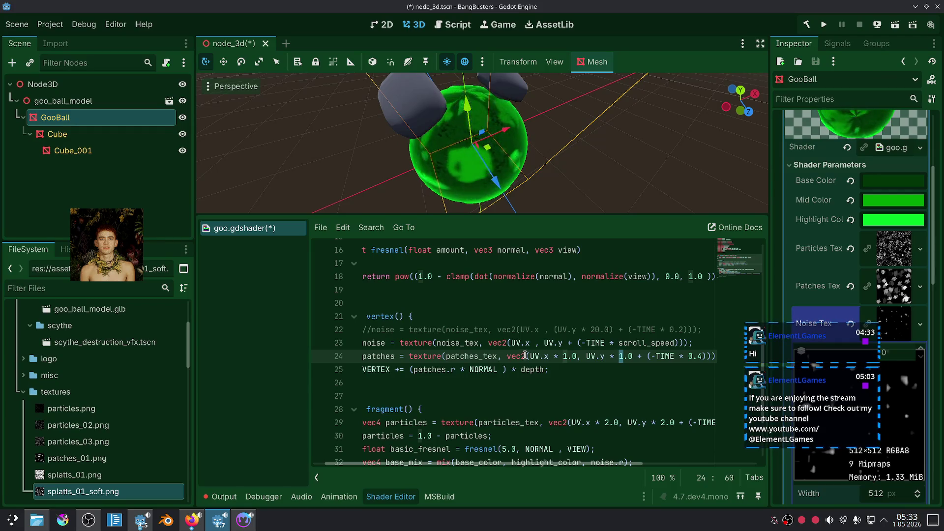
key("Delete")
type("2")
left_click(564, 356)
key("Delete")
type("2")
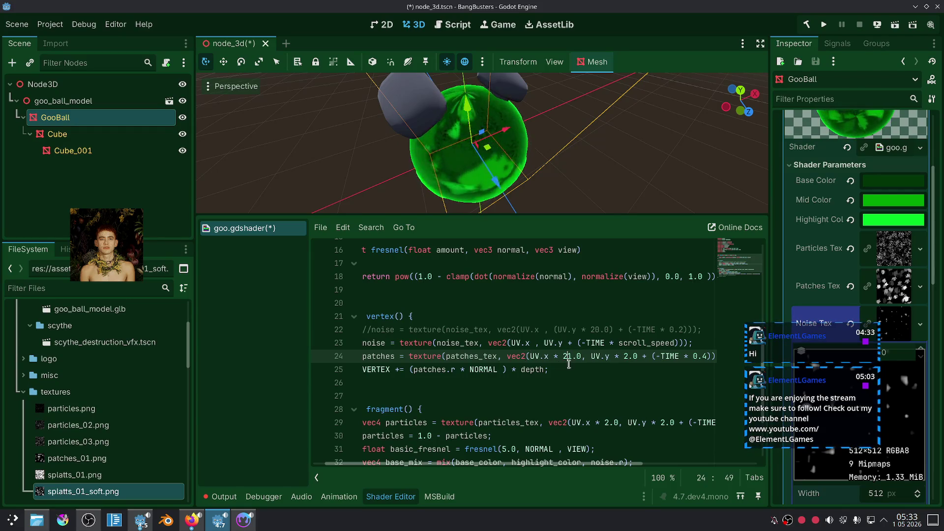
left_click_drag(572, 356, 564, 358)
type("2")
Step: Try a patch UV scale of 6.0 in both axes and review the result
left_click_drag(571, 357, 563, 357)
type("6")
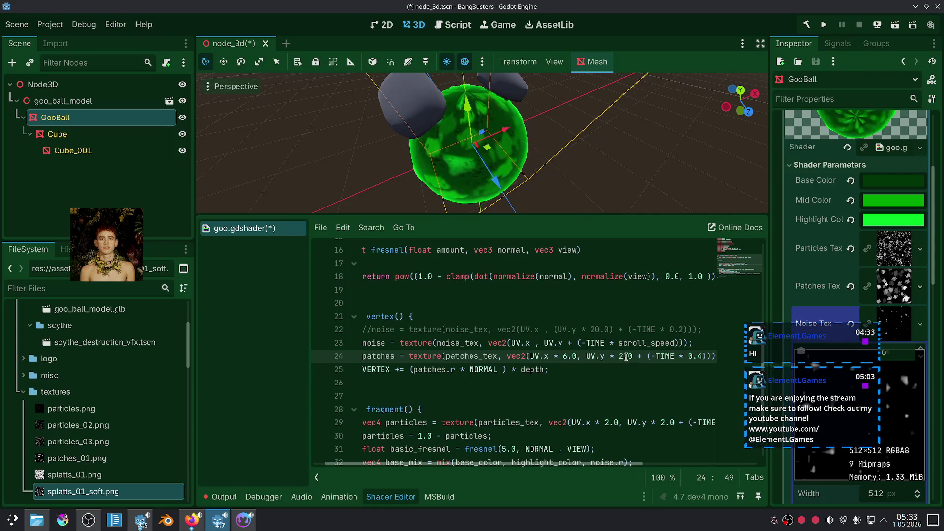
left_click_drag(627, 357, 619, 357)
type("6")
left_click(620, 371)
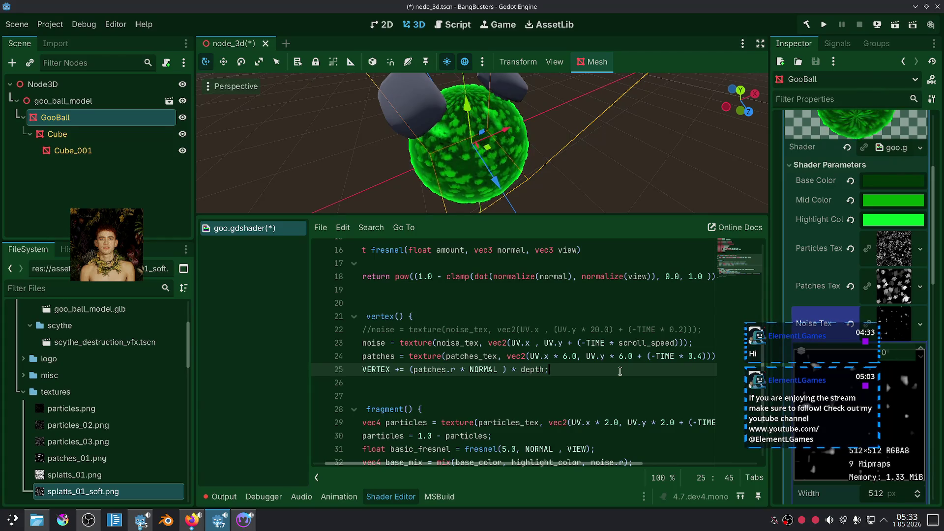
scroll(585, 212, "down", 3)
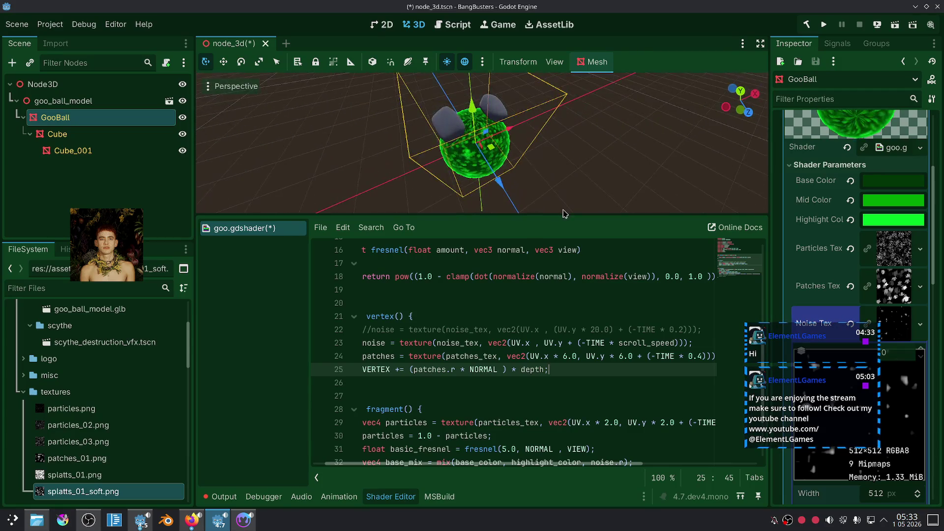
scroll(495, 184, "up", 4)
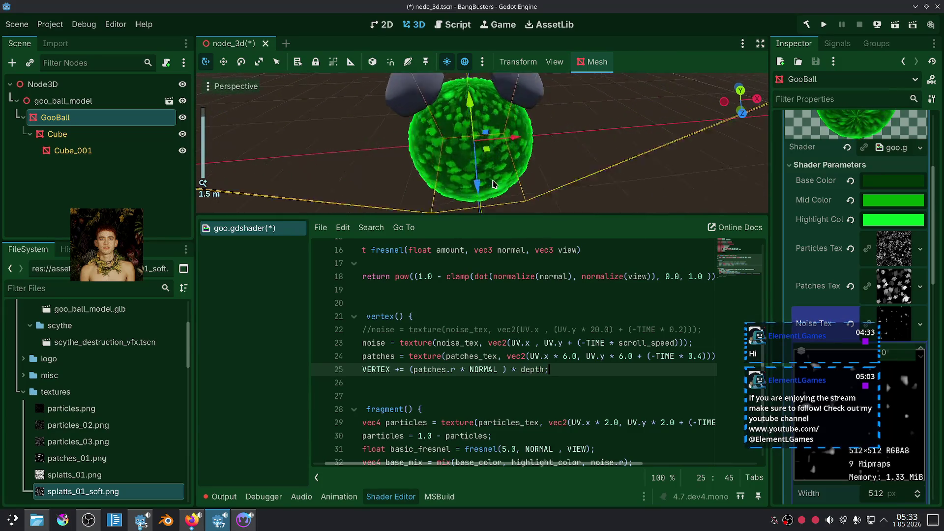
scroll(494, 184, "up", 3)
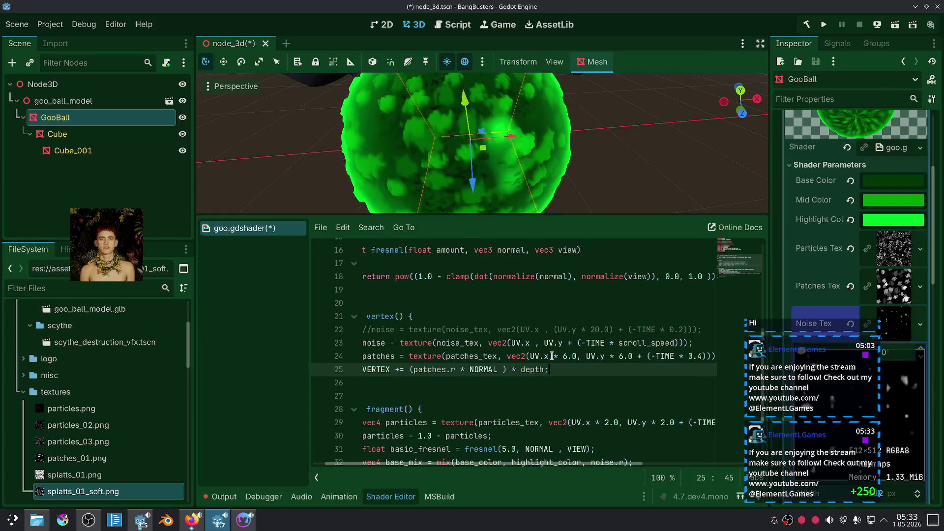
Step: Settle on a patch UV scale of 3.0 for both x and y
left_click(564, 356)
key("Delete")
type("3")
left_click(622, 356)
key("BackSpace")
key("BackSpace")
type("3")
key("Left")
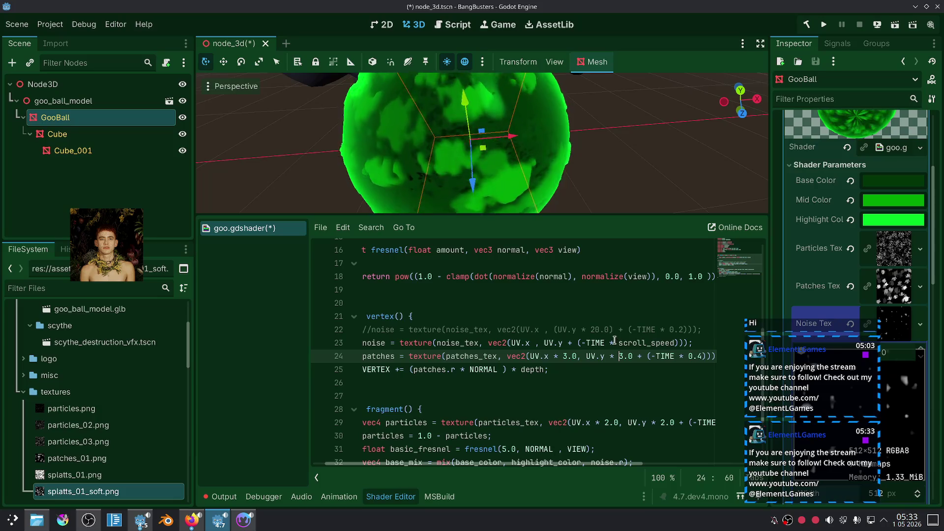
Step: Deselect GooBall to view it cleanly, then switch to Material Maker
left_click(579, 187)
scroll(578, 187, "down", 5)
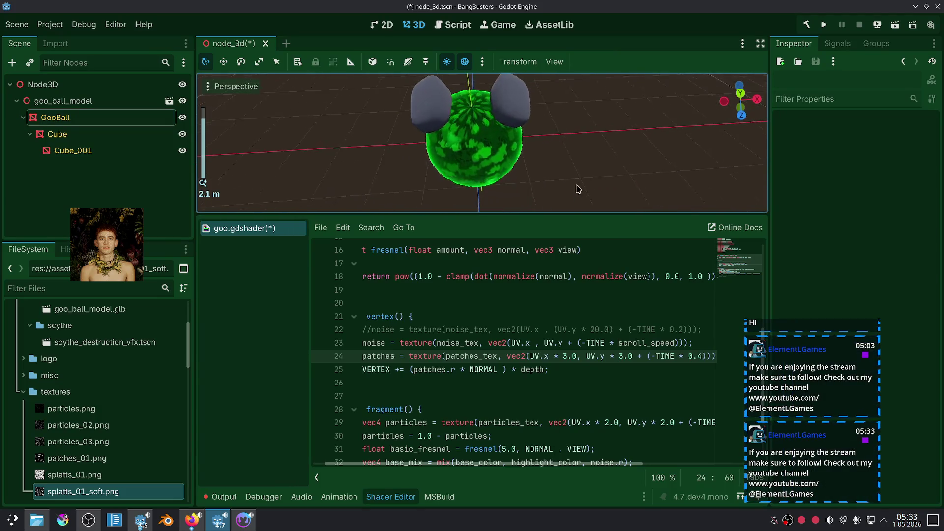
left_click(243, 520)
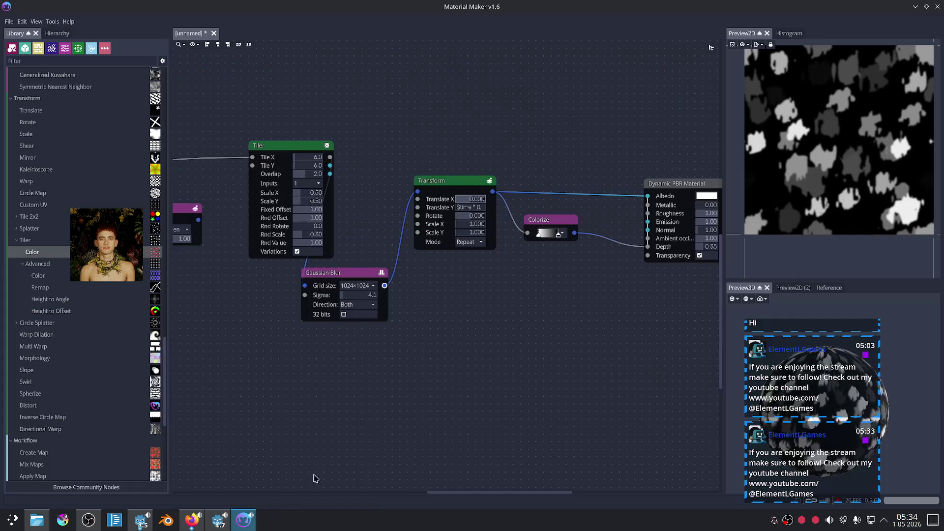
Step: Navigate to the Shape node and drag its circle size up from 0.24 to enlarge the splats
scroll(564, 331, "down", 2)
mouse_move(512, 323)
left_mouse_down()
mouse_move(496, 328)
mouse_move(562, 371)
left_mouse_up()
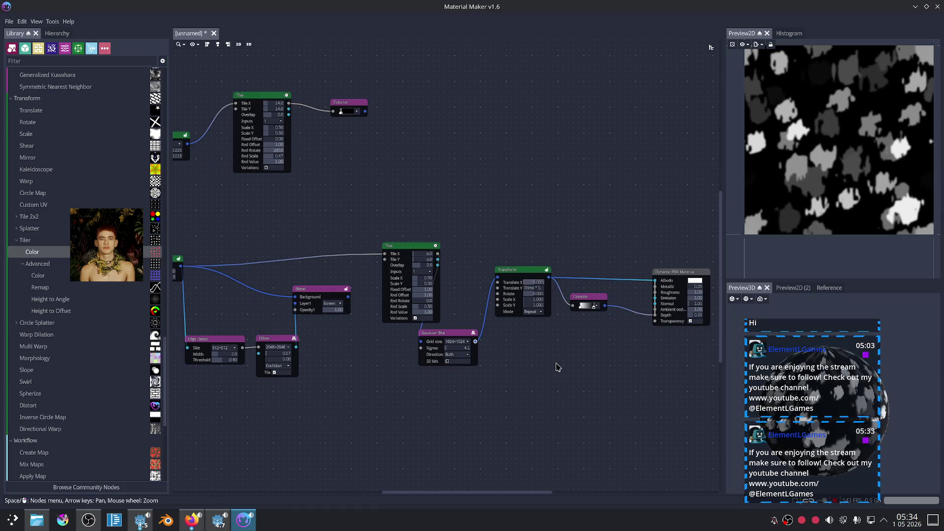
left_click_drag(559, 368, 555, 360)
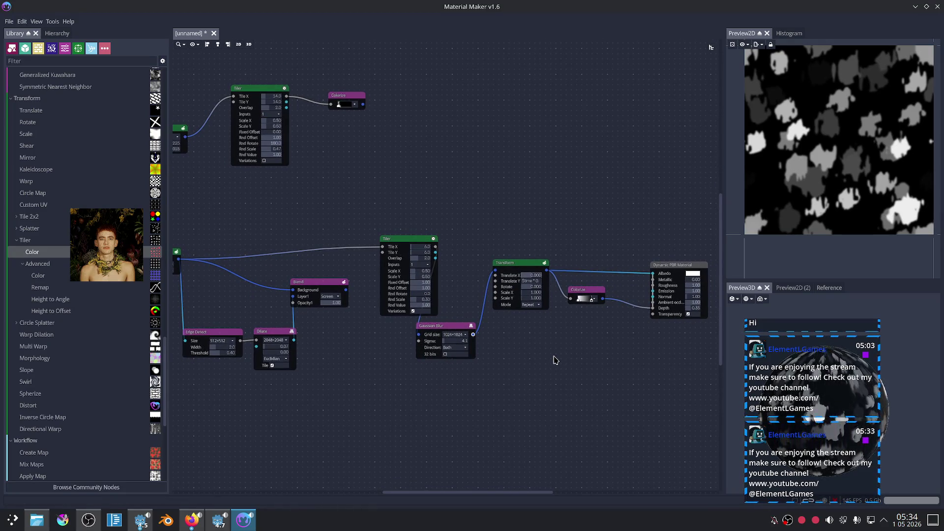
scroll(550, 350, "up", 1)
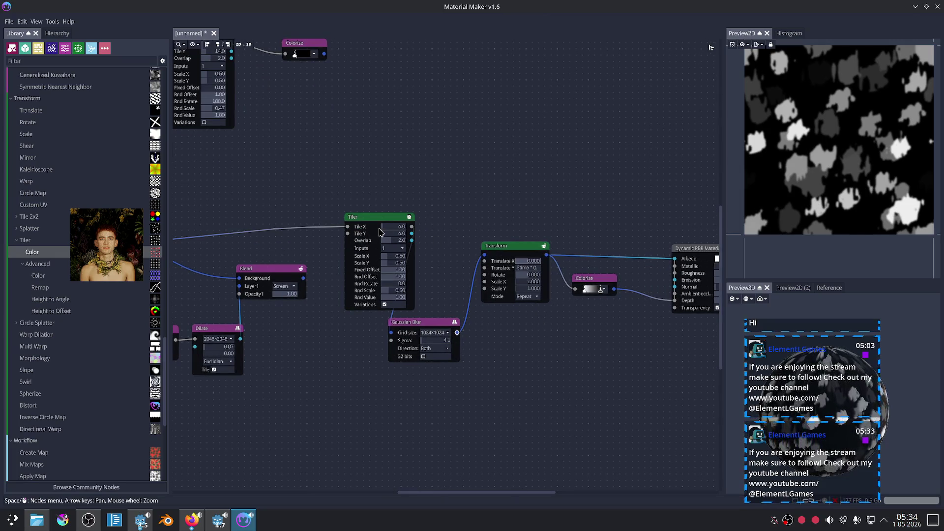
mouse_move(331, 363)
left_mouse_down()
mouse_move(403, 330)
mouse_move(521, 307)
mouse_move(497, 302)
left_mouse_up()
scroll(385, 301, "up", 1)
left_click_drag(255, 272, 389, 270)
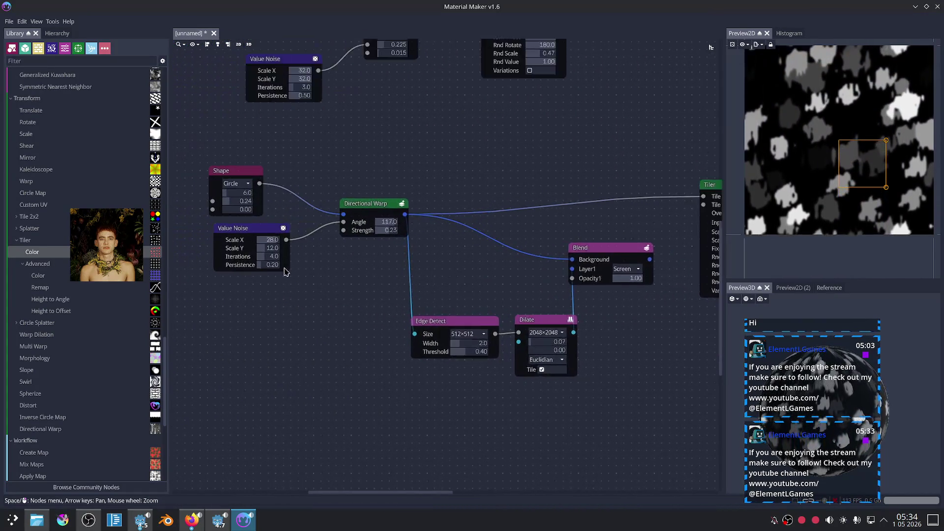
scroll(270, 259, "up", 2)
scroll(270, 259, "up", 1)
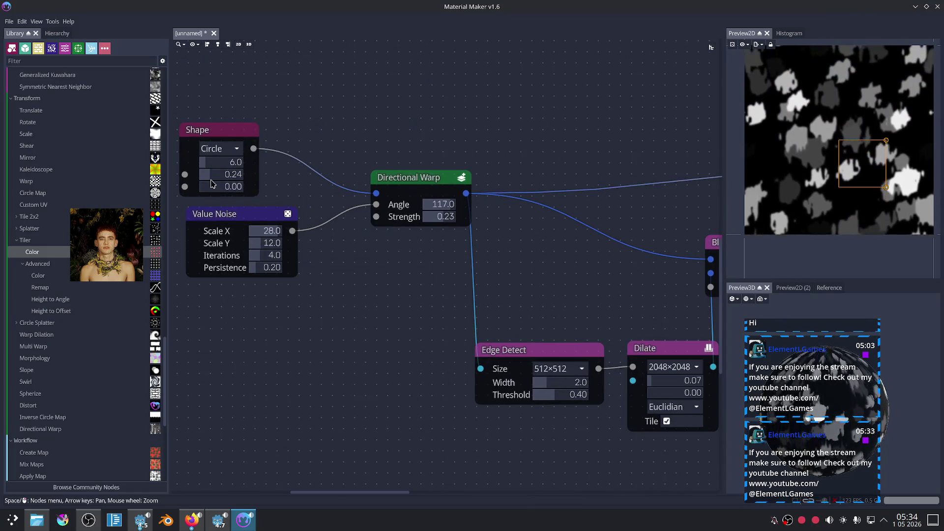
left_click_drag(211, 183, 229, 180)
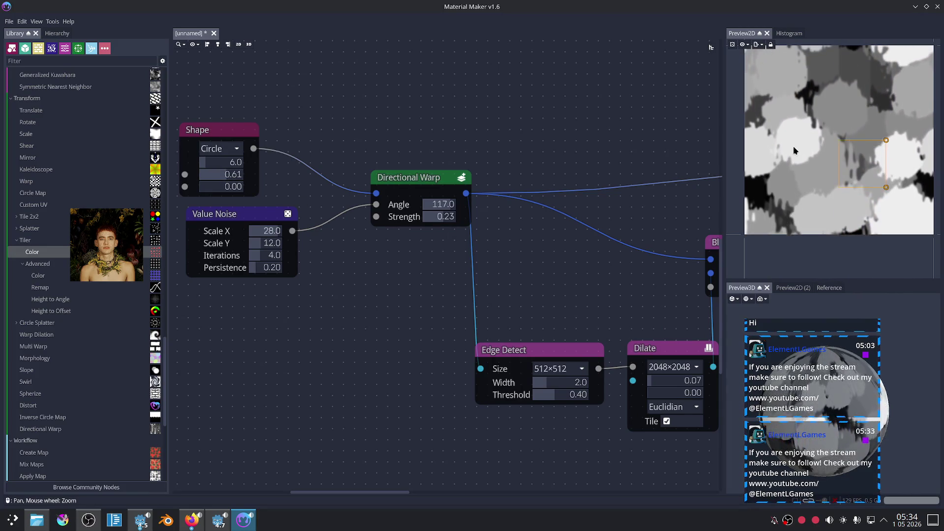
Step: Raise the Shape circle size to 0.75 and preview the Directional Warp output
scroll(654, 191, "down", 3)
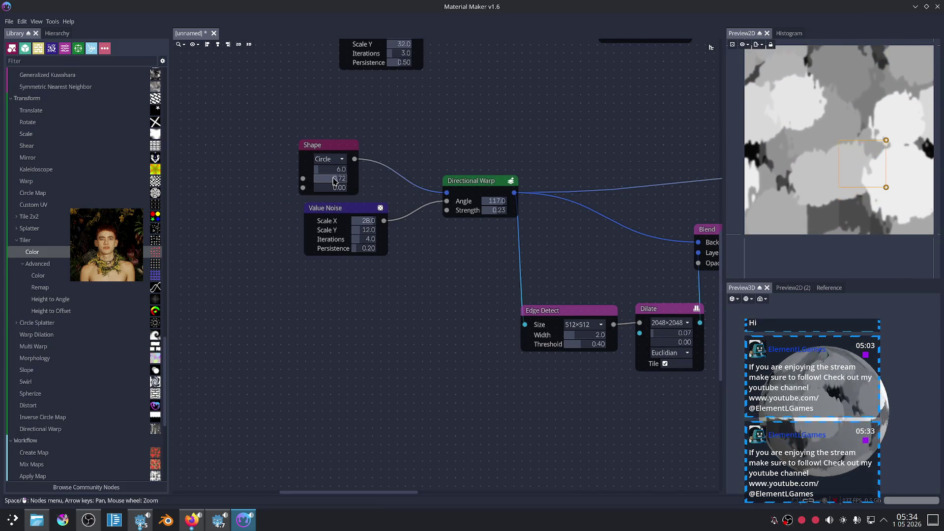
left_click_drag(330, 180, 334, 181)
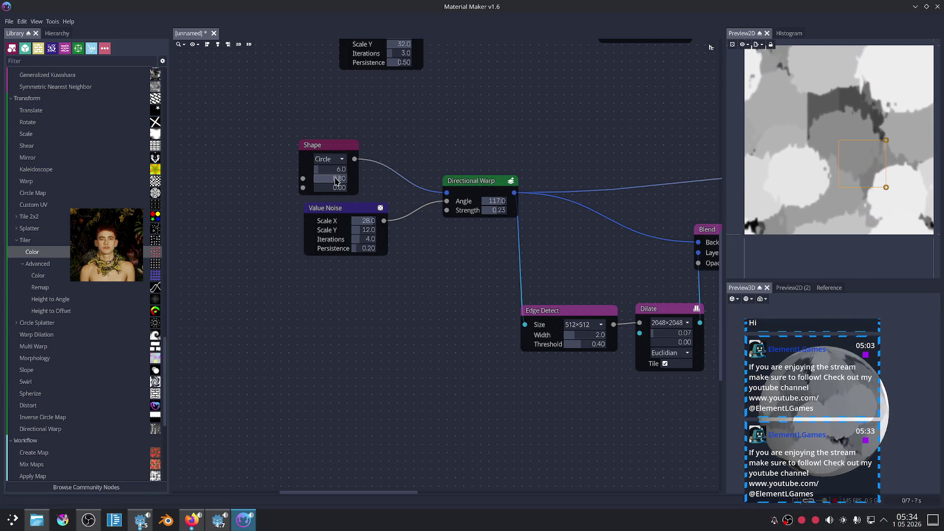
left_click(482, 183)
mouse_move(571, 239)
left_mouse_down()
mouse_move(520, 237)
mouse_move(512, 254)
left_mouse_up()
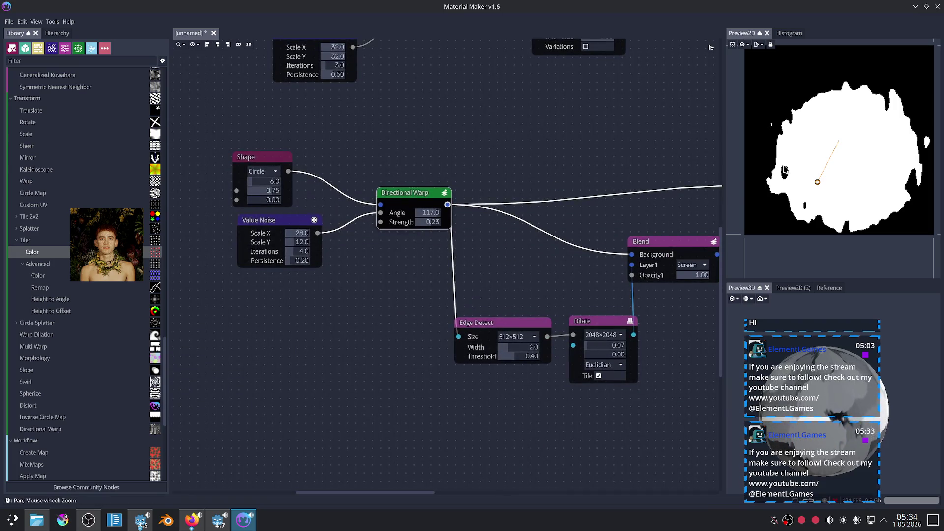
scroll(545, 183, "down", 4)
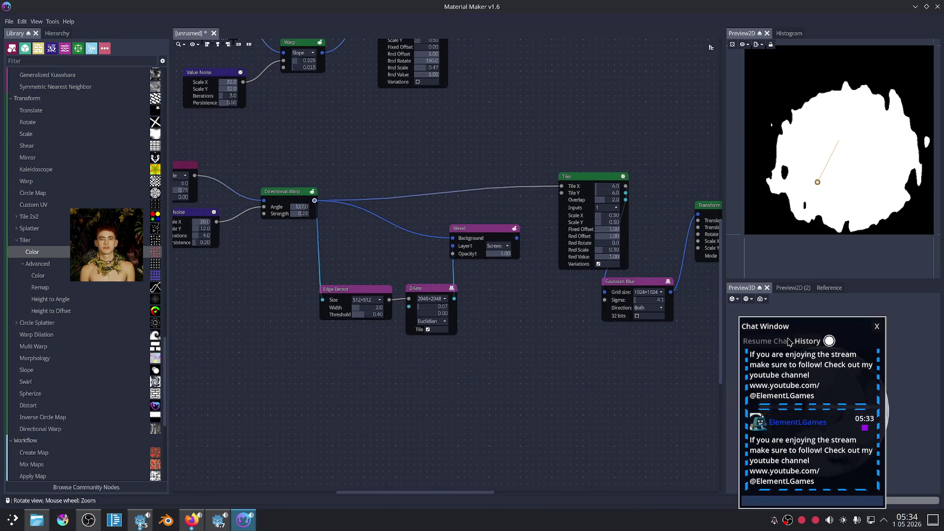
mouse_move(789, 341)
left_mouse_down()
mouse_move(592, 334)
mouse_move(642, 341)
left_mouse_up()
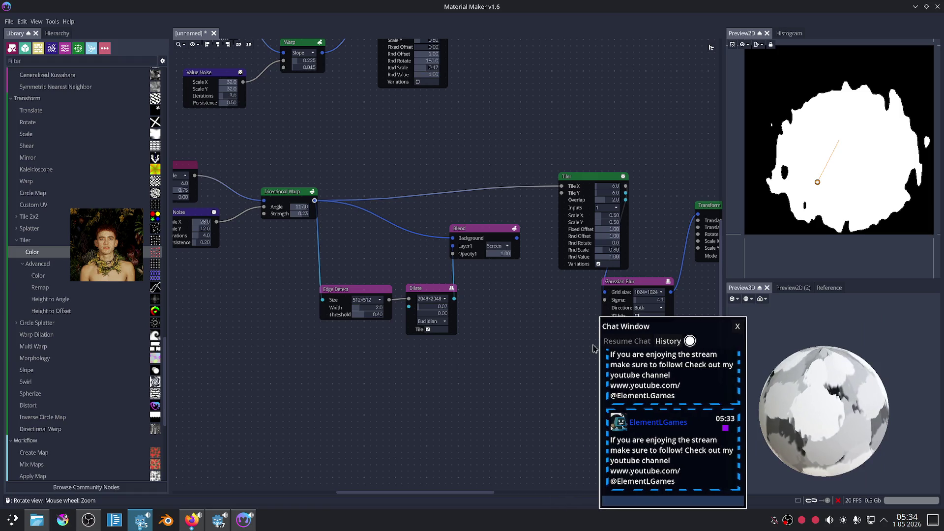
left_click_drag(443, 379, 502, 413)
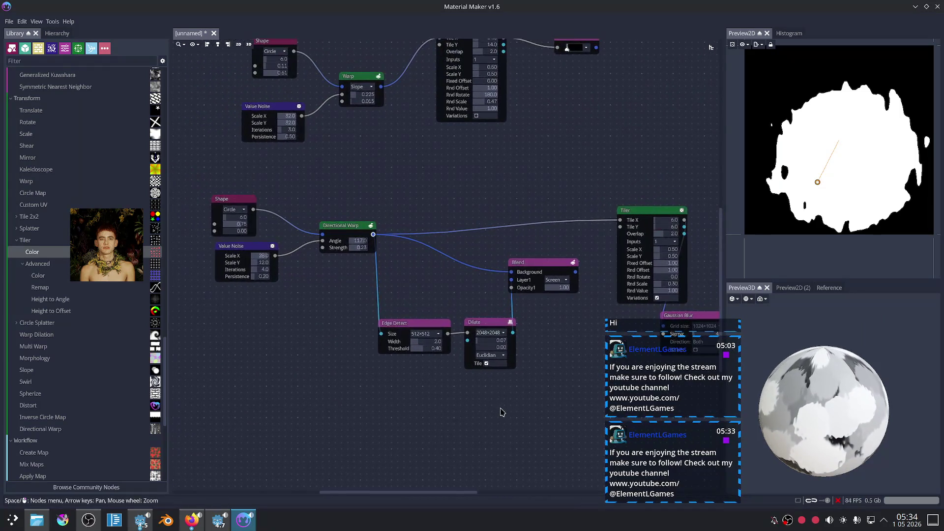
Step: Preview the Transform and Tiler outputs and confirm the export file name splatts_01_soft
scroll(472, 391, "right", 3)
scroll(472, 354, "right", 3)
scroll(500, 338, "up", 2)
scroll(538, 323, "right", 3)
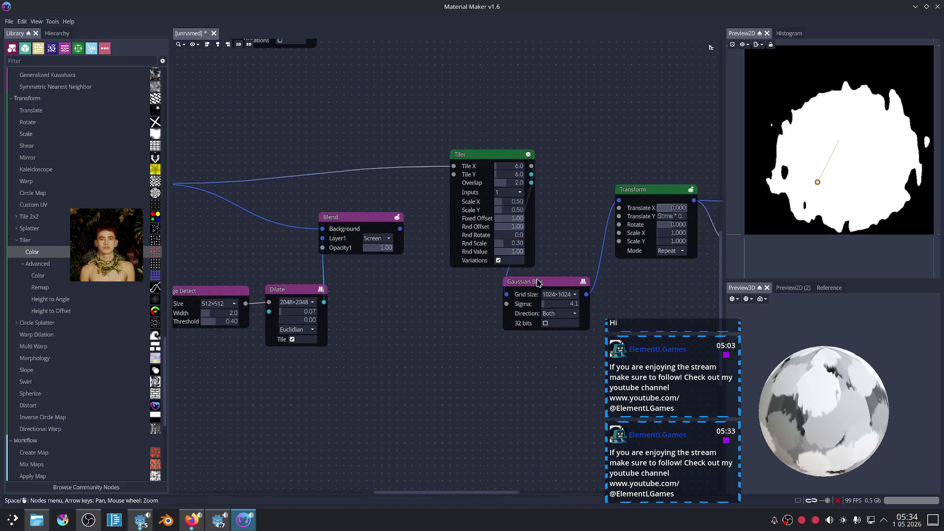
left_click(643, 198)
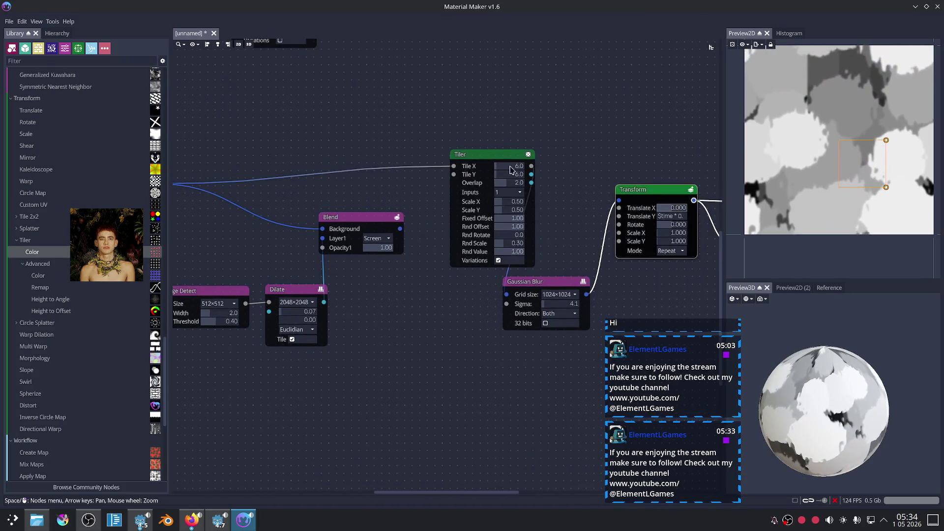
left_click(532, 183)
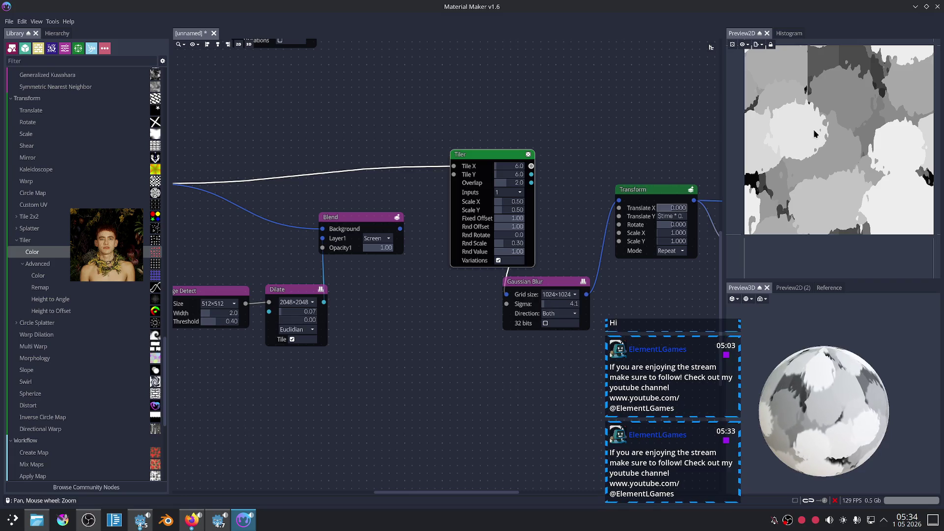
left_click(761, 45)
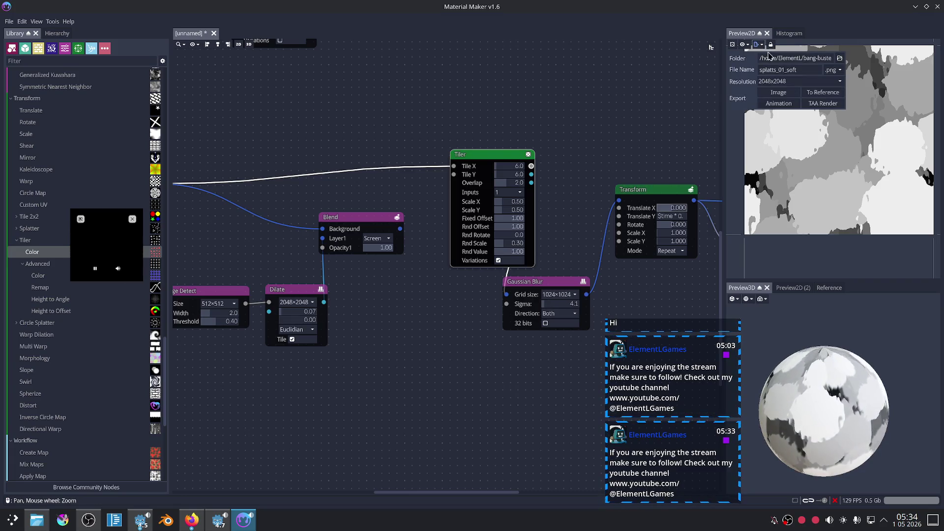
left_click(803, 70)
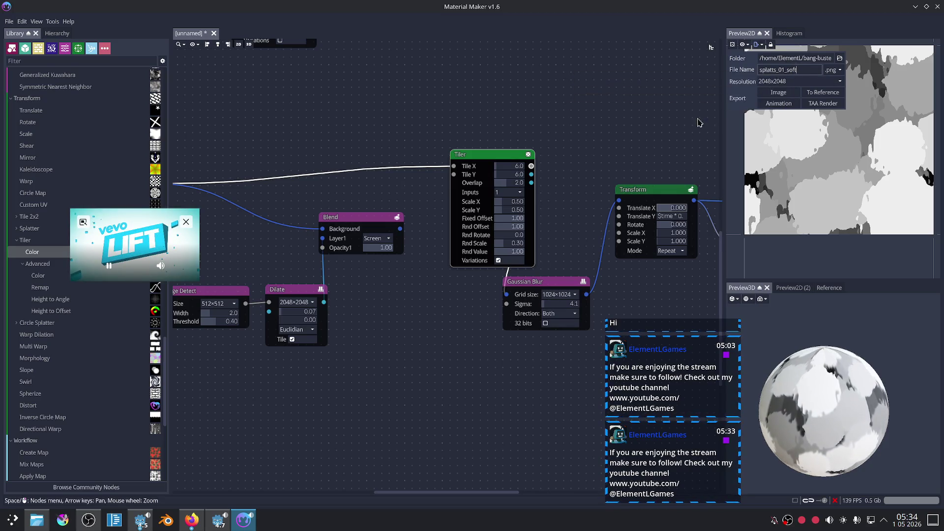
left_click(632, 144)
Step: Raise the Gaussian Blur Sigma to 5.0
scroll(584, 158, "right", 3)
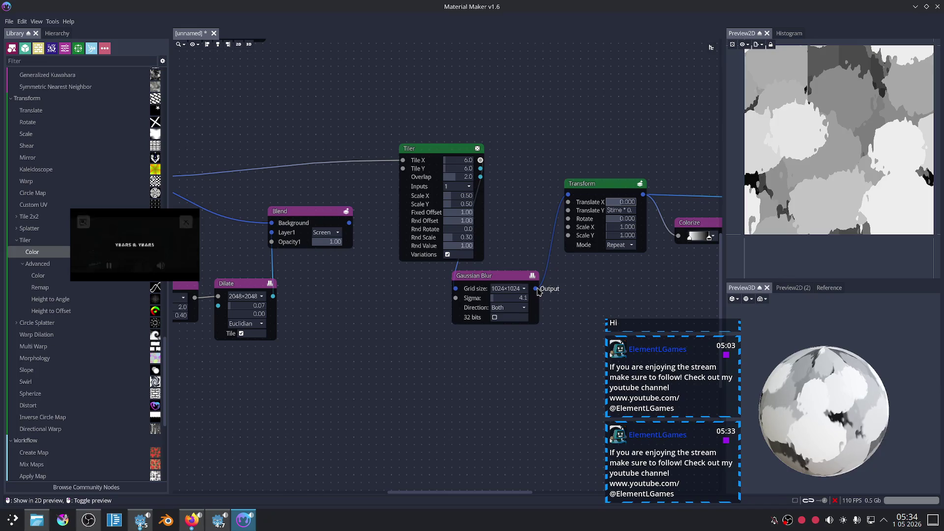
left_click(536, 289)
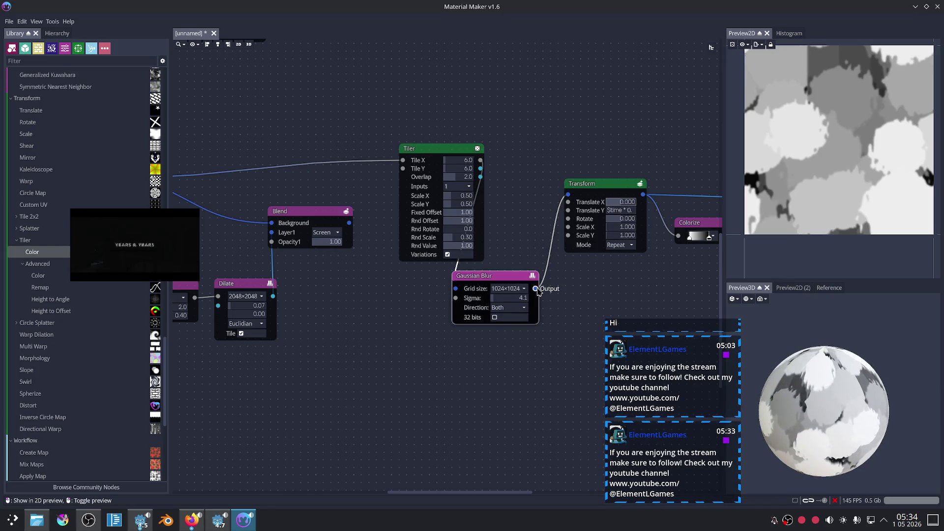
scroll(565, 331, "up", 3)
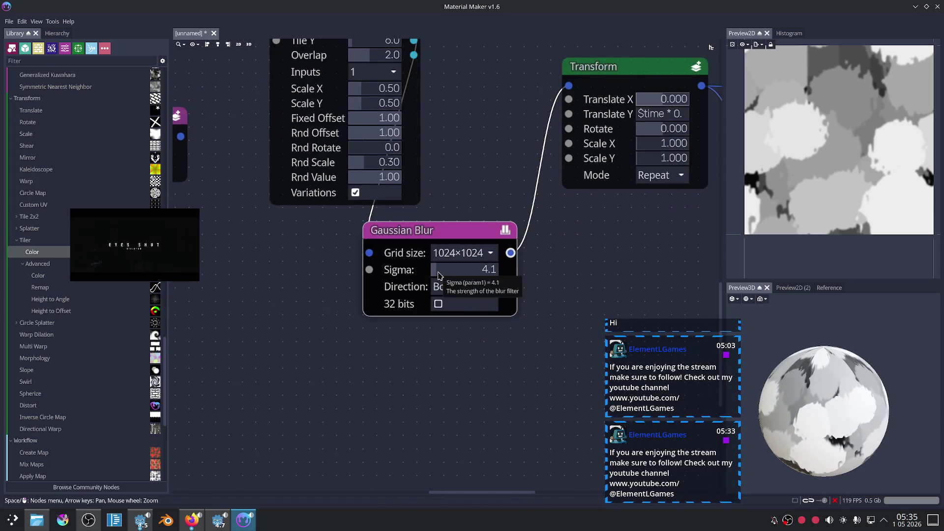
left_click(439, 275)
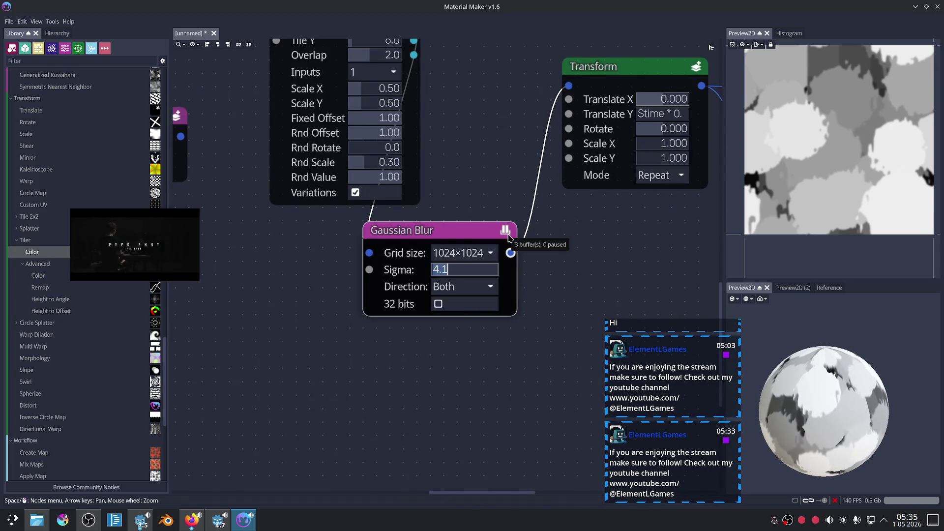
Step: Export the soft splat texture as splatts_01_soft.png and return to Godot
left_click(757, 45)
left_click(786, 94)
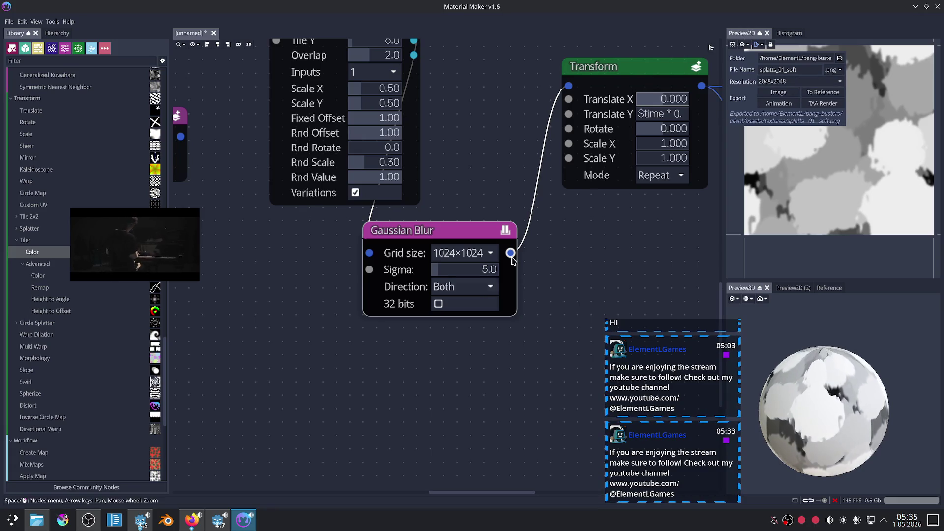
key("alt+Tab")
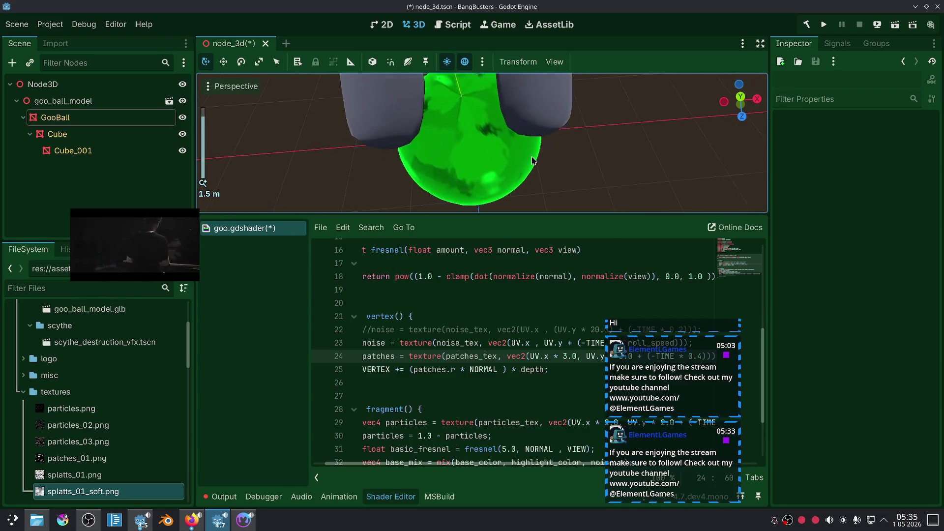
Step: On line 24, change the patches UV.x and UV.y scales from 3.0 to 1.0
left_click_drag(596, 116, 614, 88)
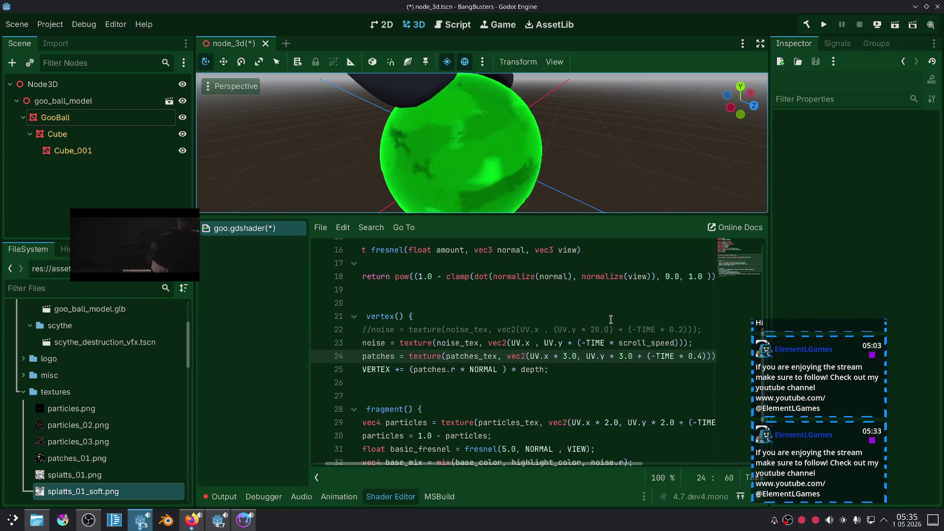
left_click(566, 356)
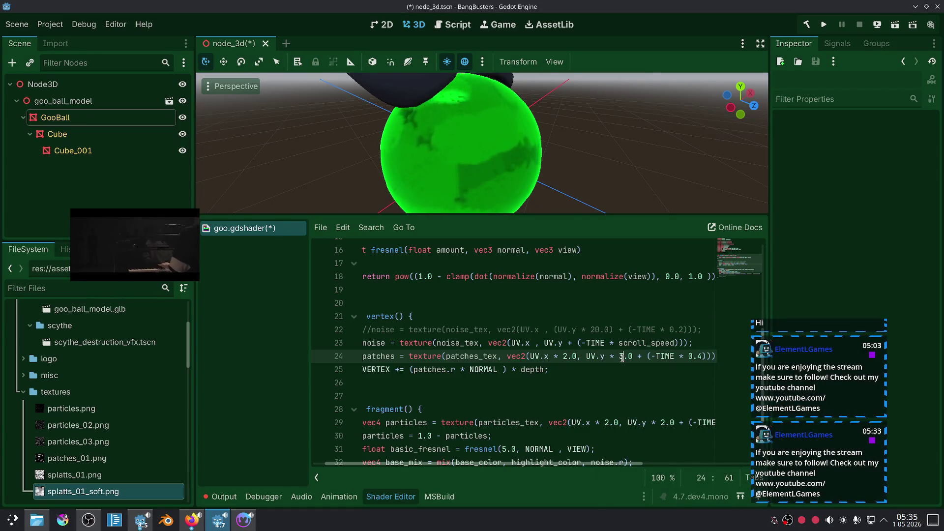
left_click(598, 380)
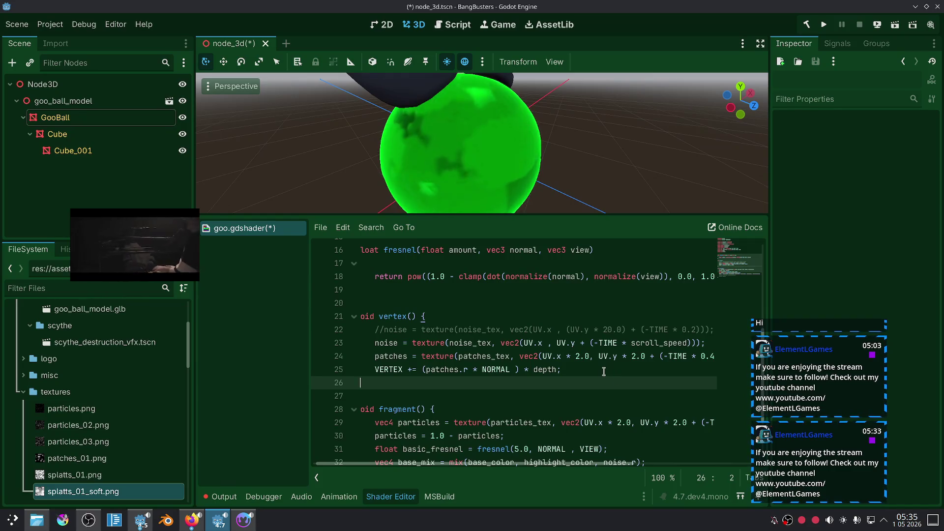
left_click(580, 357)
type("1")
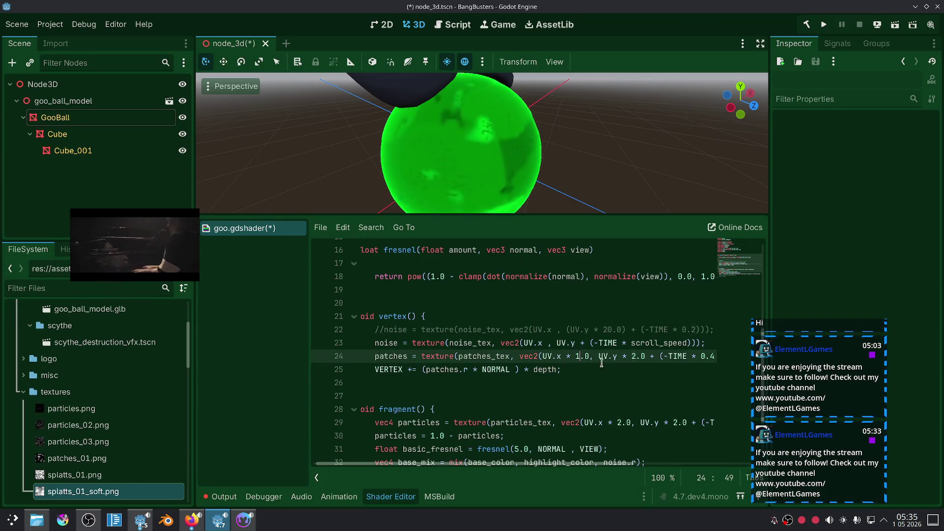
key("Delete")
type("1")
left_click(616, 380)
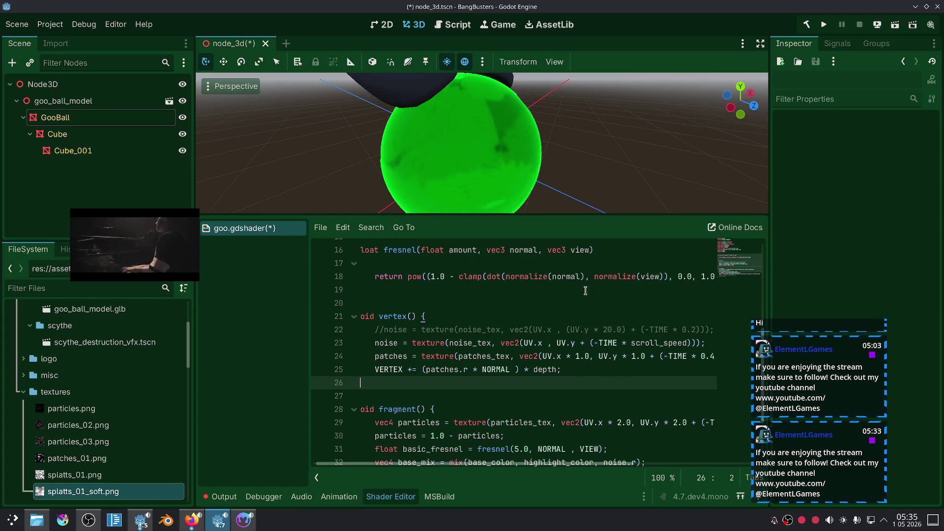
Step: Orbit to a low side view to check the goo ball, then return to the browser
scroll(565, 154, "down", 5)
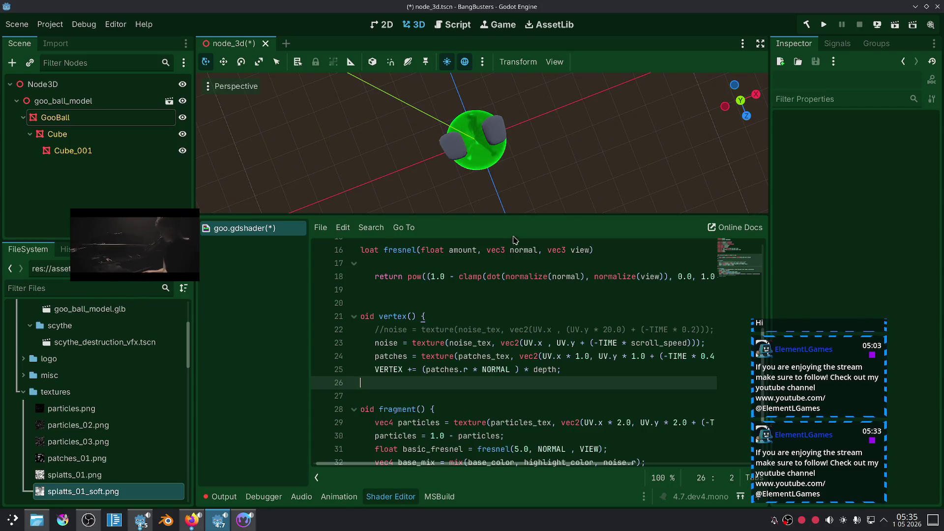
mouse_move(521, 180)
left_mouse_down()
mouse_move(607, 69)
mouse_move(554, 130)
left_mouse_up()
scroll(554, 130, "up", 2)
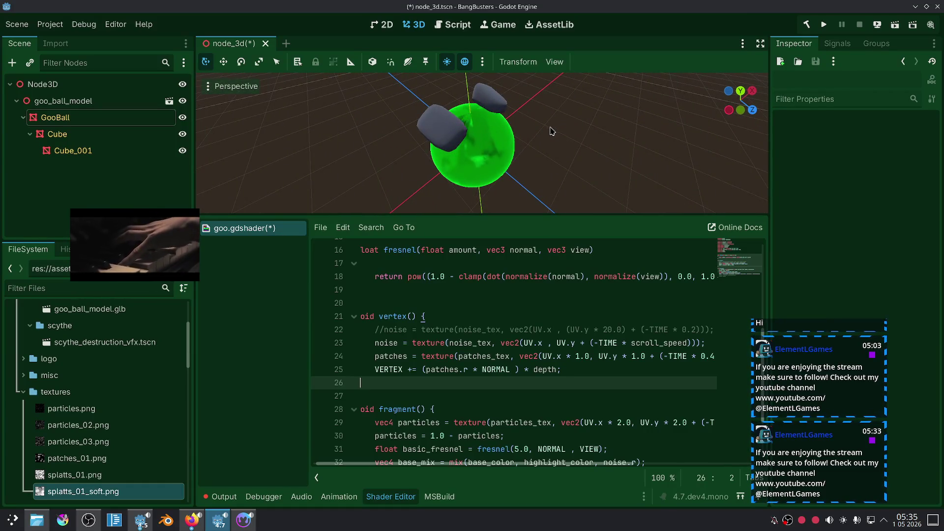
left_click(201, 526)
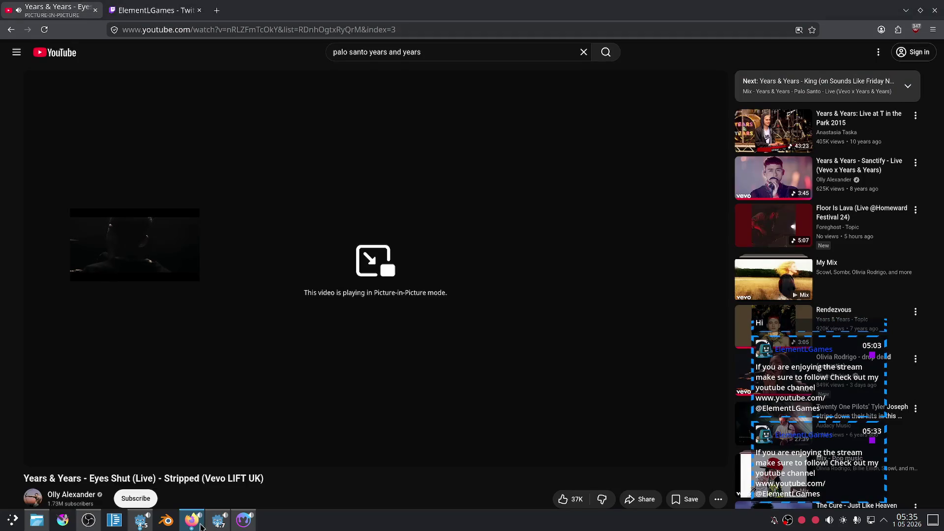
left_click(217, 527)
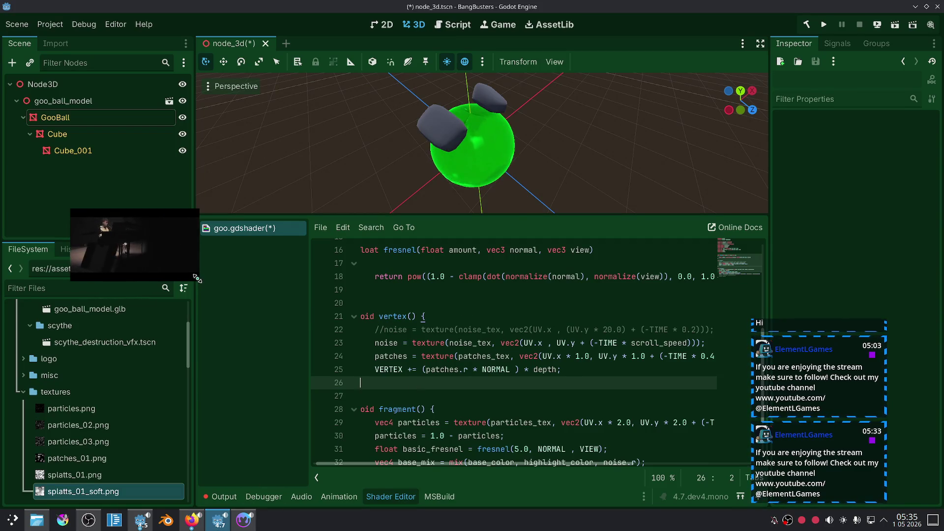
left_click_drag(197, 279, 213, 301)
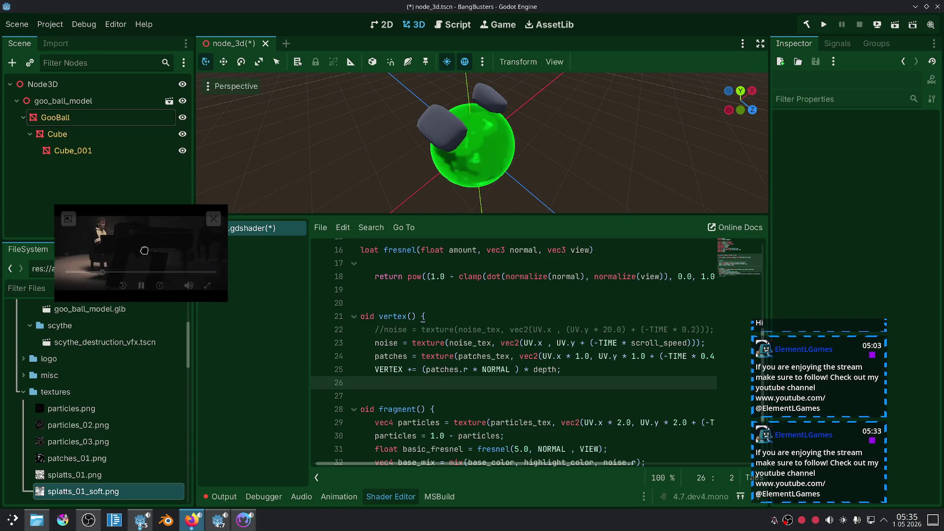
left_click(526, 172)
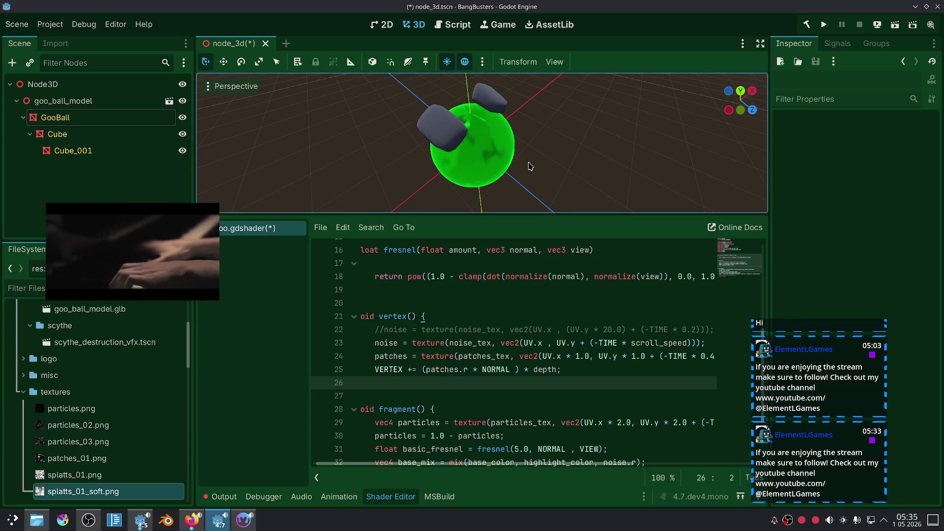
scroll(530, 166, "up", 2)
left_click(193, 520)
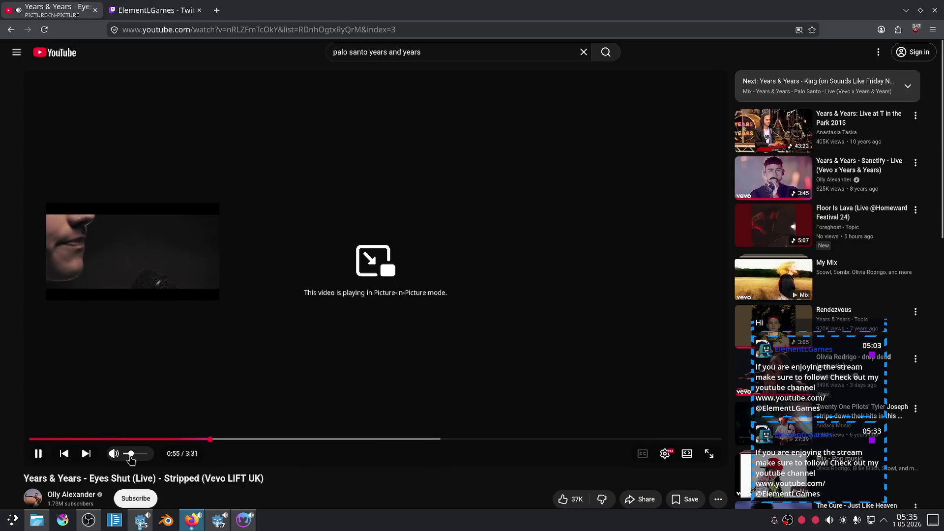
key("ctrl+Tab")
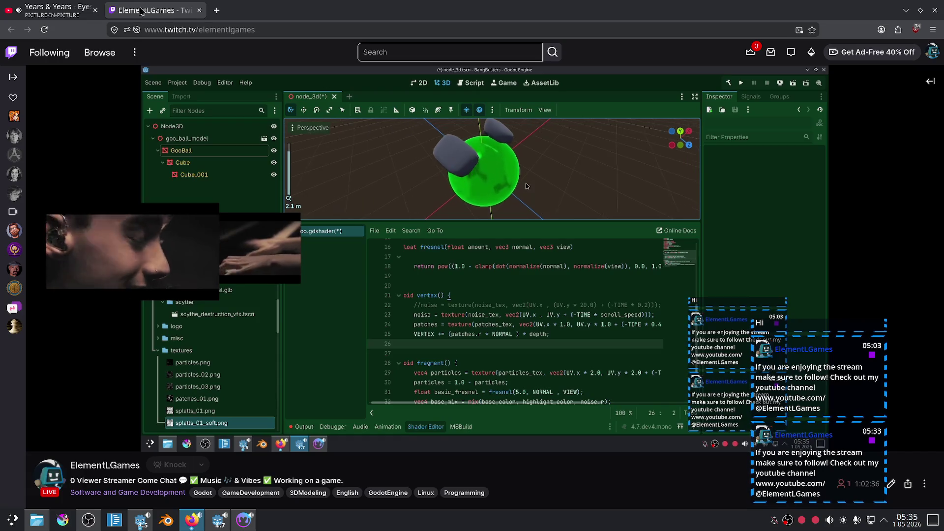
key("ctrl+Tab")
left_click(187, 527)
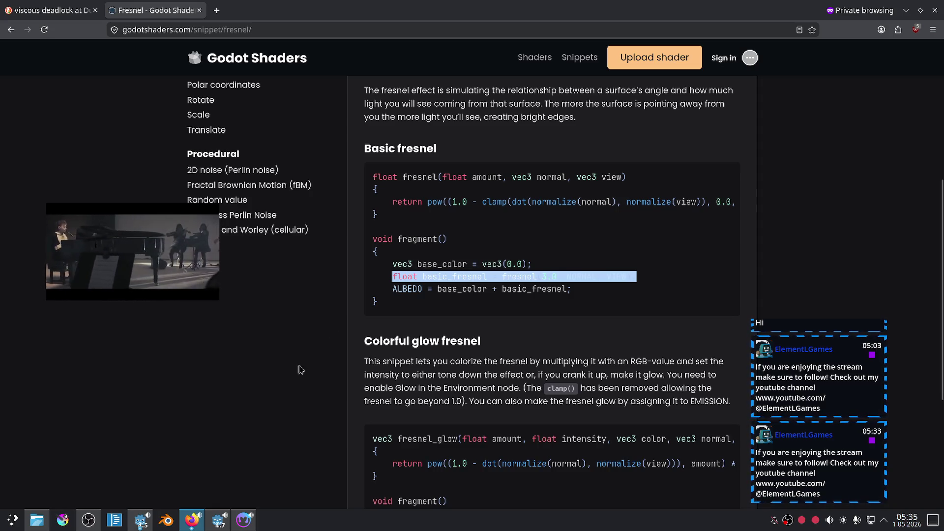
left_click(244, 526)
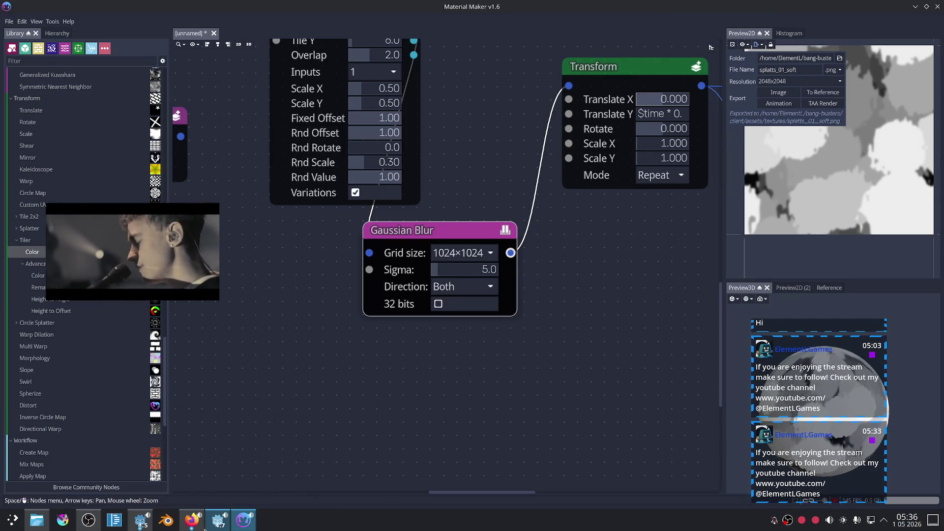
left_click(219, 520)
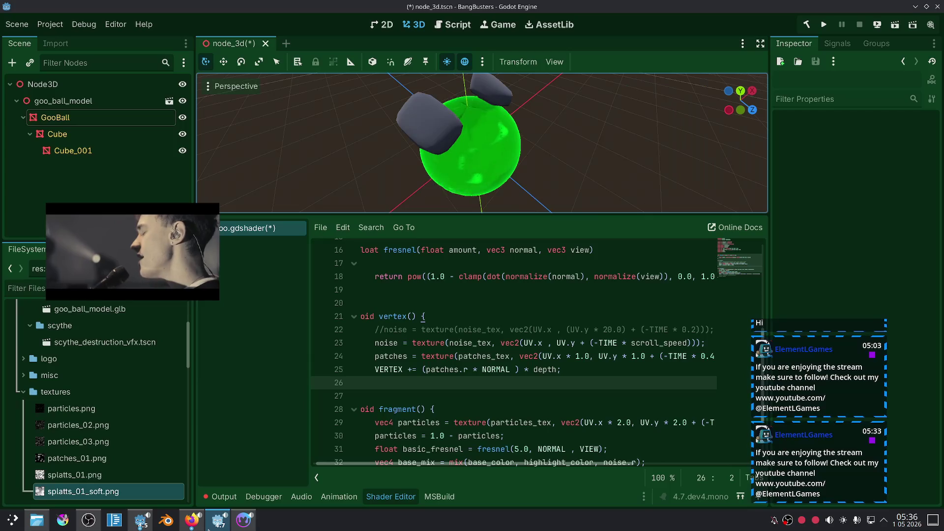
Step: Add a '+ VERTEX.z' term to the patches.r displacement on line 25
left_click(476, 371)
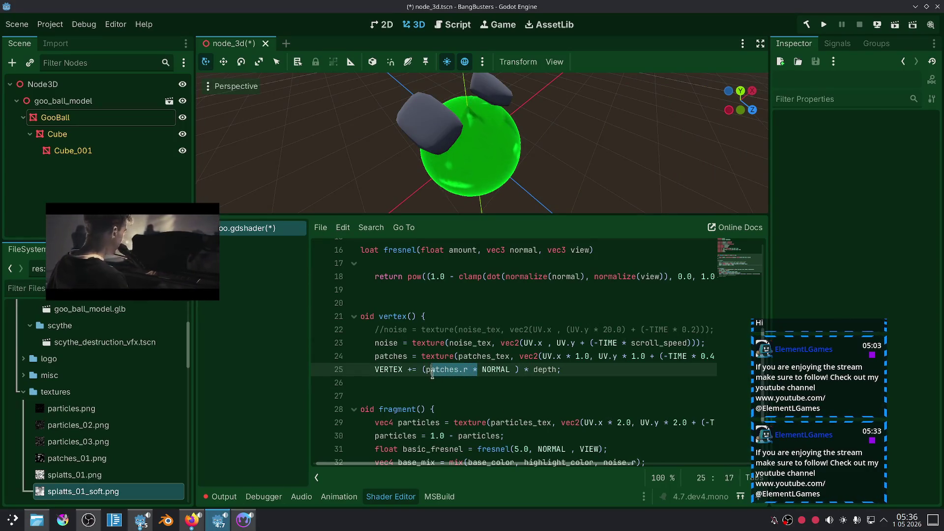
left_click(455, 372)
left_click(469, 372)
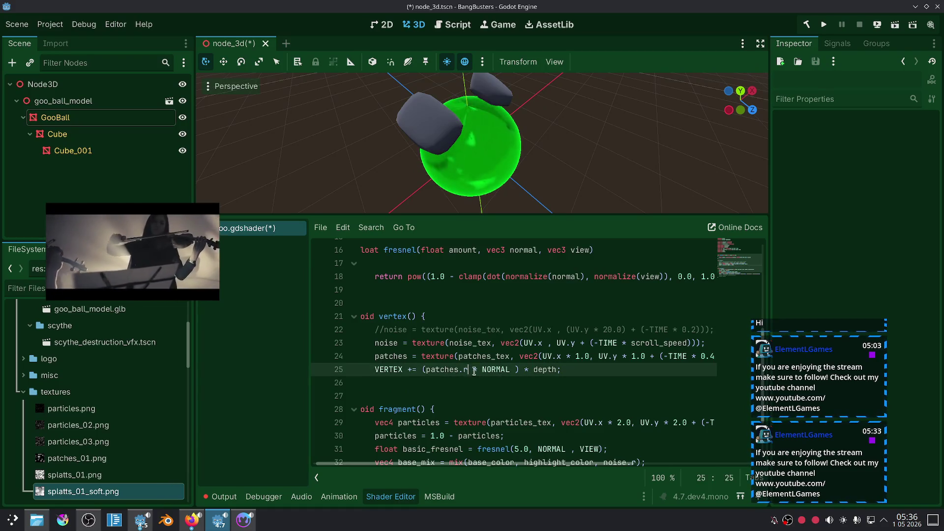
type("+  ")
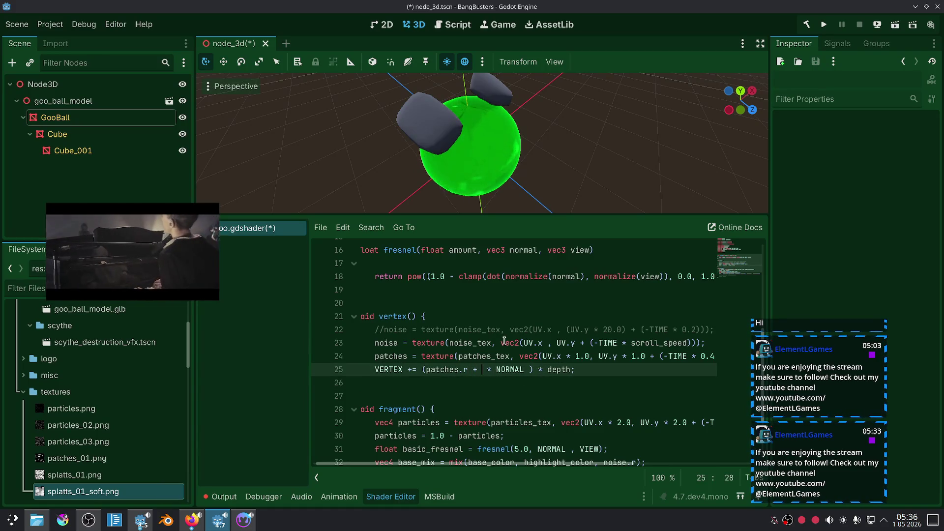
type("Ver")
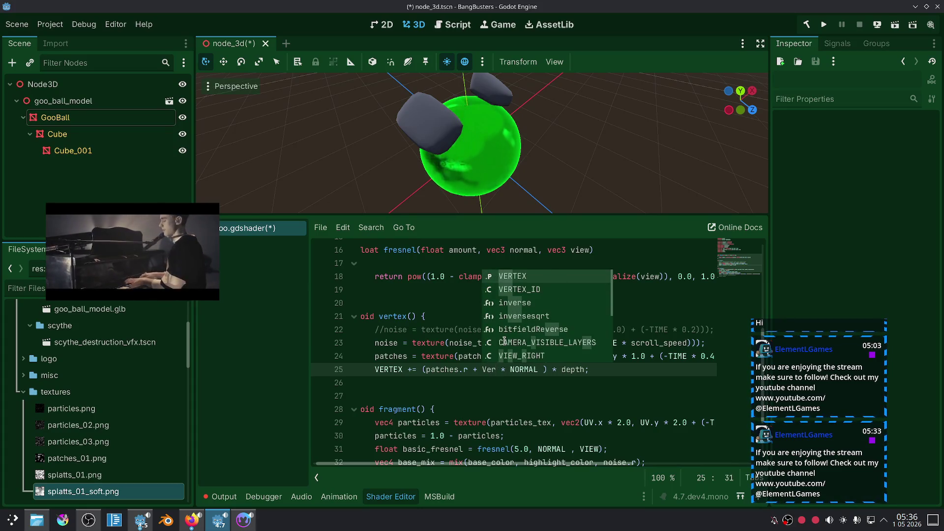
key("Return")
type(".Z")
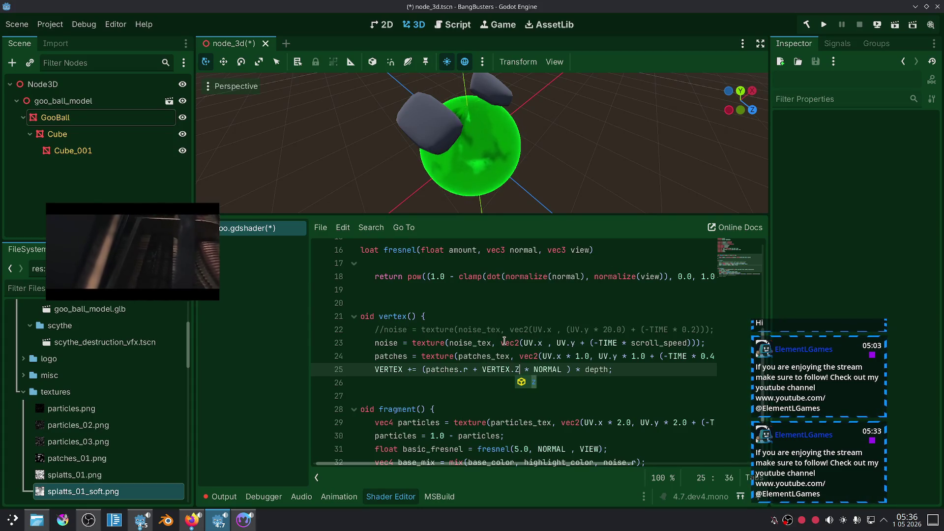
left_click(477, 369)
Step: Check the ball in the viewport, then remove the added VERTEX term from the displacement
left_click_drag(537, 108, 522, 103)
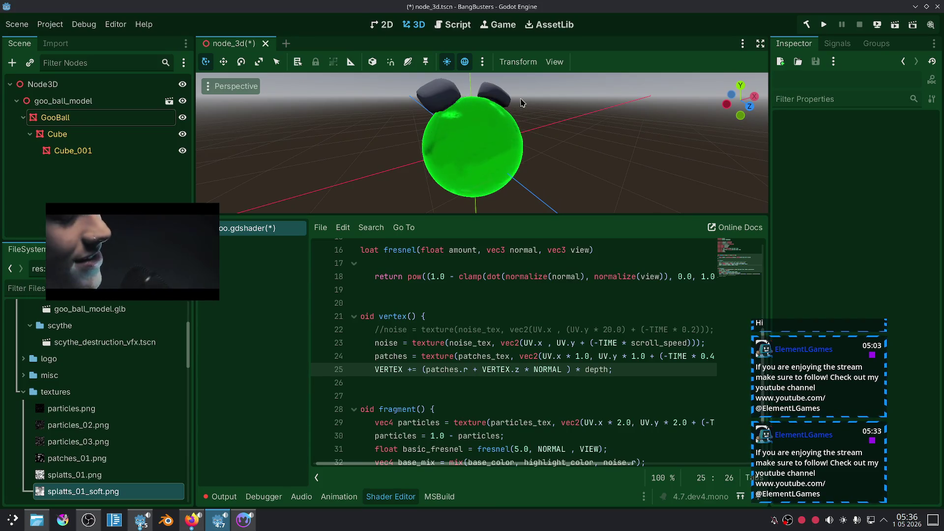
scroll(529, 178, "up", 3)
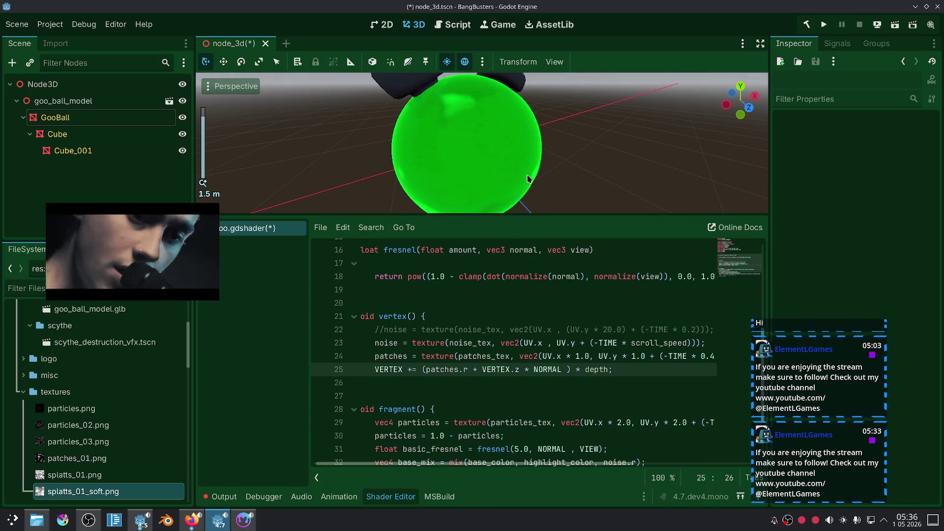
left_click(519, 369)
key("BackSpace")
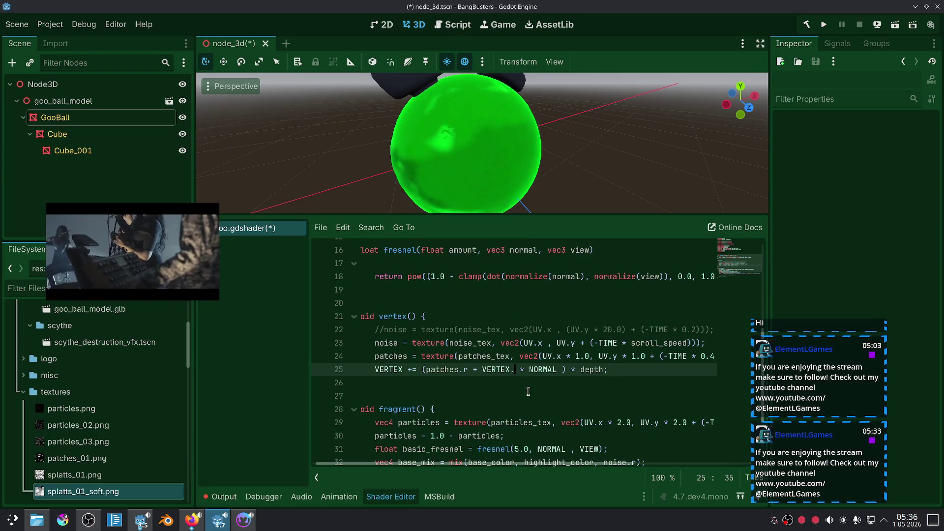
key("BackSpace")
key("BackSpace")
key("BackSpace")
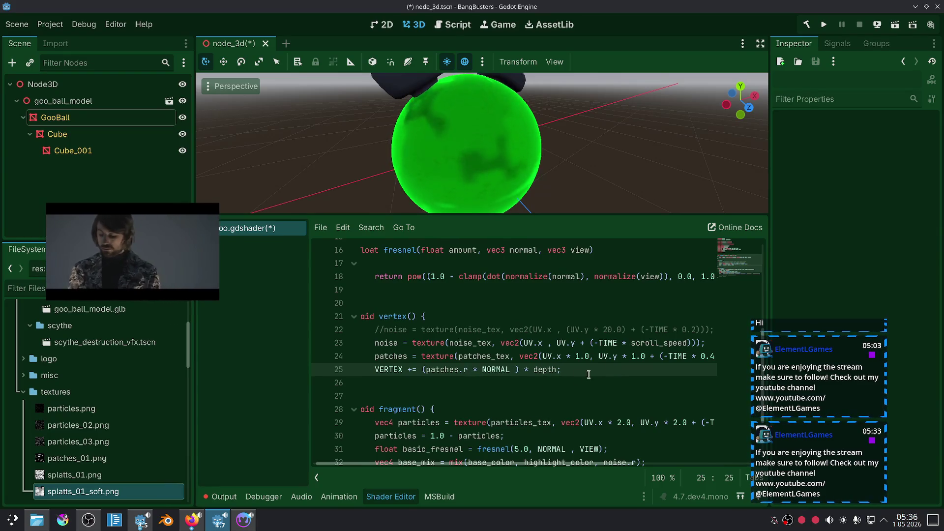
left_click_drag(578, 463, 620, 462)
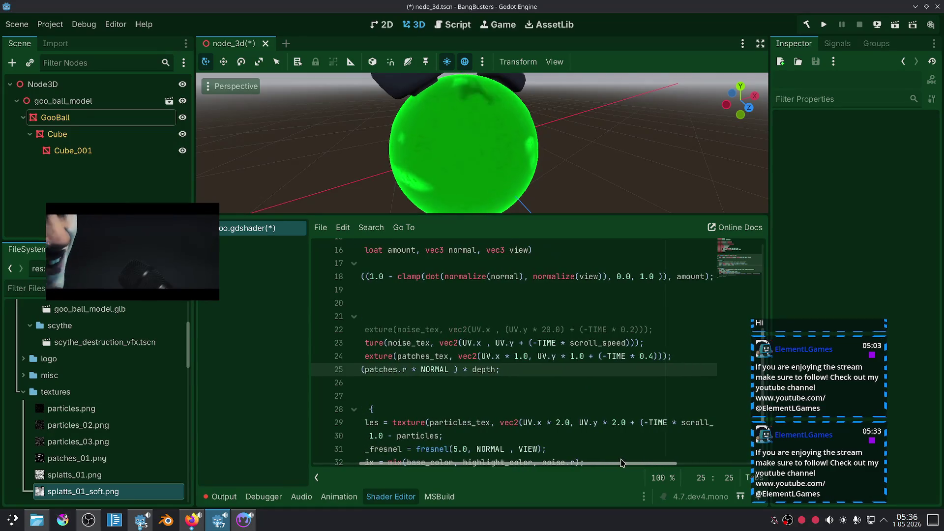
Step: Insert 'UV.y +' before UV.y in the patches coordinates on line 24
left_click(576, 357)
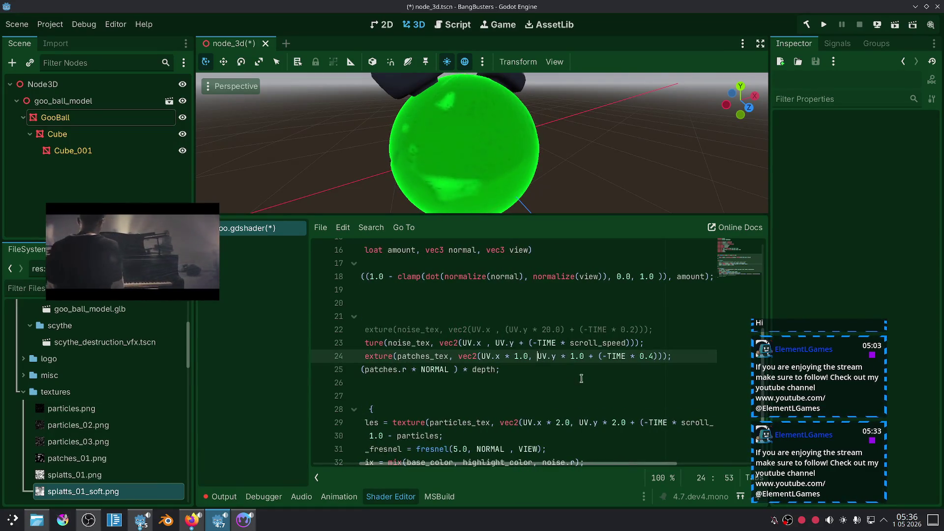
key("Right")
key("Right")
key("Right")
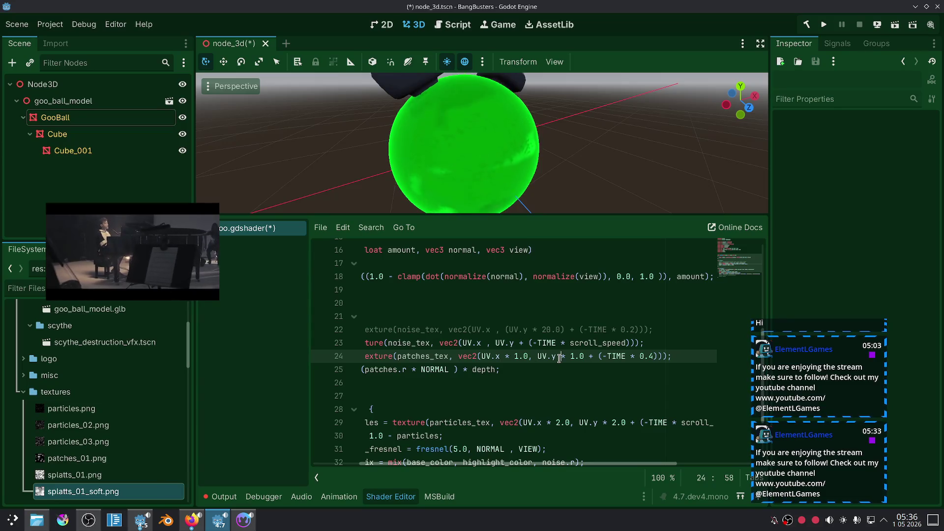
left_click(537, 356)
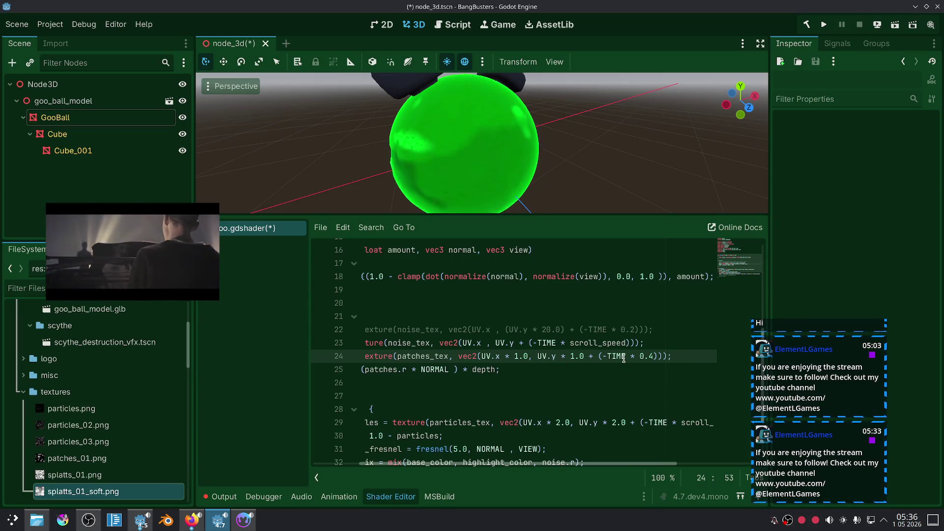
type("UV.y ")
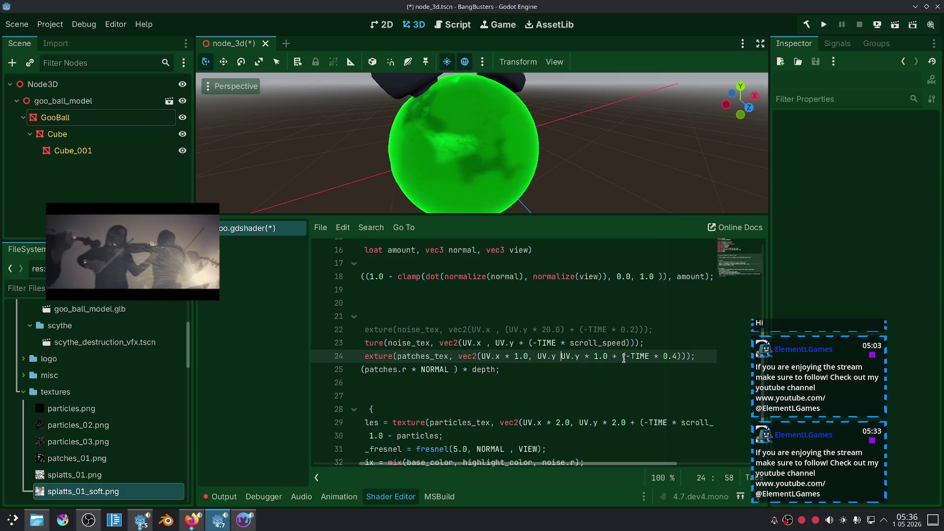
type("+")
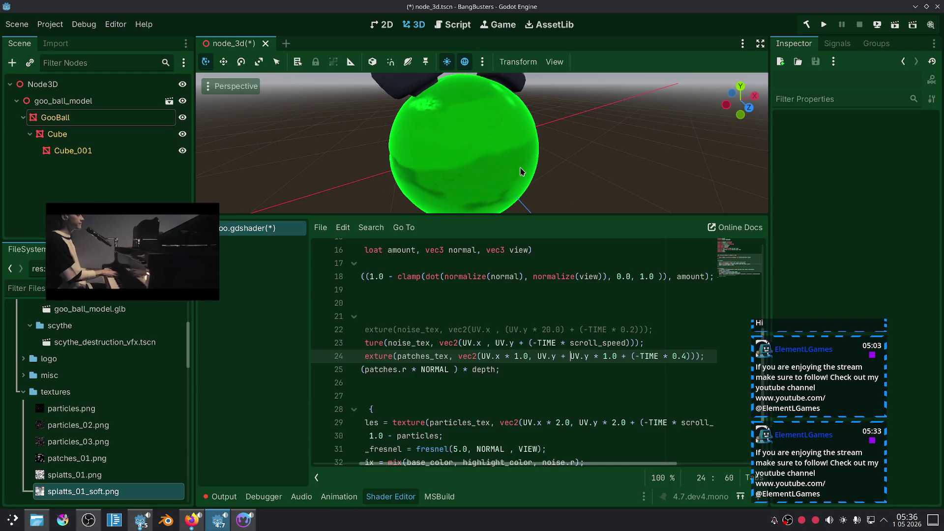
left_click(394, 392)
double_click(396, 356)
scroll(475, 364, "down", 2)
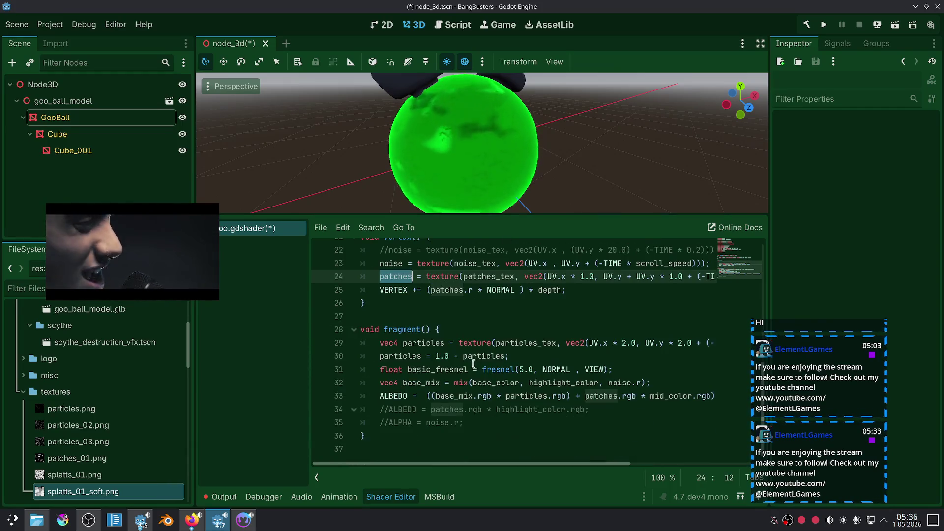
Step: Uncomment line 34 and shorten it to ALBEDO = patches.rgb to preview the patches texture
left_click(454, 409)
key("ctrl+k")
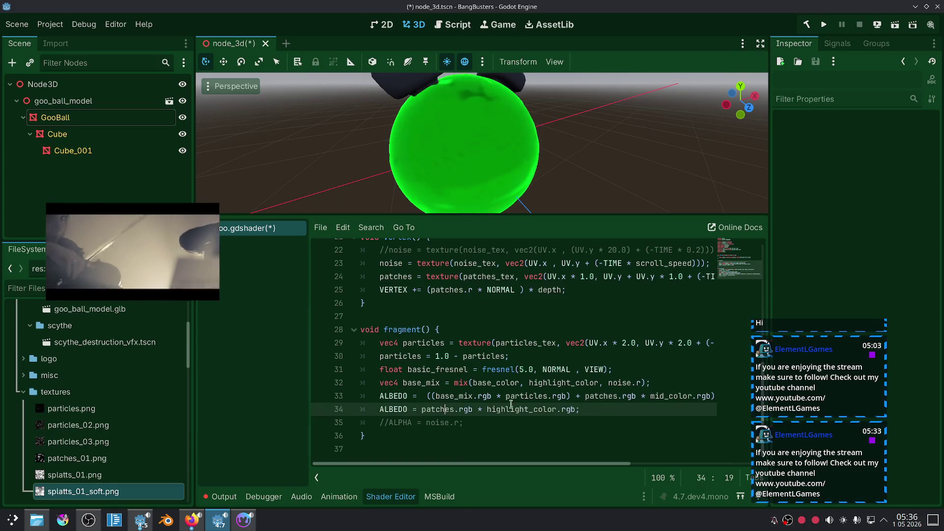
left_click_drag(578, 409, 474, 410)
key("BackSpace")
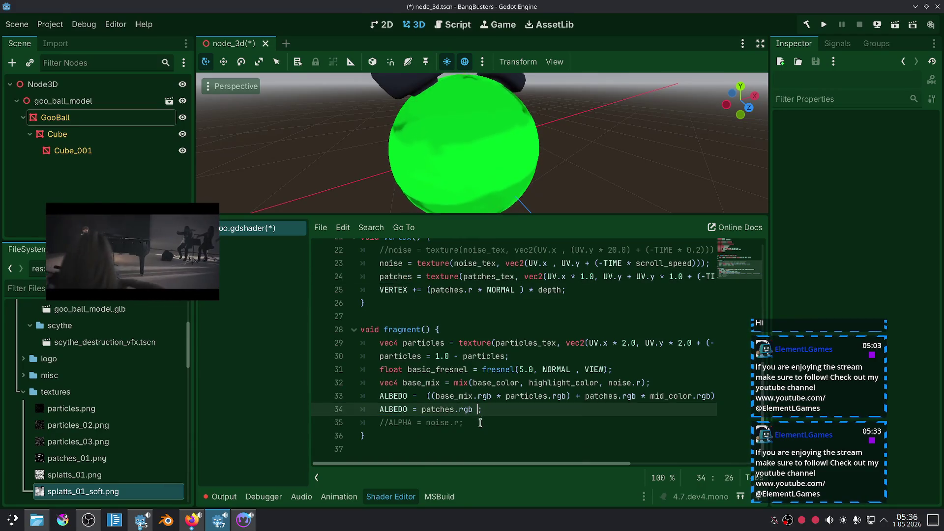
key("Down")
key("Down")
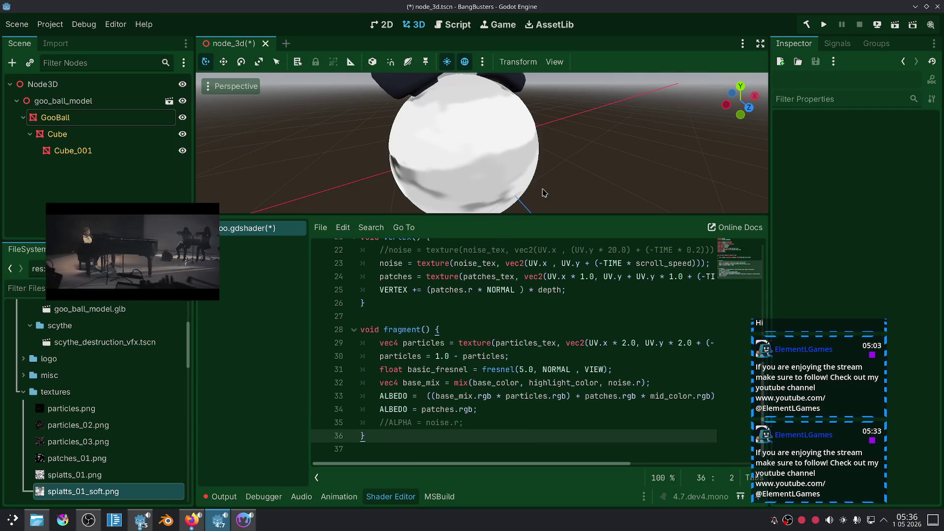
scroll(608, 321, "up", 1)
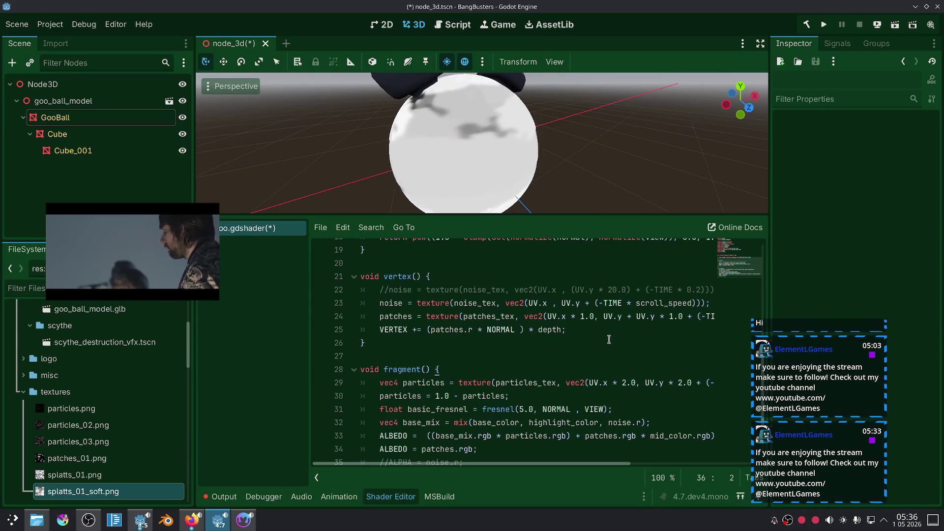
Step: Remove the extra UV.y term from the patches V coordinate on line 24
left_click(633, 316)
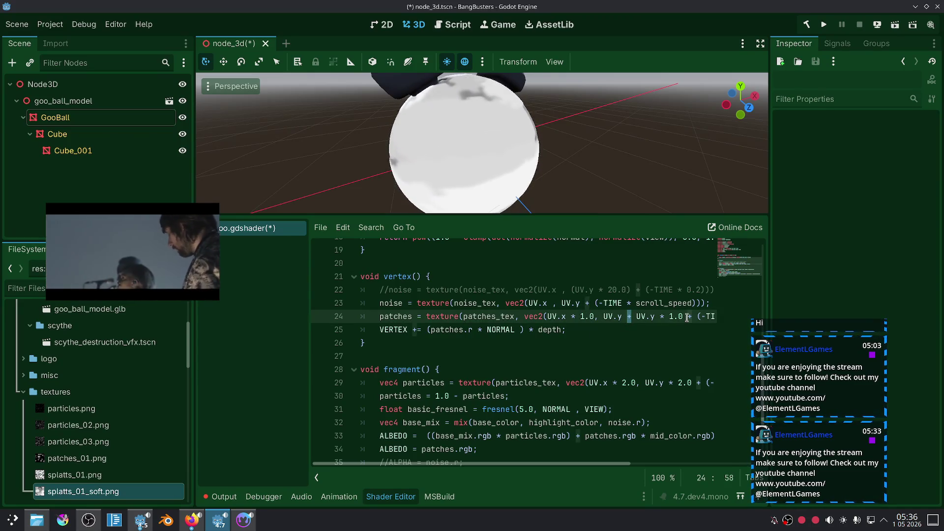
key("BackSpace")
type("-")
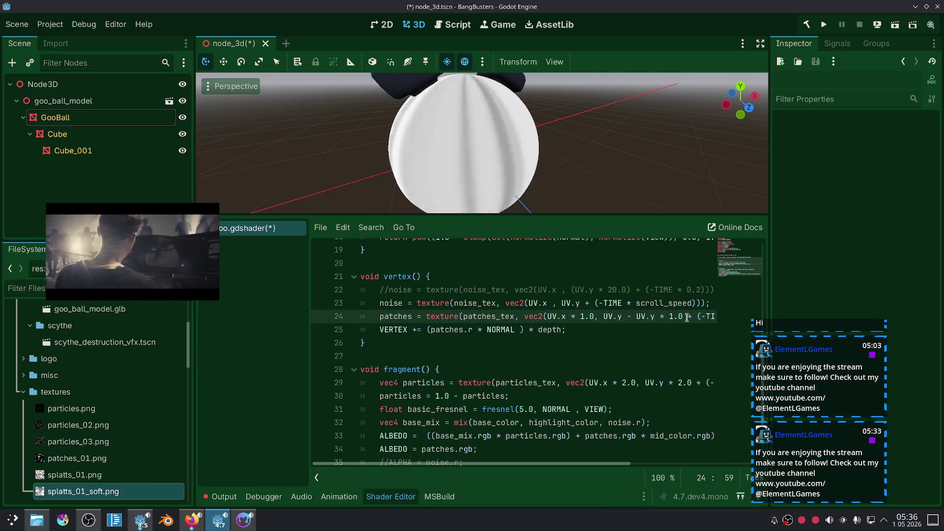
key("BackSpace")
key("BackSpace")
key("BackSpace")
key("BackSpace")
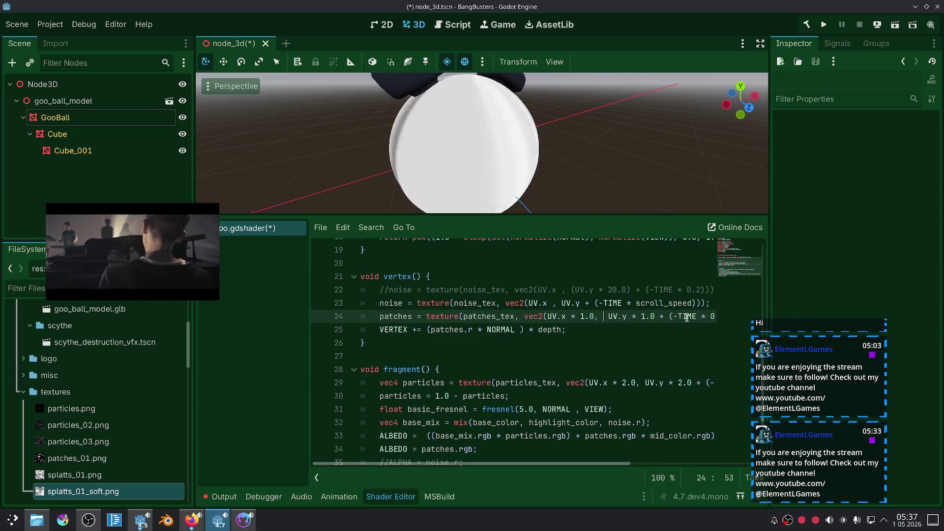
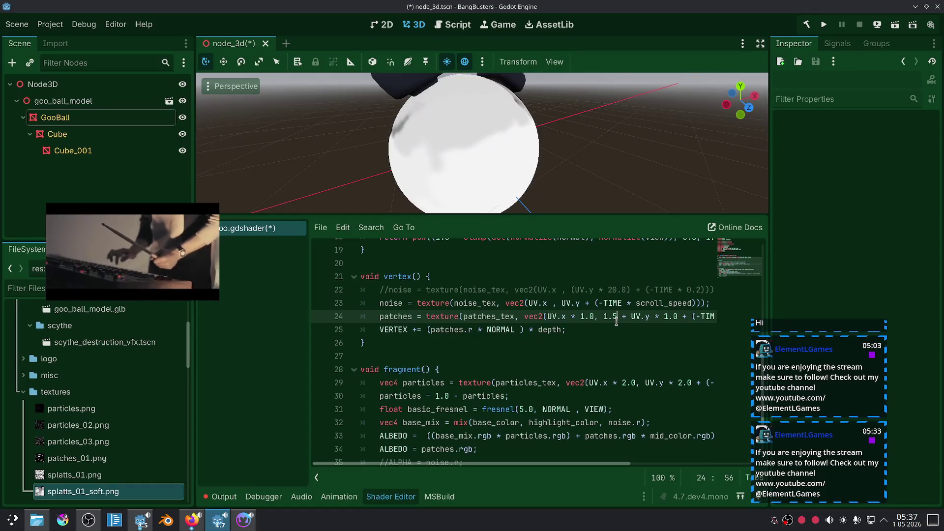
Step: Delete the '1.5 +' offset from the patches texture coordinates on line 24
left_click_drag(627, 318, 606, 317)
left_click(627, 330)
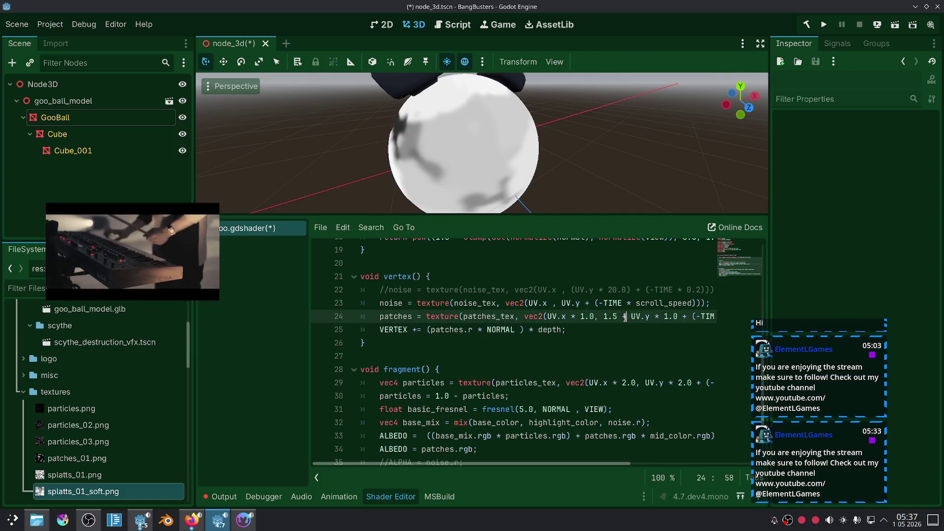
mouse_move(763, 347)
key("BackSpace")
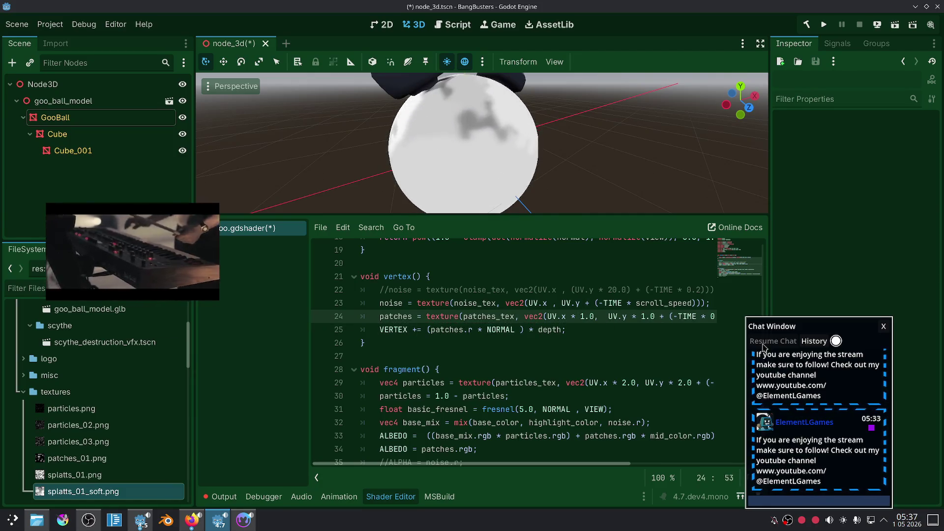
left_click(590, 343)
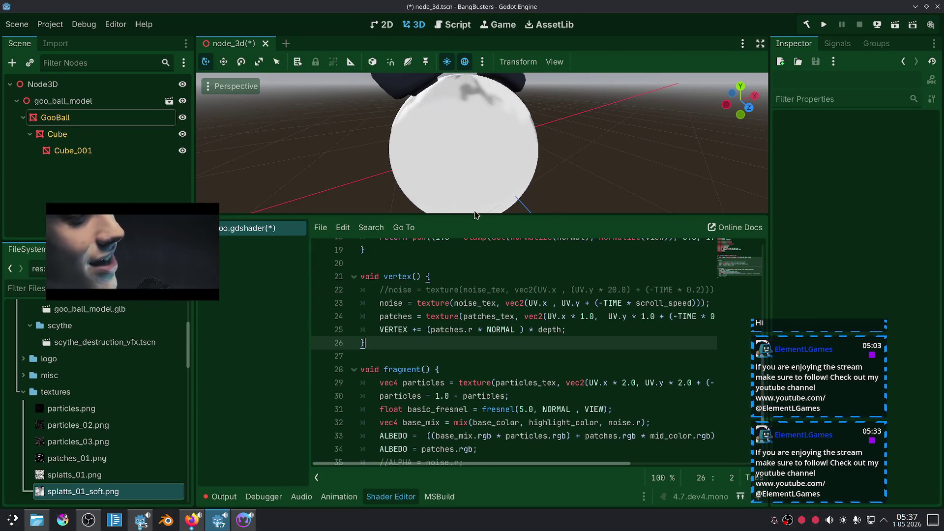
scroll(457, 111, "down", 5)
left_click_drag(559, 111, 482, 121)
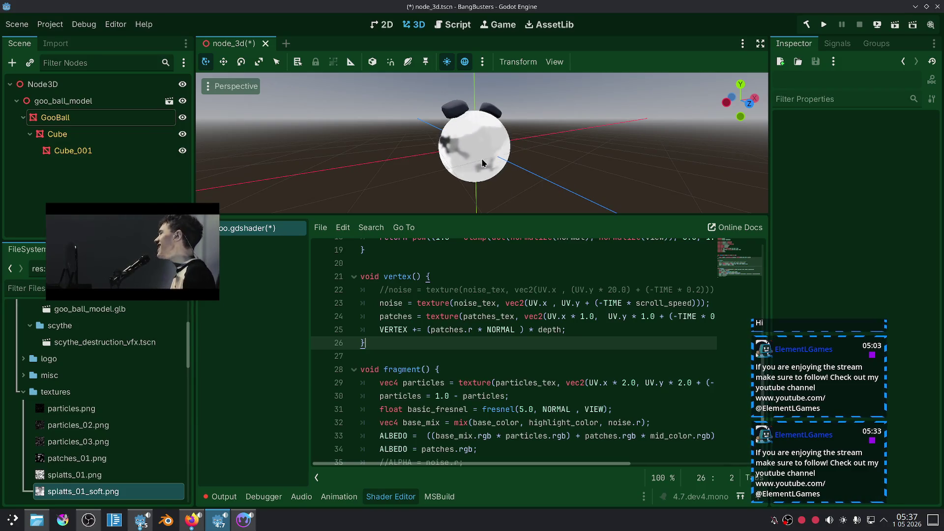
mouse_move(511, 463)
left_mouse_down()
mouse_move(574, 465)
mouse_move(559, 466)
left_mouse_up()
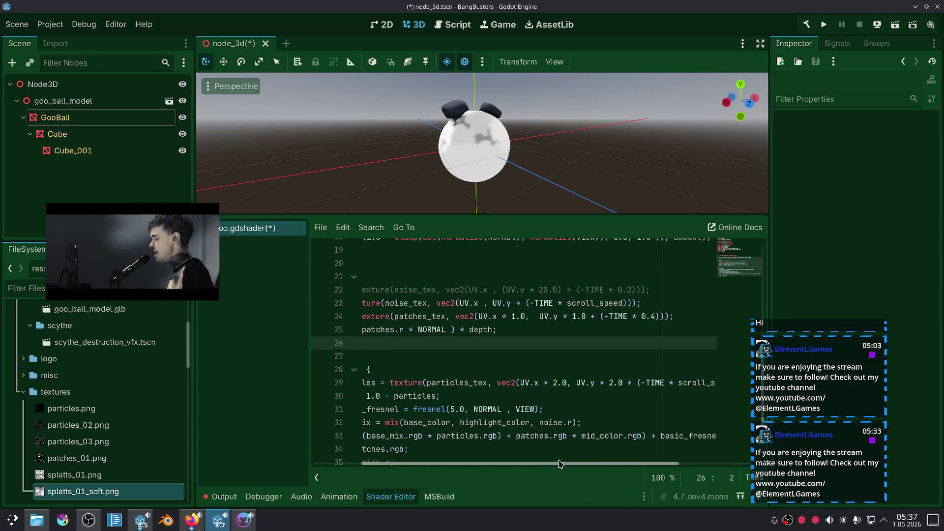
Step: Remove the extra space after '1.0,' and add a '+ UV.x' term inside the patches vec2
left_click(539, 316)
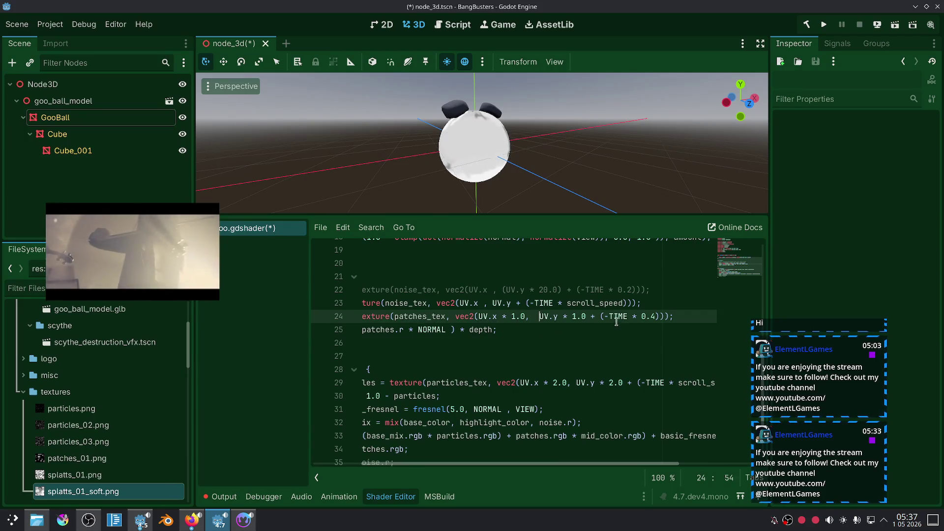
key("BackSpace")
key("BackSpace")
left_click(654, 317)
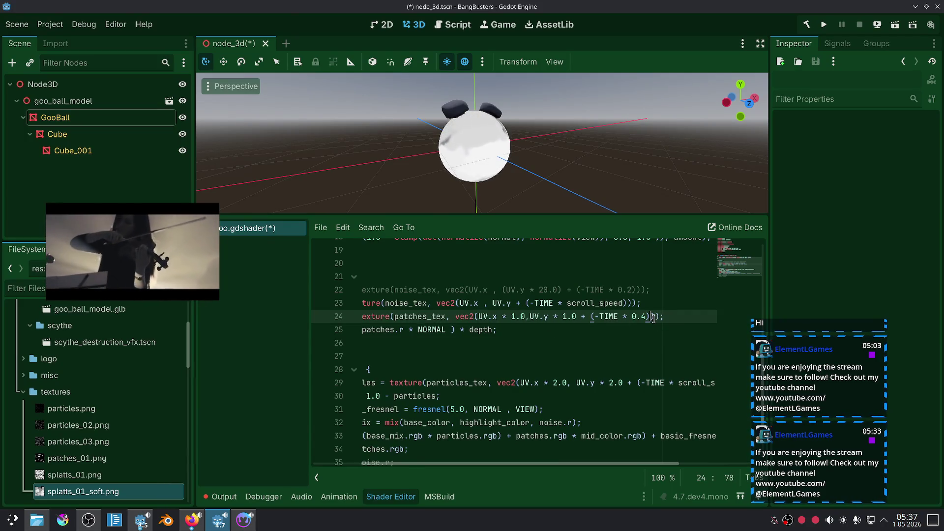
key("Left")
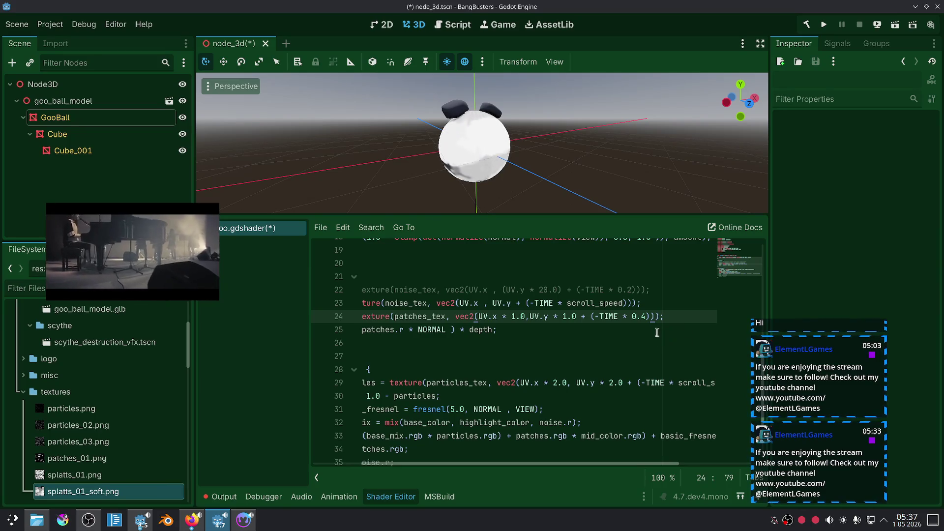
type("+")
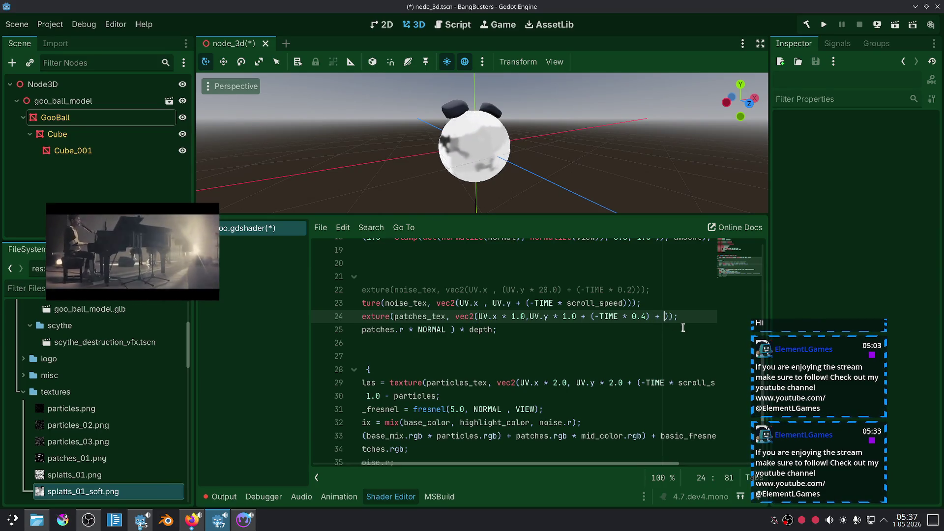
type(" UV.x")
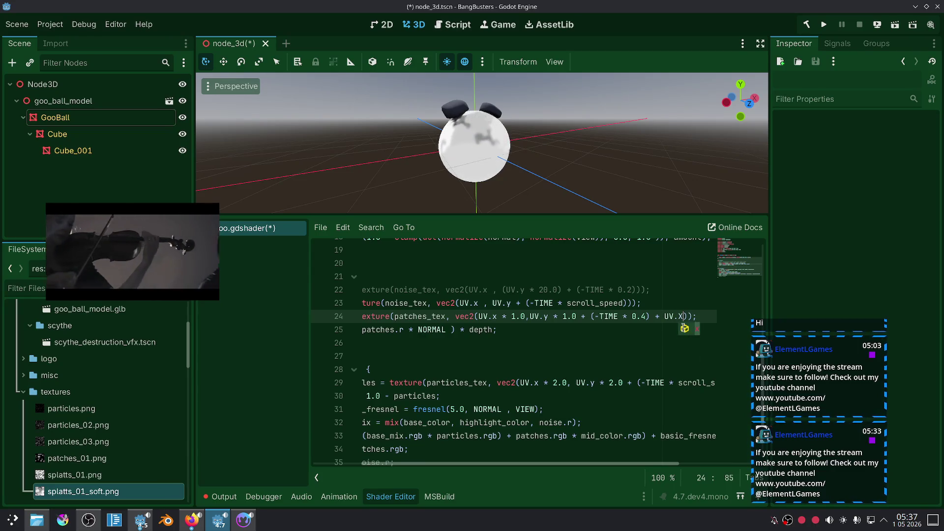
left_click(678, 343)
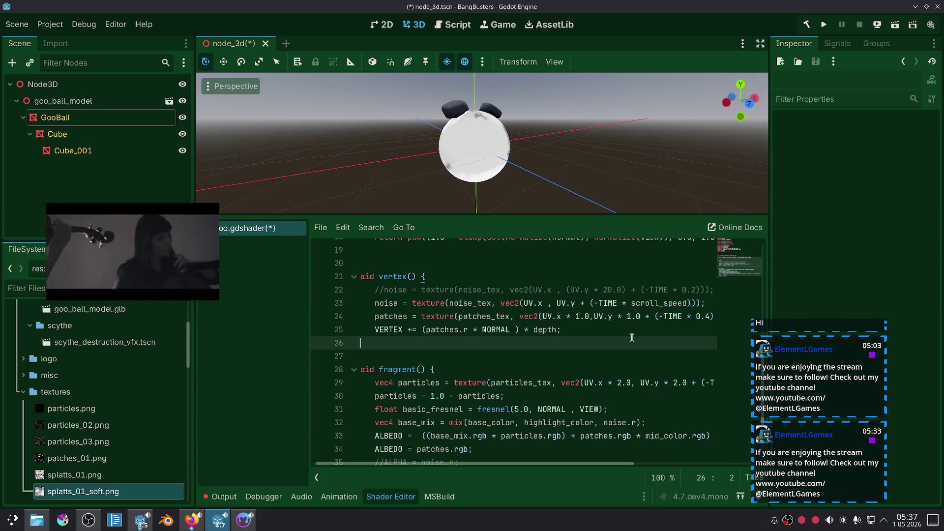
scroll(566, 175, "up", 2)
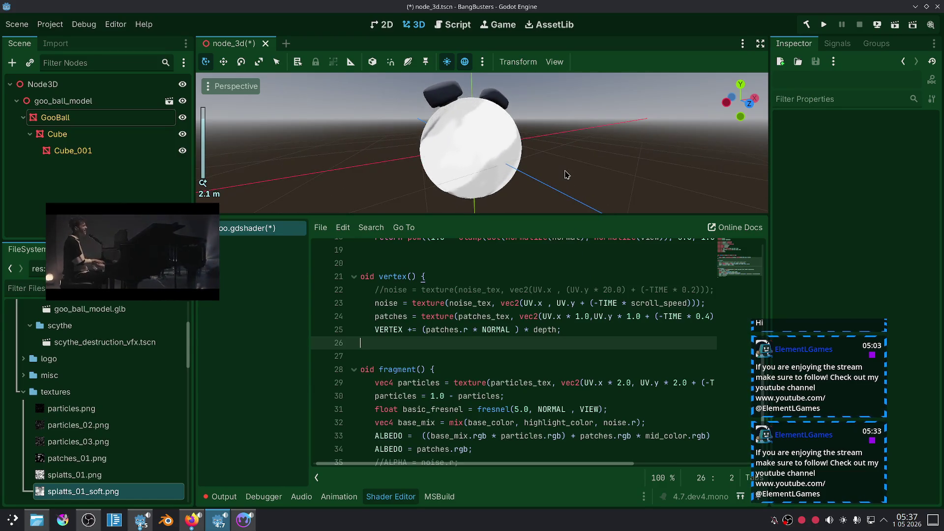
left_click_drag(567, 174, 634, 200)
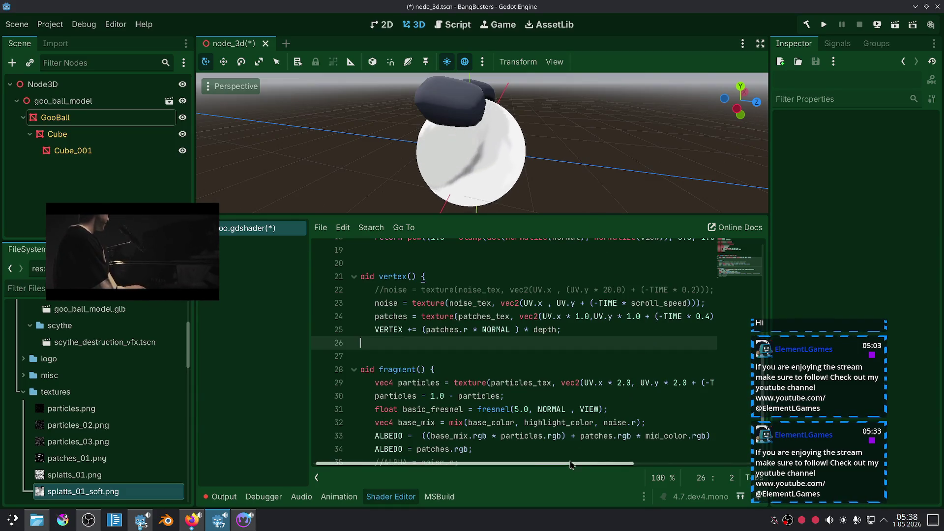
Step: Finish the patches term so it offsets by UV.x - TIME * 0.2
scroll(640, 369, "right", 3)
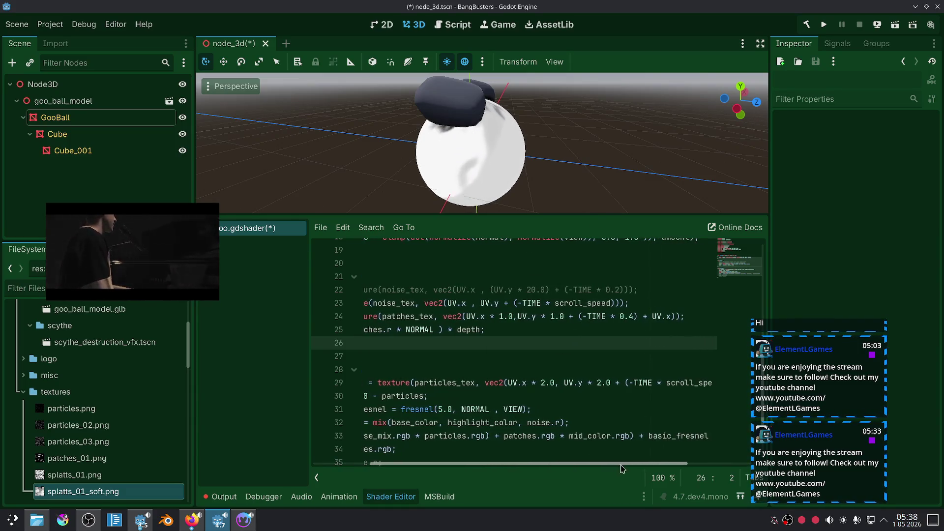
left_click(664, 317)
type("* ")
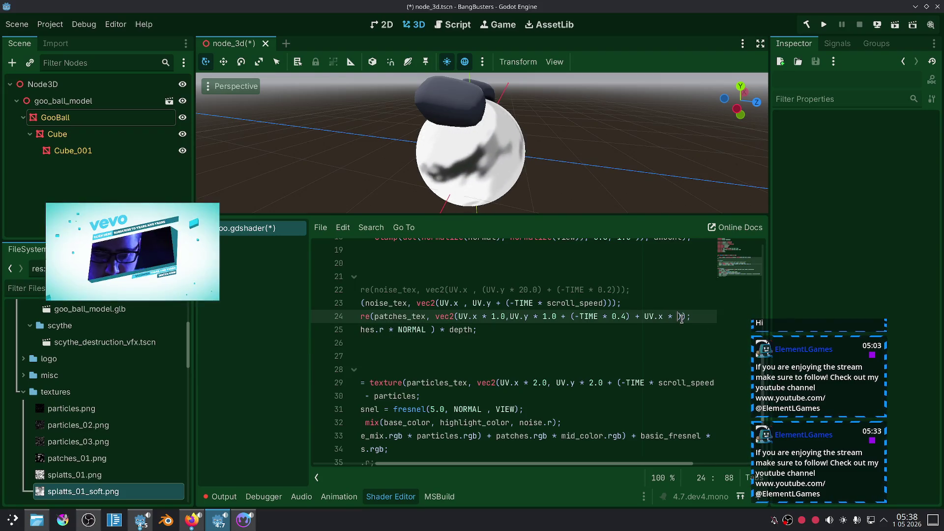
type("ti")
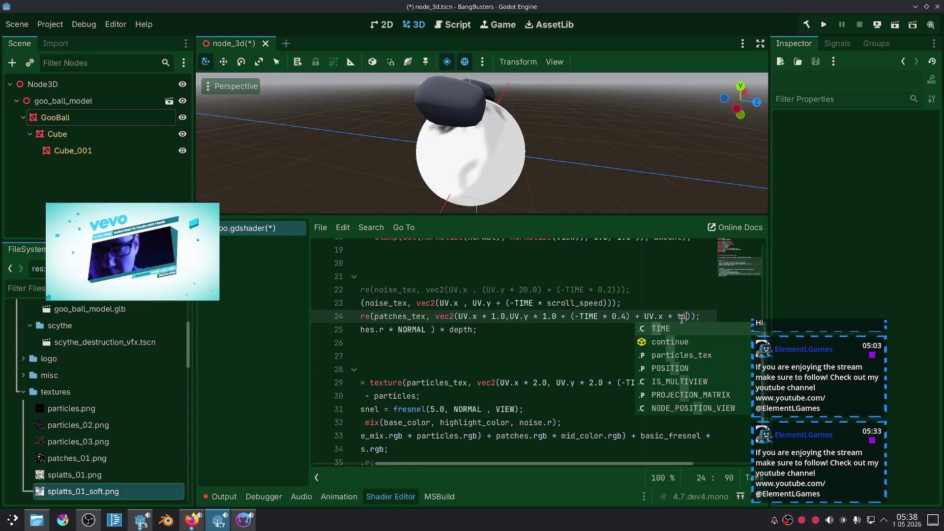
key("Return")
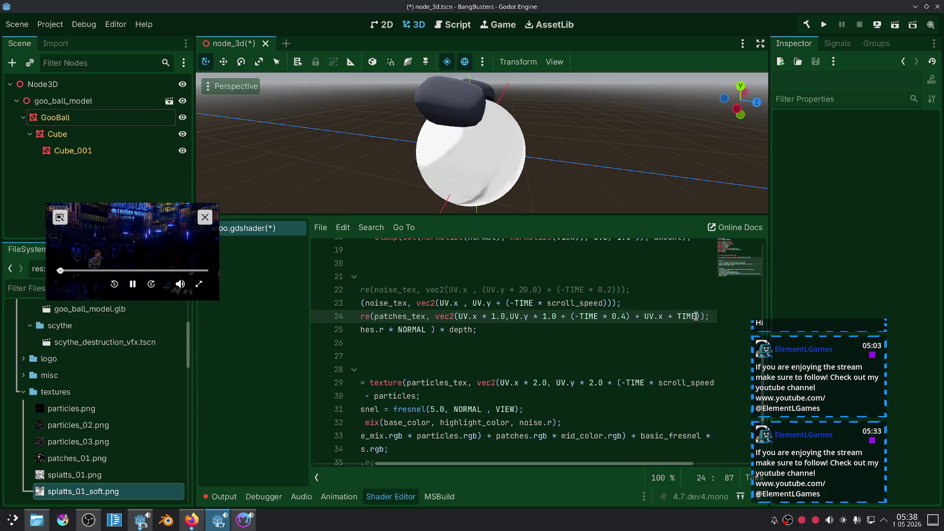
double_click(670, 316)
type("-")
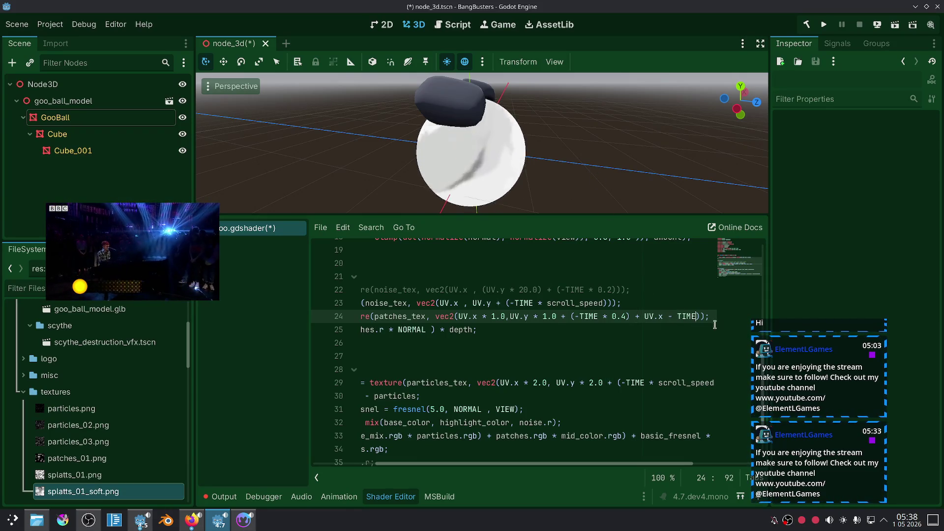
type("* 0.2f")
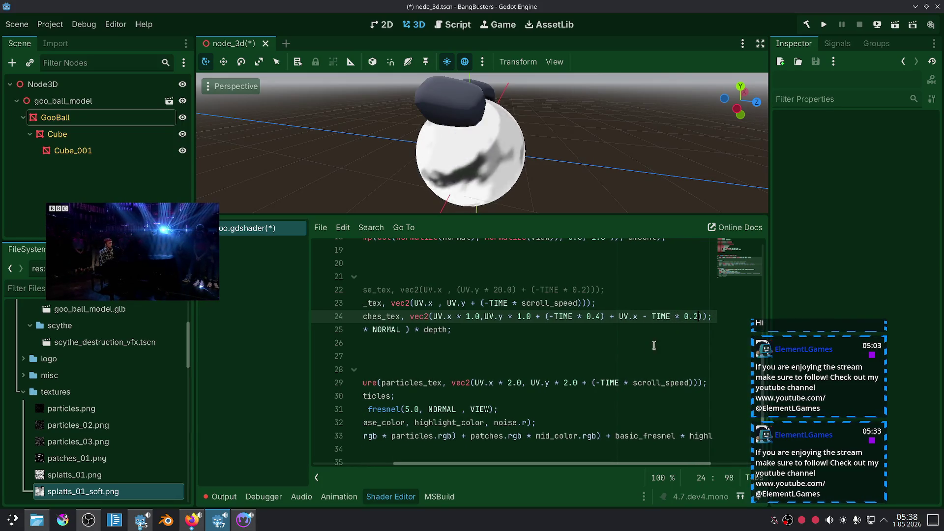
left_click(616, 347)
scroll(460, 417, "down", 1)
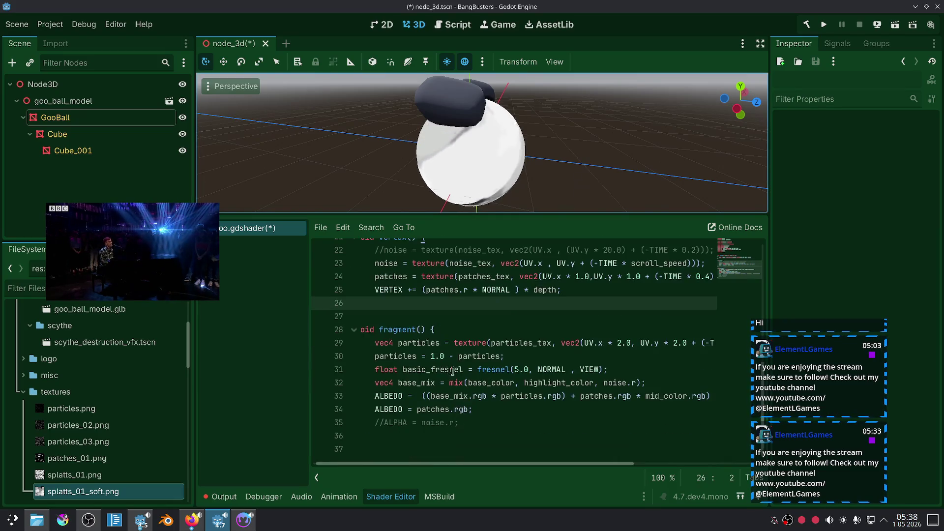
left_click(473, 412)
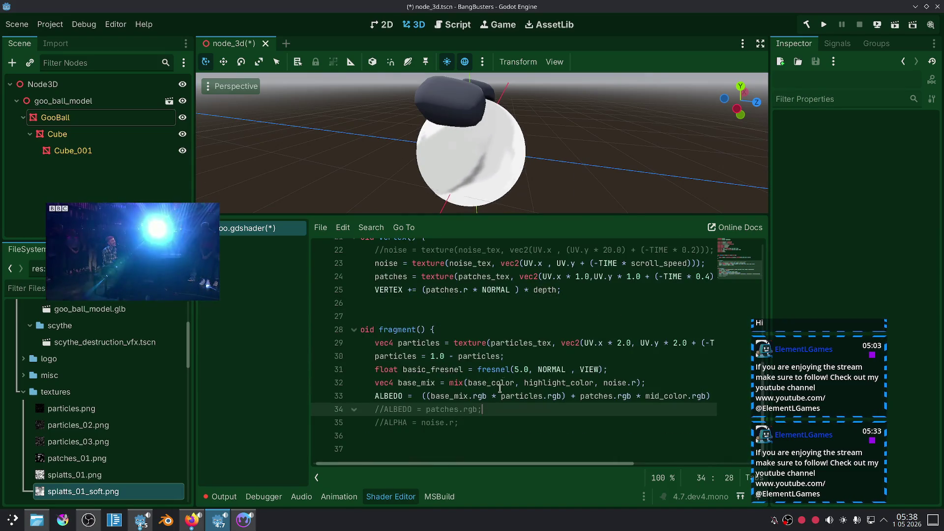
Step: With the patches-only ALBEDO line commented out, lower line 24's -TIME * 0.4 scroll multiplier to 0.3
left_click_drag(584, 169, 559, 206)
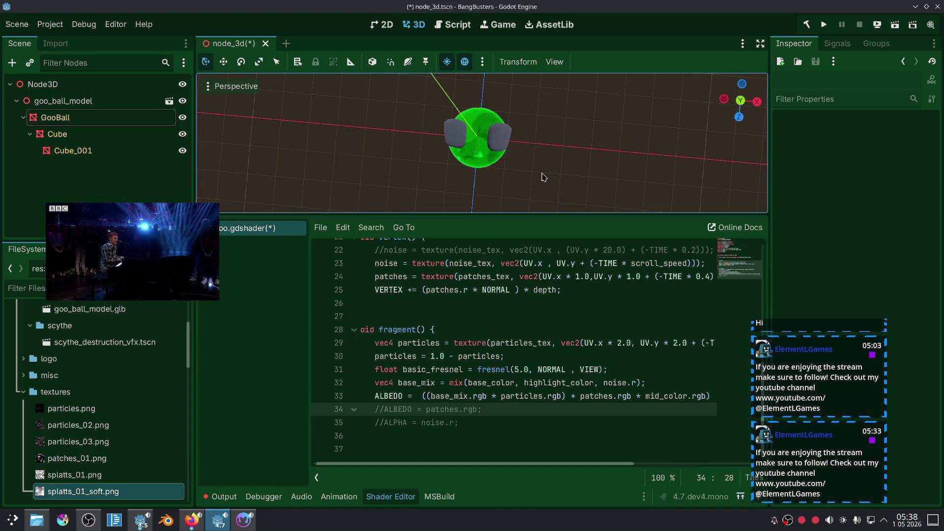
scroll(550, 175, "up", 2)
scroll(551, 174, "up", 2)
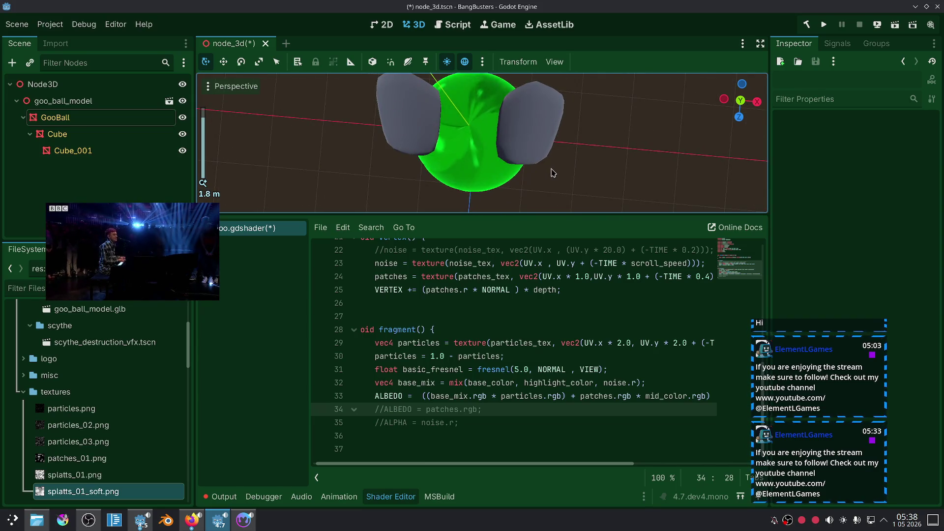
left_click(705, 277)
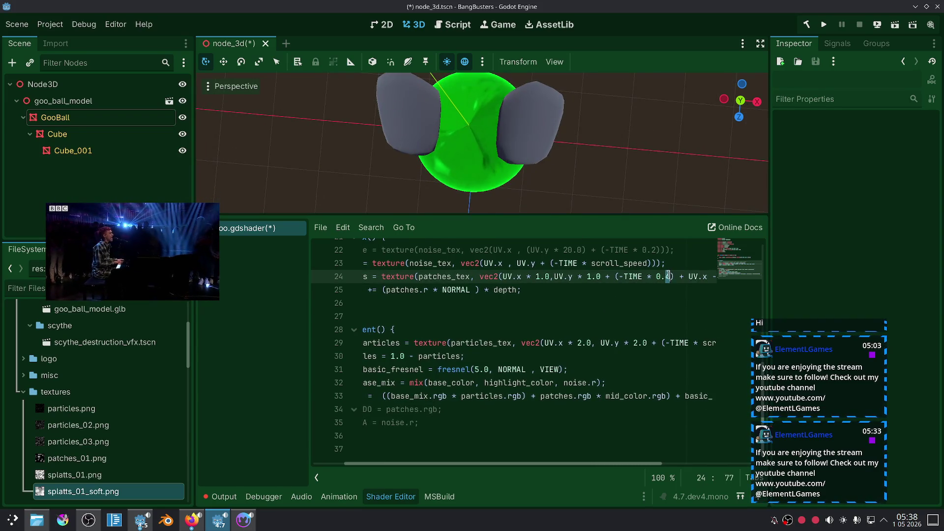
left_click(644, 301)
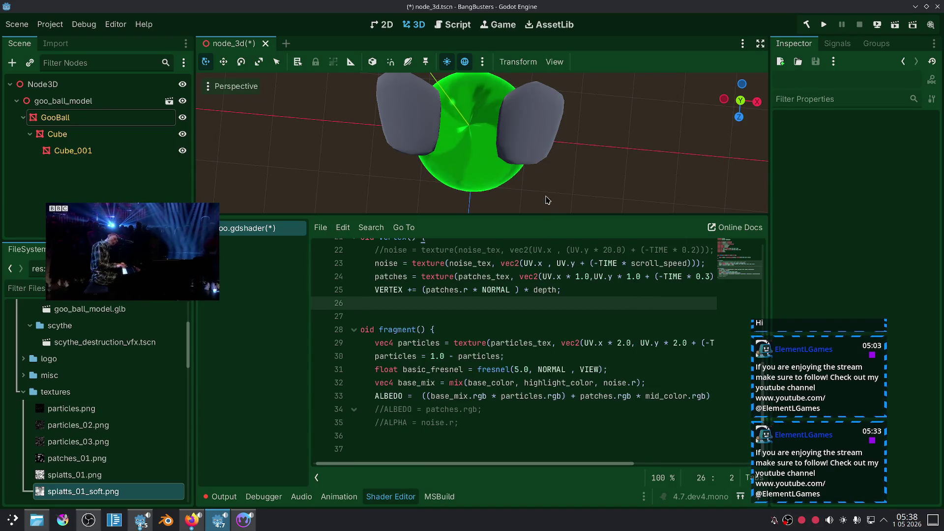
left_click(706, 277)
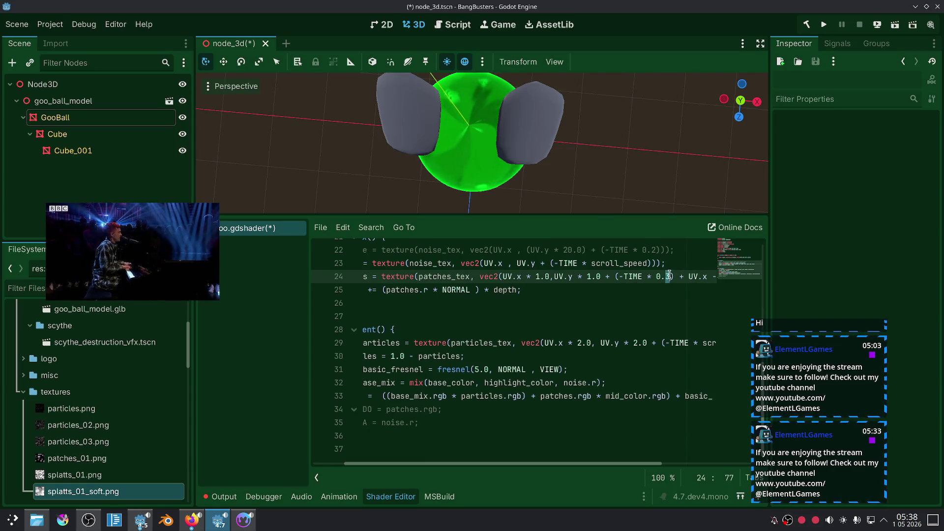
left_click(623, 314)
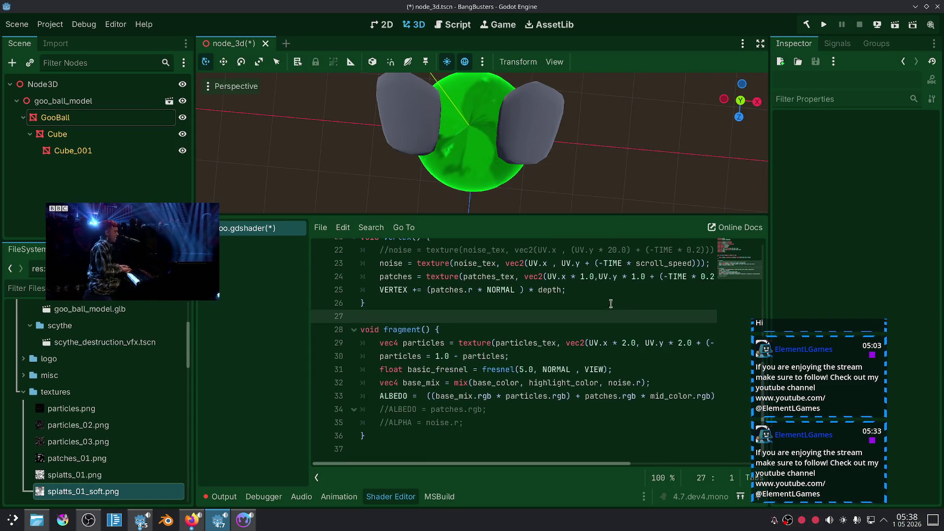
scroll(590, 78, "down", 5)
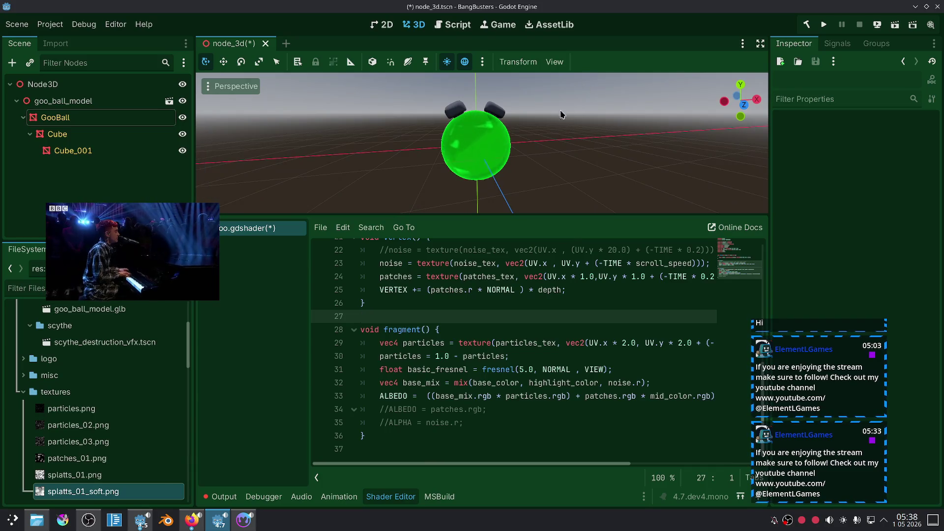
mouse_move(561, 114)
left_mouse_down()
mouse_move(574, 145)
mouse_move(573, 137)
left_mouse_up()
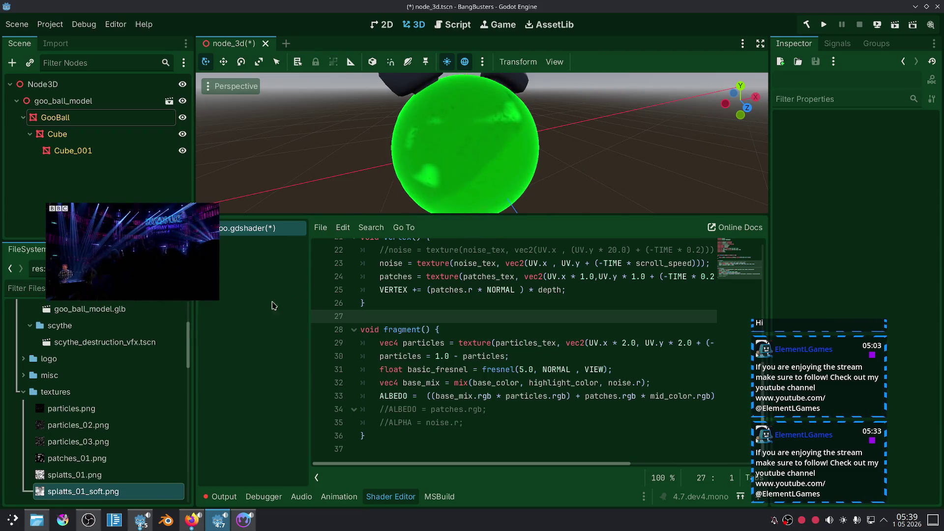
left_click(98, 474)
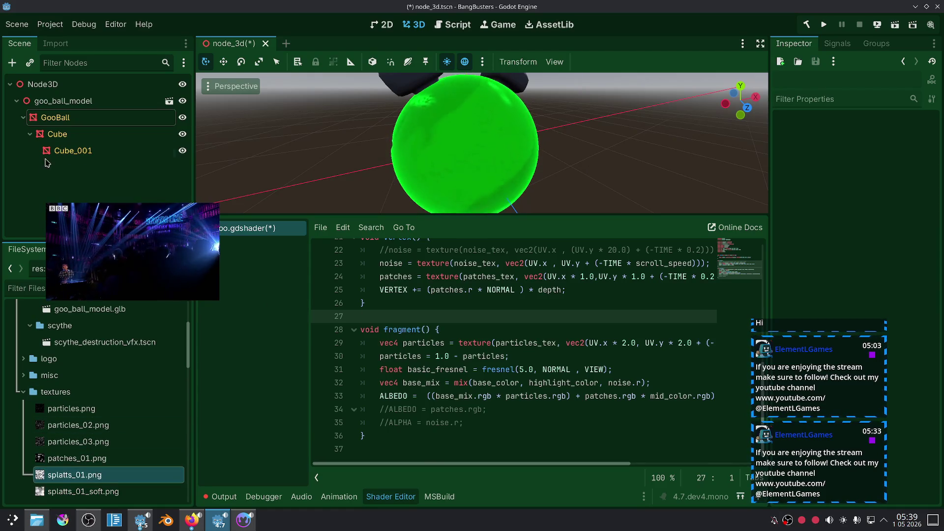
left_click(52, 117)
left_click_drag(80, 477, 890, 291)
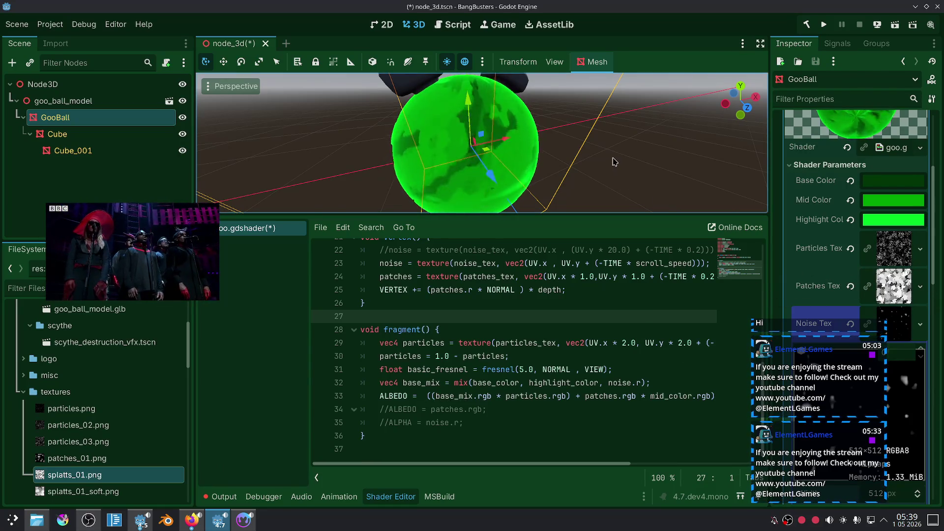
scroll(557, 185, "down", 5)
scroll(557, 184, "up", 4)
left_click(596, 178)
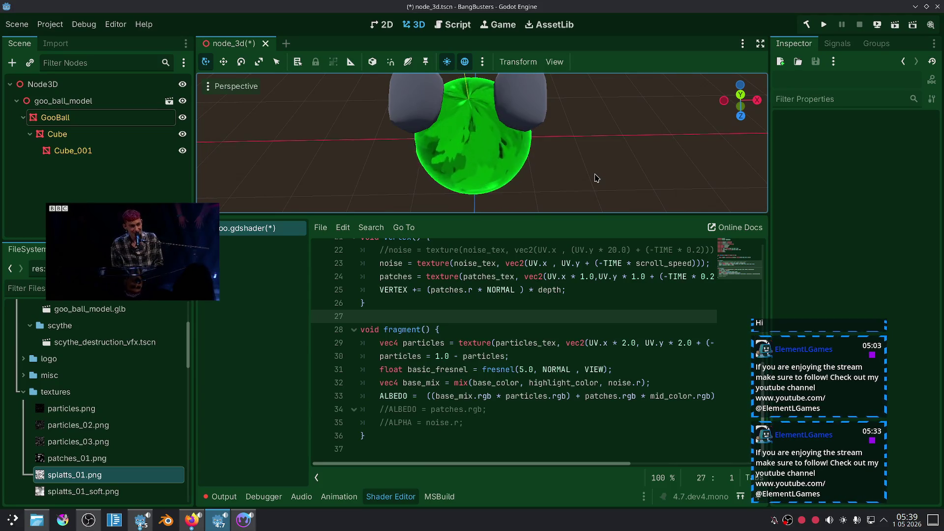
scroll(593, 164, "down", 3)
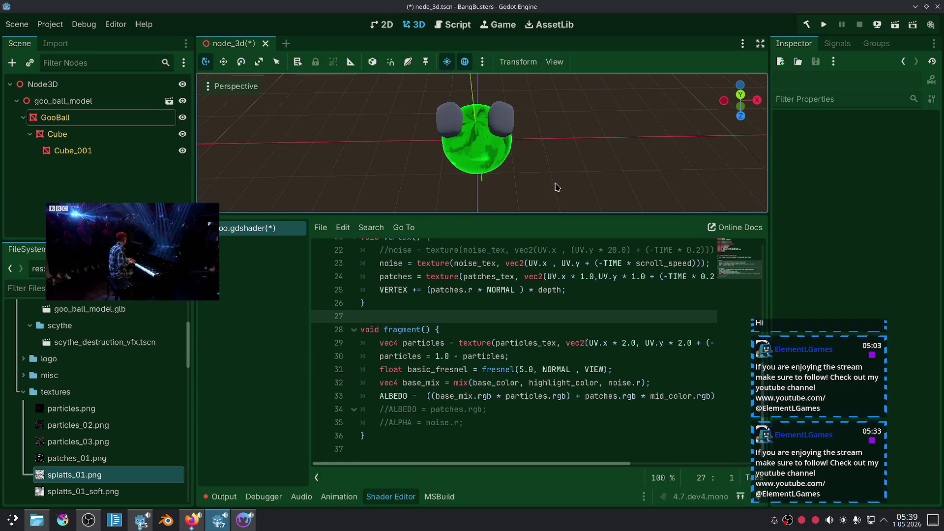
scroll(561, 167, "up", 4)
left_click_drag(558, 152, 434, 115)
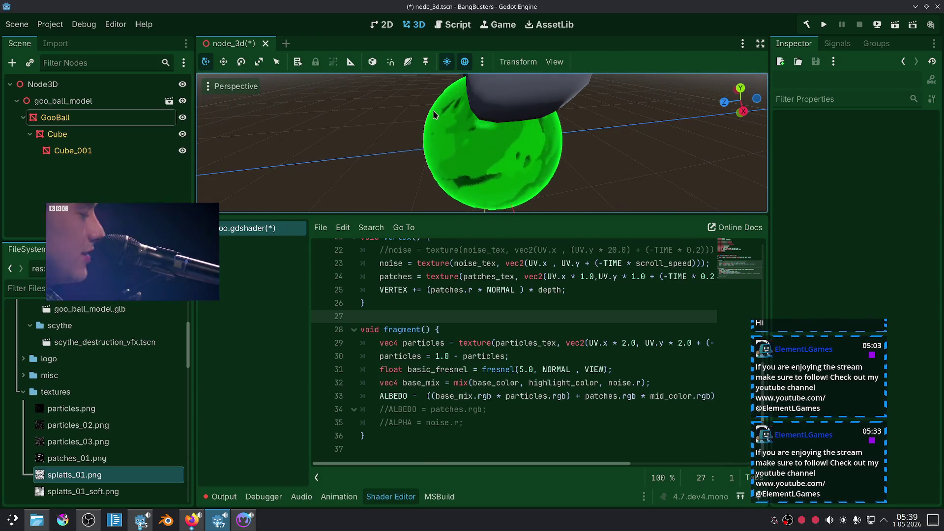
left_click_drag(434, 115, 565, 324)
scroll(564, 324, "up", 1)
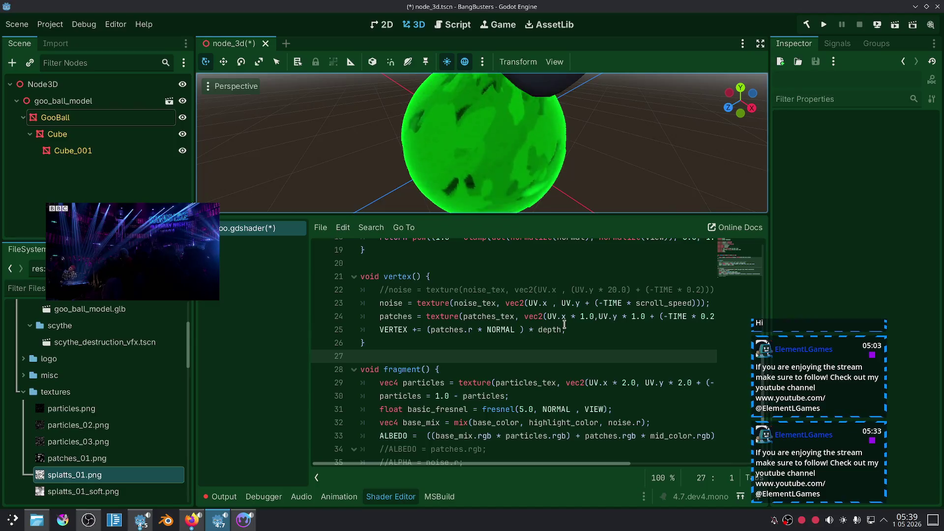
Step: Try a 4.0 tiling on the particles texture's x and y UV multipliers on line 29
scroll(564, 325, "up", 1)
scroll(564, 368, "down", 2)
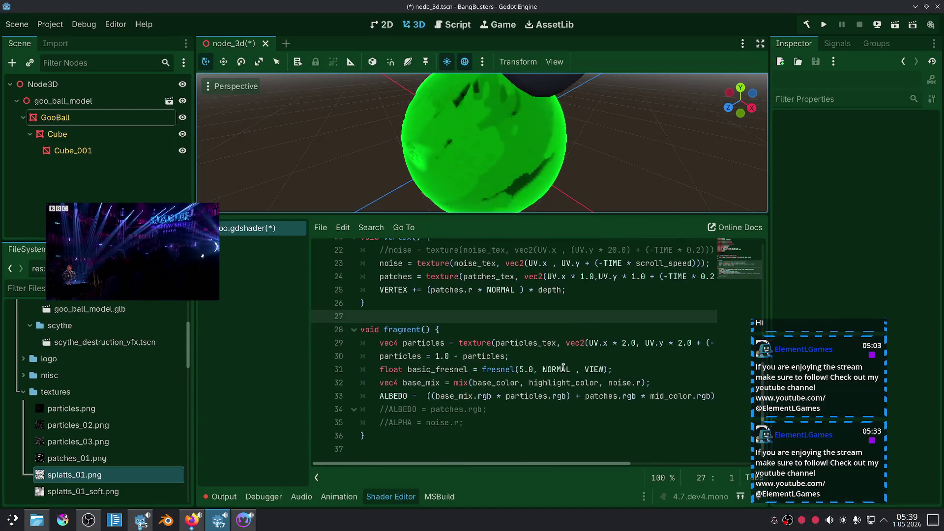
left_click(622, 342)
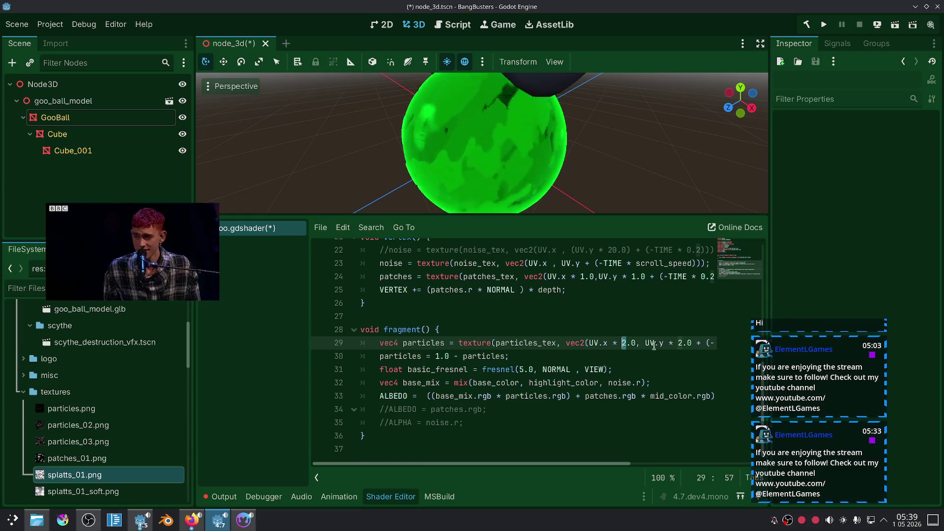
type("4")
type("4")
left_click(655, 361)
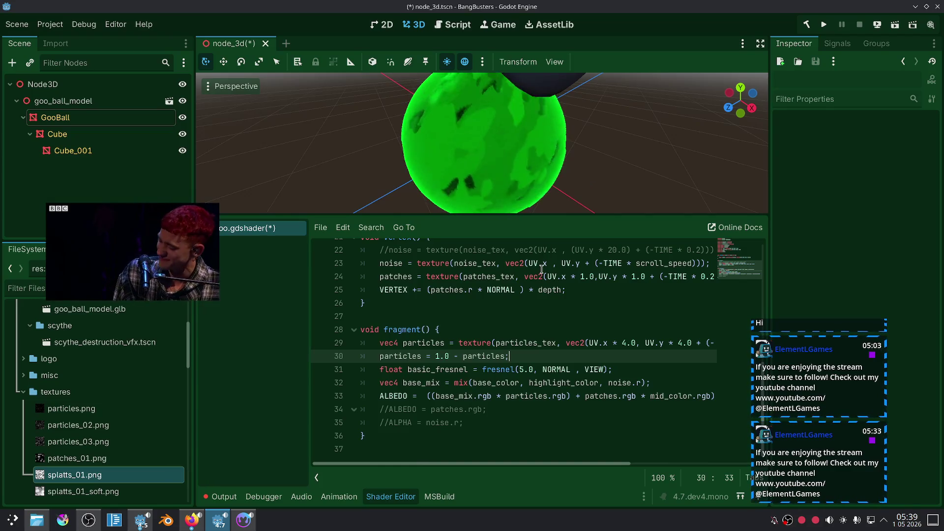
mouse_move(616, 464)
left_mouse_down()
mouse_move(719, 456)
mouse_move(698, 457)
mouse_move(703, 446)
left_mouse_up()
left_click(685, 276)
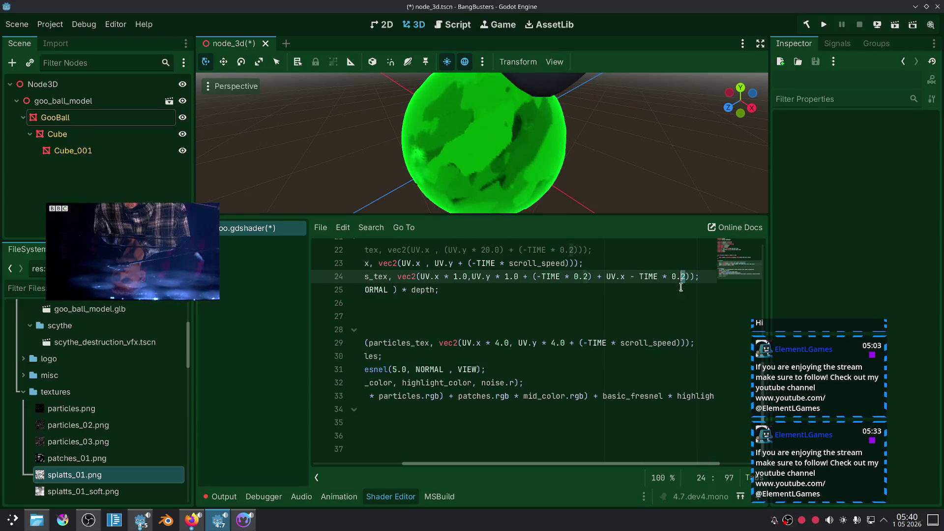
left_click(677, 318)
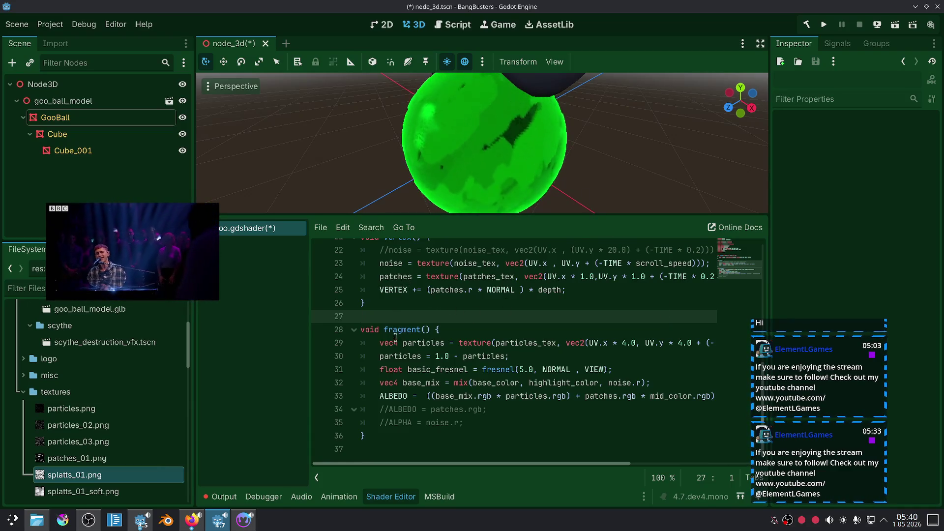
Step: Preview particles through the ALBEDO debug line, then undo and comment it out again
left_click(396, 356)
left_click(478, 410)
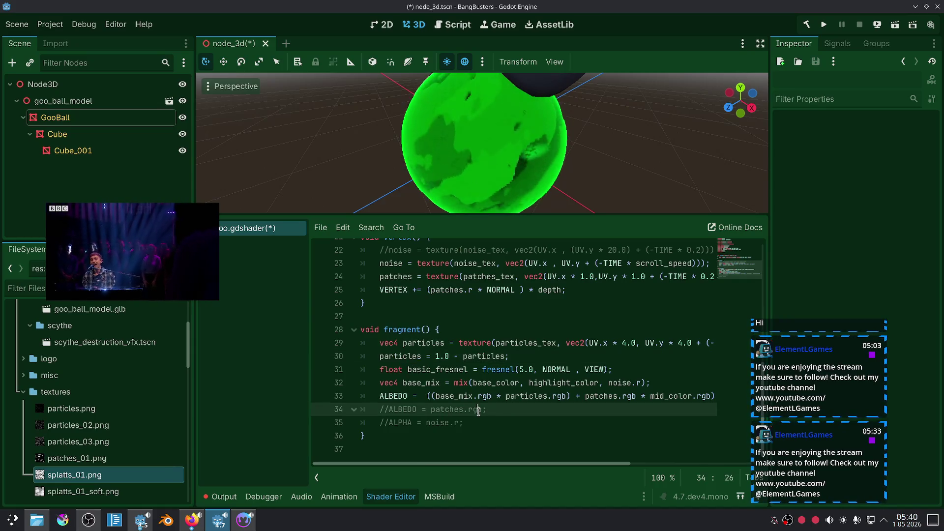
key("ctrl+k")
double_click(439, 409)
type("particles")
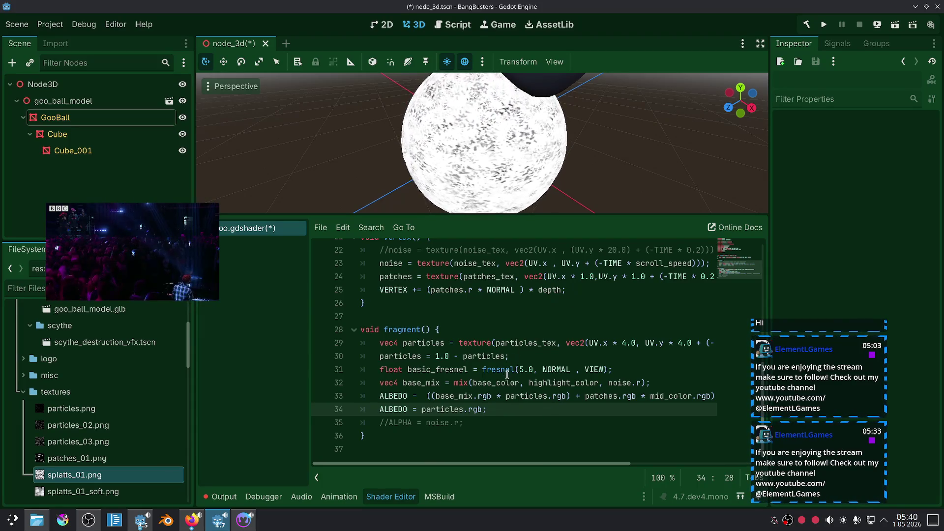
key("ctrl+z")
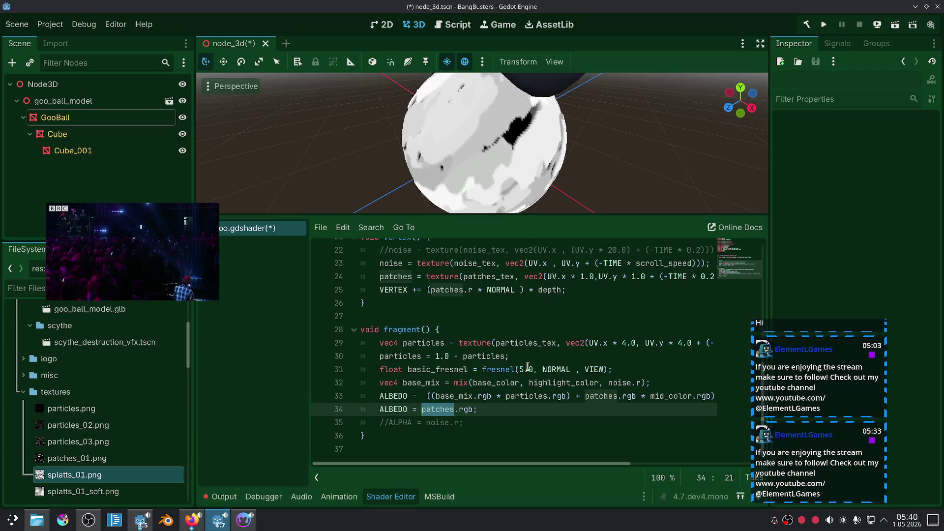
key("ctrl+k")
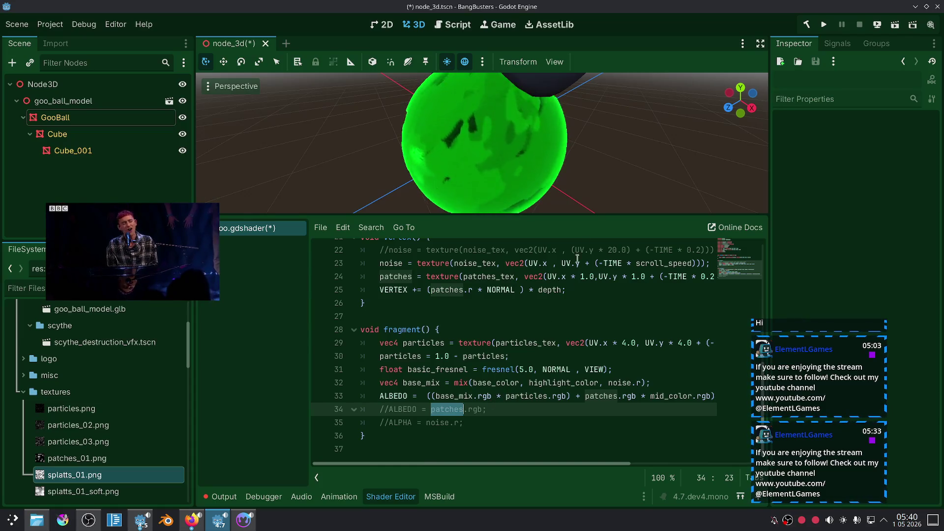
Step: Set the particles UV multipliers to 1.0 on both axes and bring up the Fresnel reference page
scroll(606, 196, "up", 5)
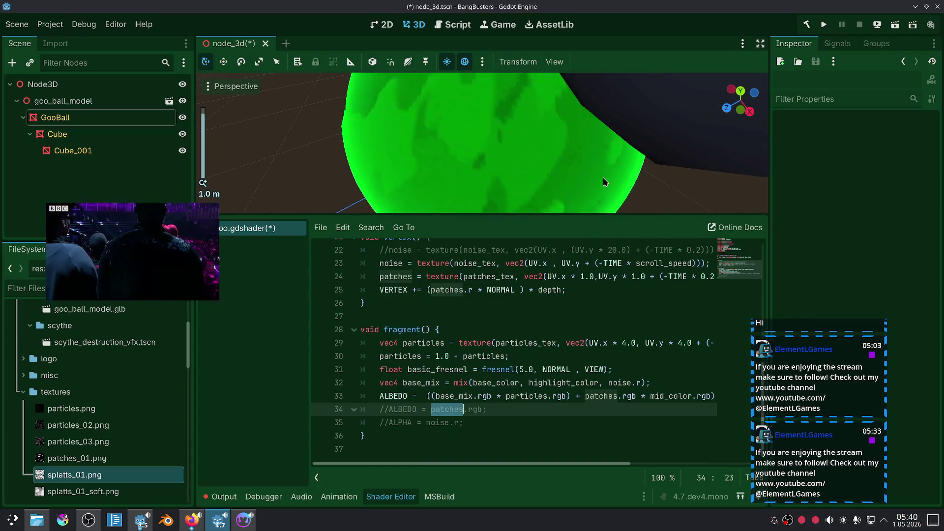
double_click(625, 343)
type("1")
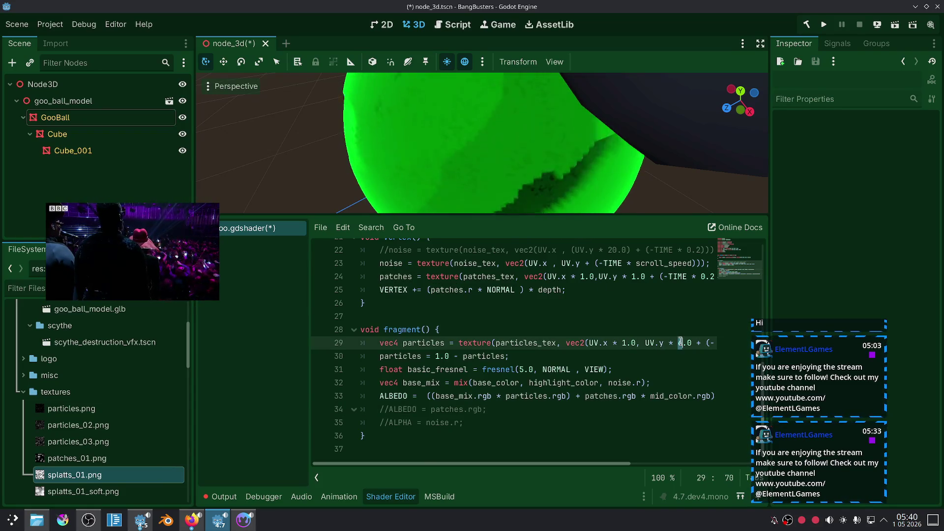
left_click(659, 358)
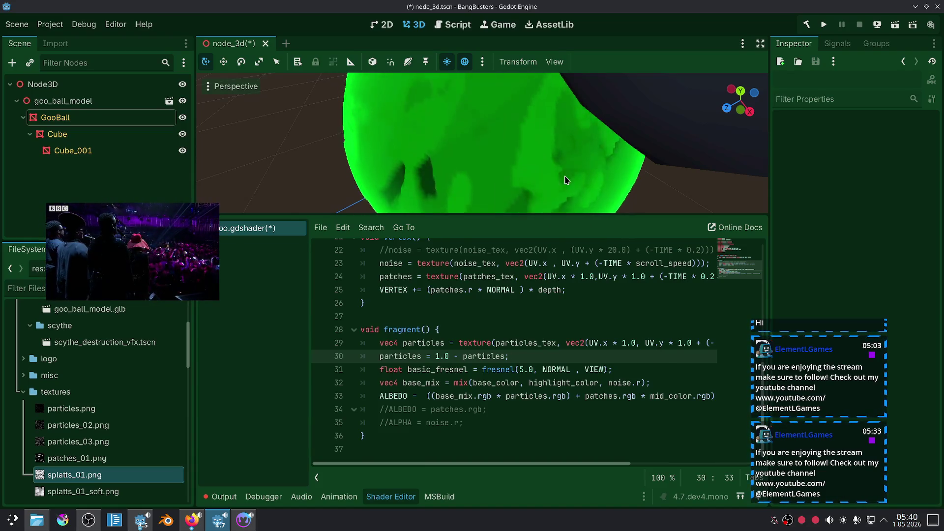
scroll(566, 180, "down", 3)
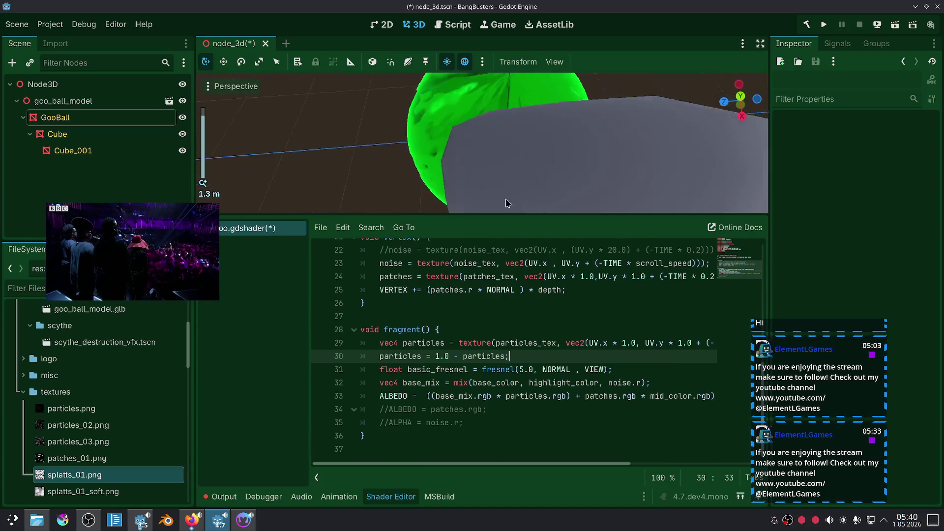
left_click_drag(507, 203, 434, 141)
scroll(435, 141, "down", 5)
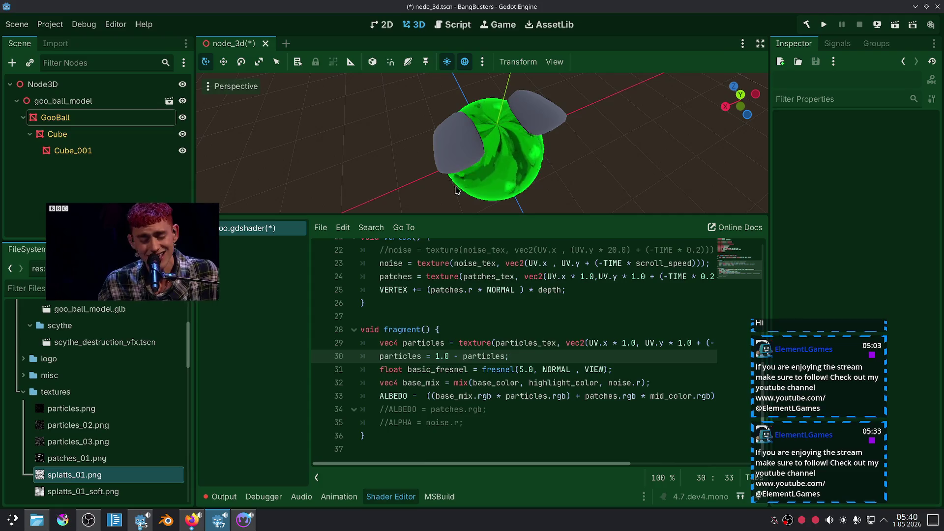
left_click(197, 524)
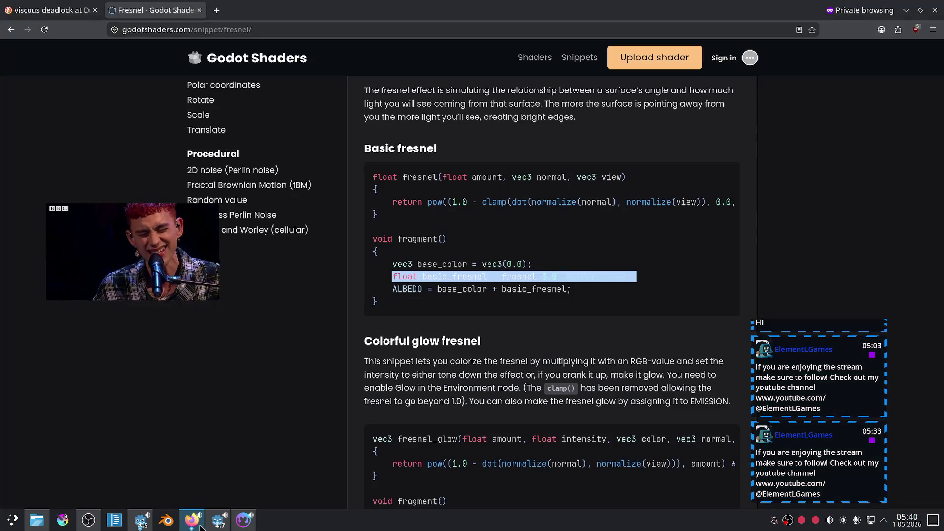
Step: Look over the YouTube video in the other Firefox window, then bring Material Maker forward
left_click(200, 525)
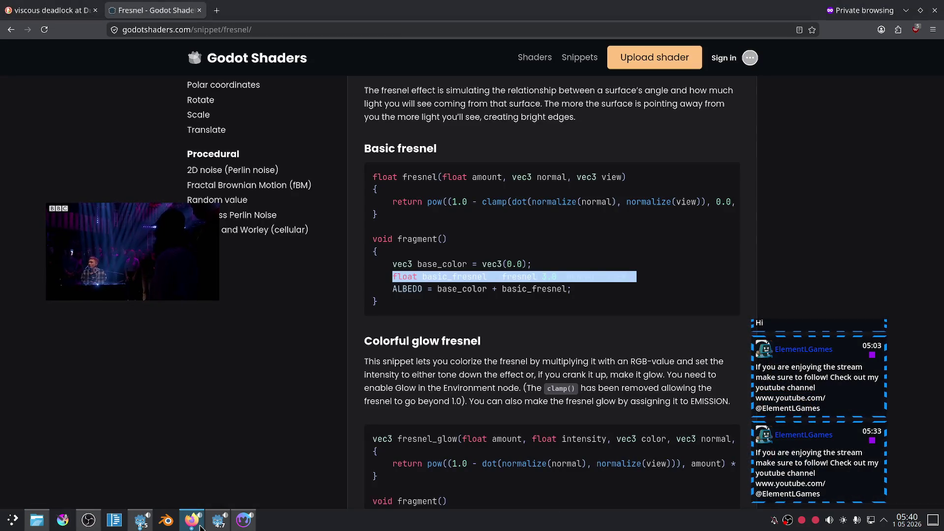
left_click(198, 529)
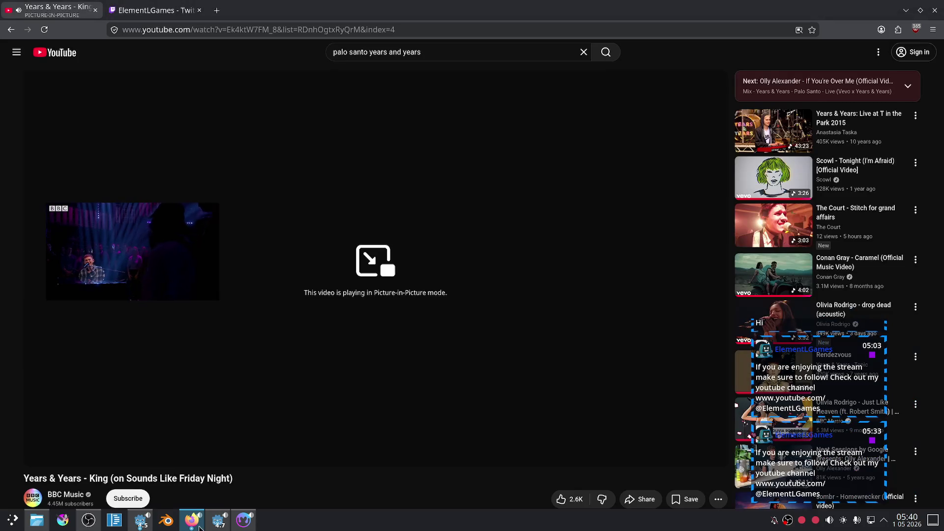
scroll(356, 285, "down", 4)
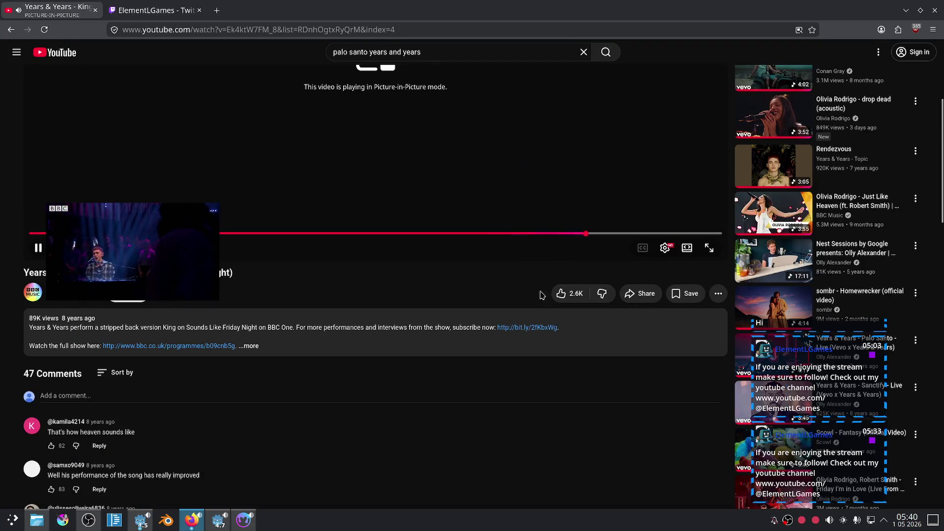
scroll(541, 295, "up", 3)
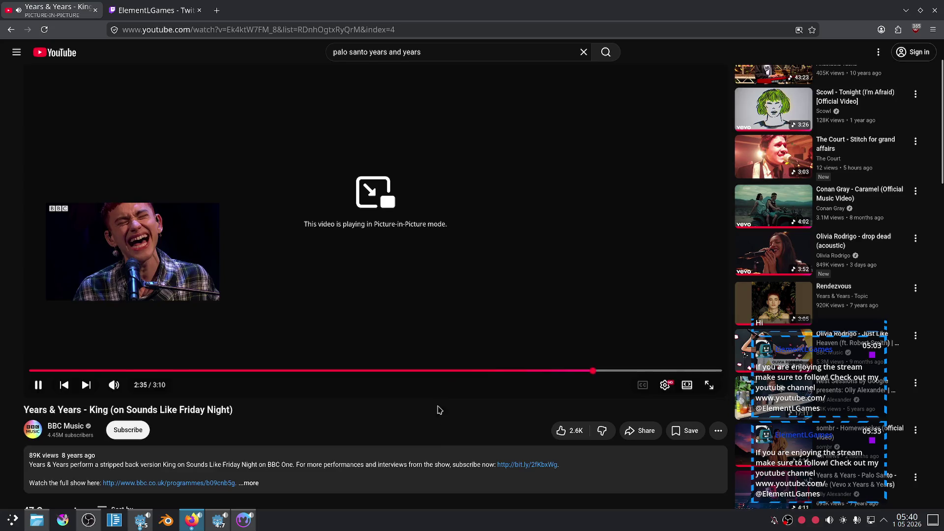
left_click(253, 525)
scroll(603, 279, "down", 2)
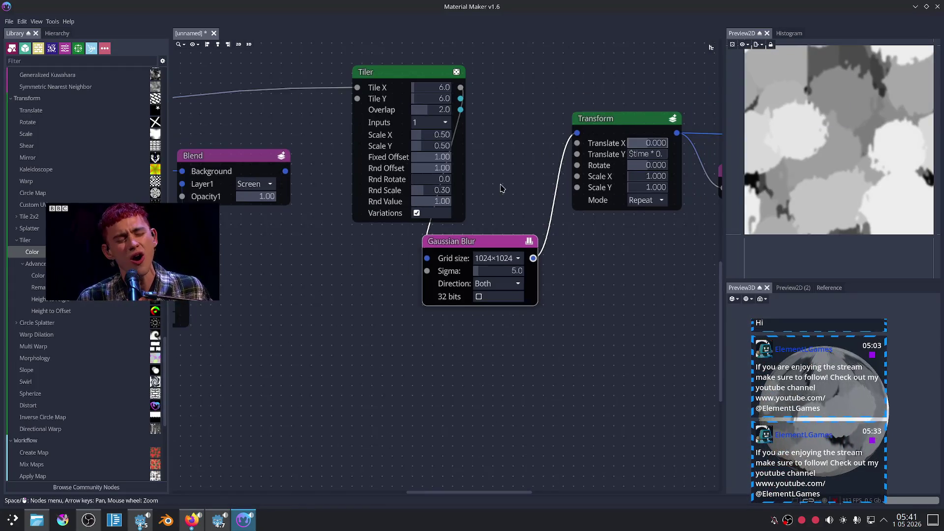
Step: Shrink the Shape circles, move Blend up and wire its output into Tiler's first input
key("Up")
key("Left")
key("Left")
key("Left")
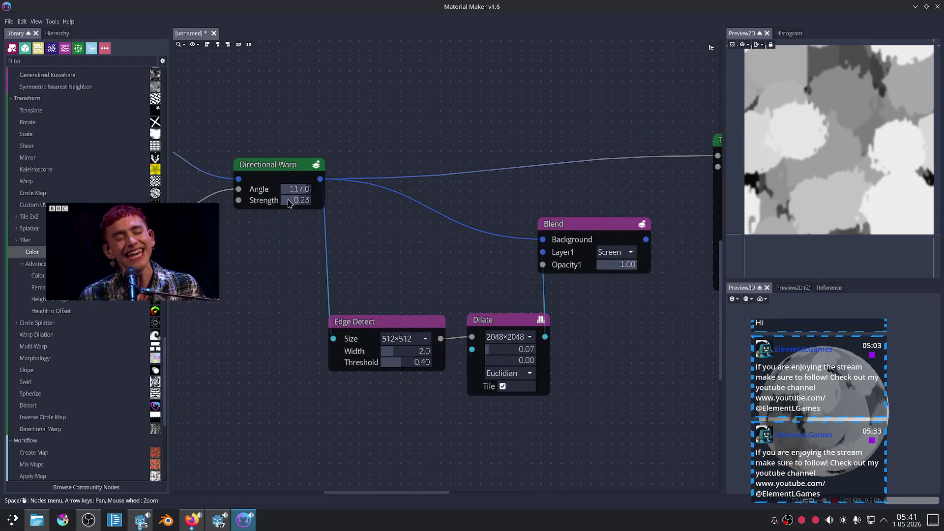
key("Left")
key("Left")
left_click_drag(281, 174, 263, 178)
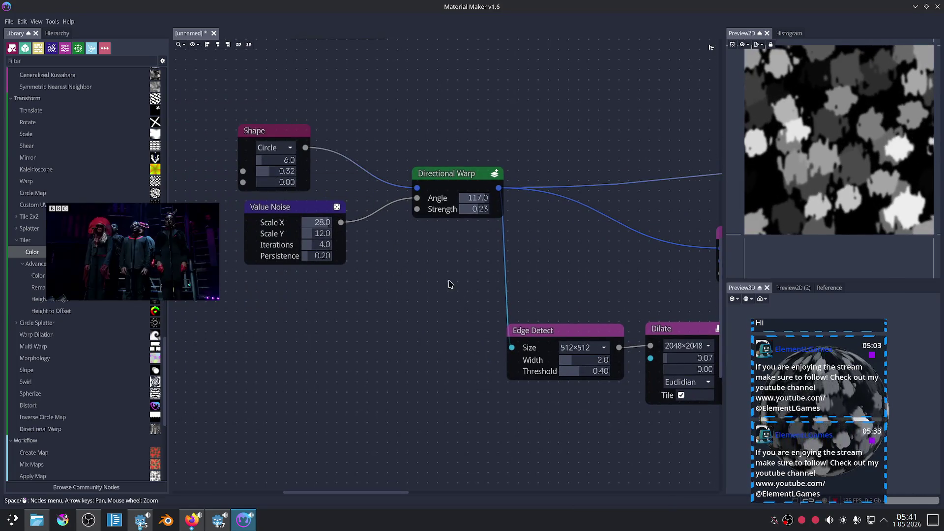
key("Right")
key("Right")
key("Right")
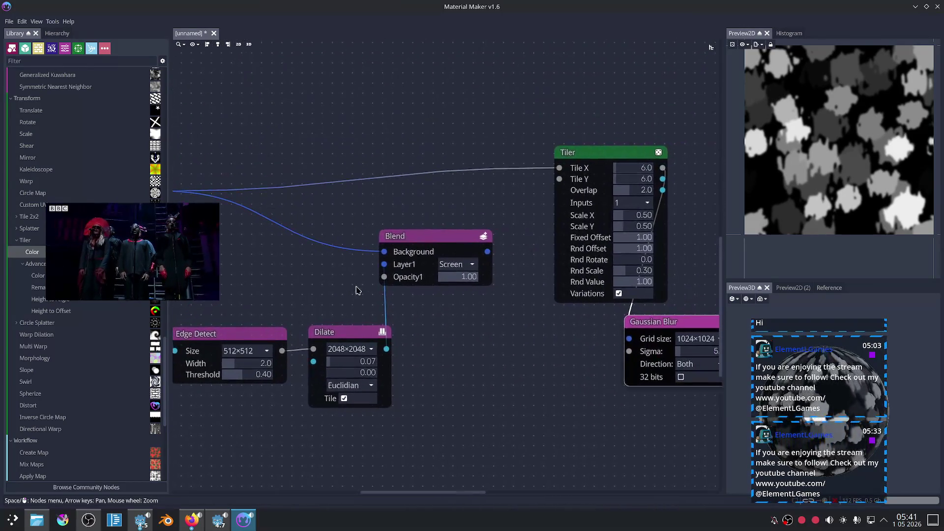
left_click_drag(432, 236, 441, 218)
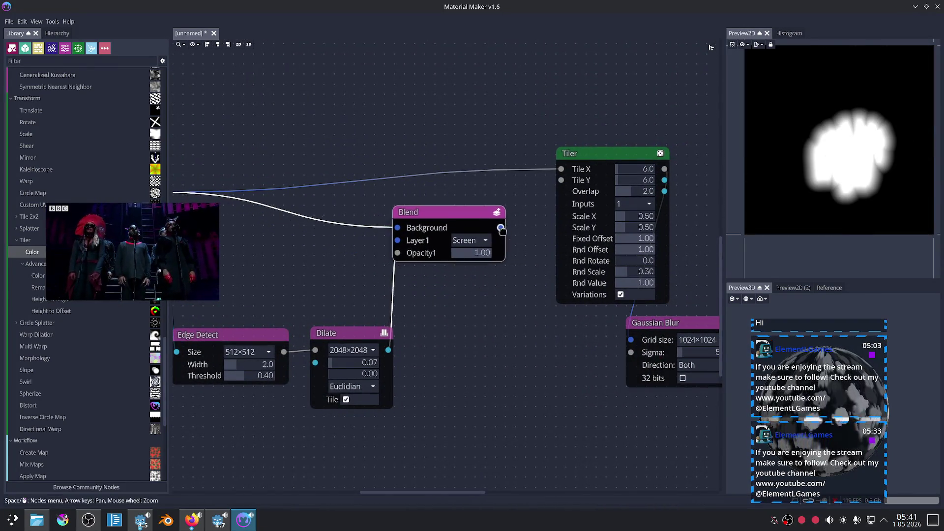
left_click_drag(497, 237, 498, 236)
left_click_drag(545, 178, 562, 168)
left_click(595, 158)
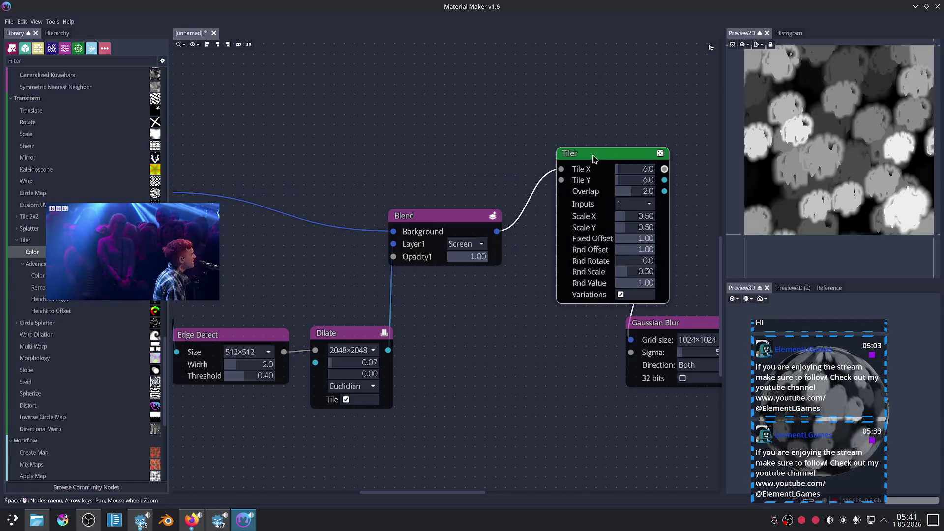
Step: Preview the Edge Detect node's outline and move the node up
mouse_move(526, 286)
left_mouse_down()
mouse_move(428, 264)
mouse_move(371, 271)
left_mouse_up()
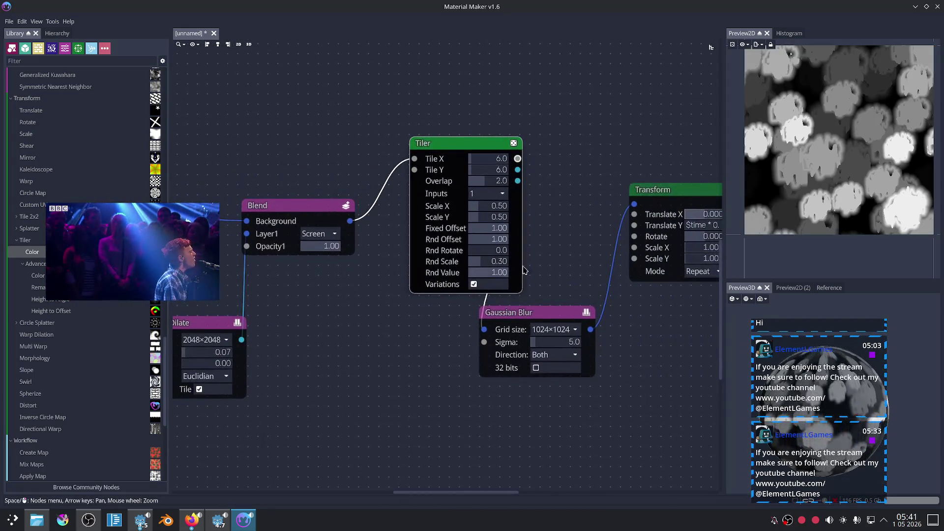
scroll(605, 241, "up", 2)
key("Left")
key("Up")
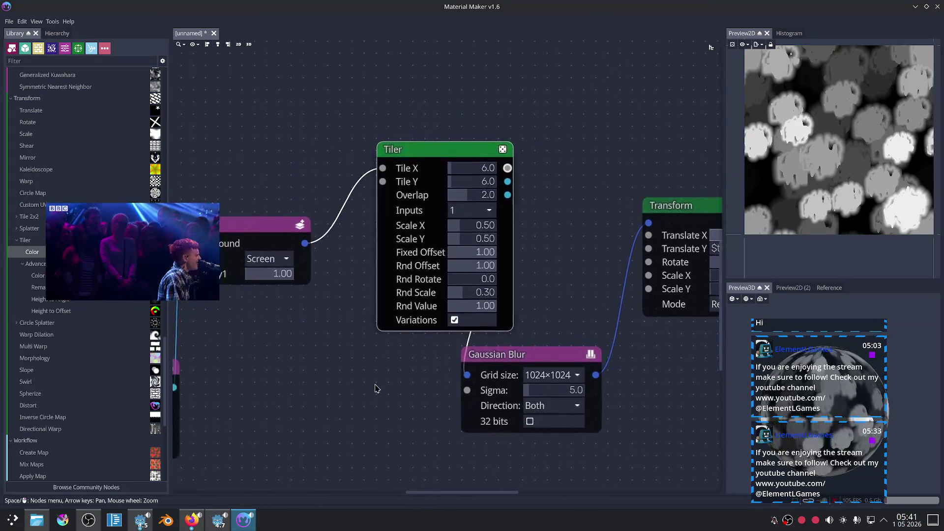
left_click_drag(406, 386, 413, 381)
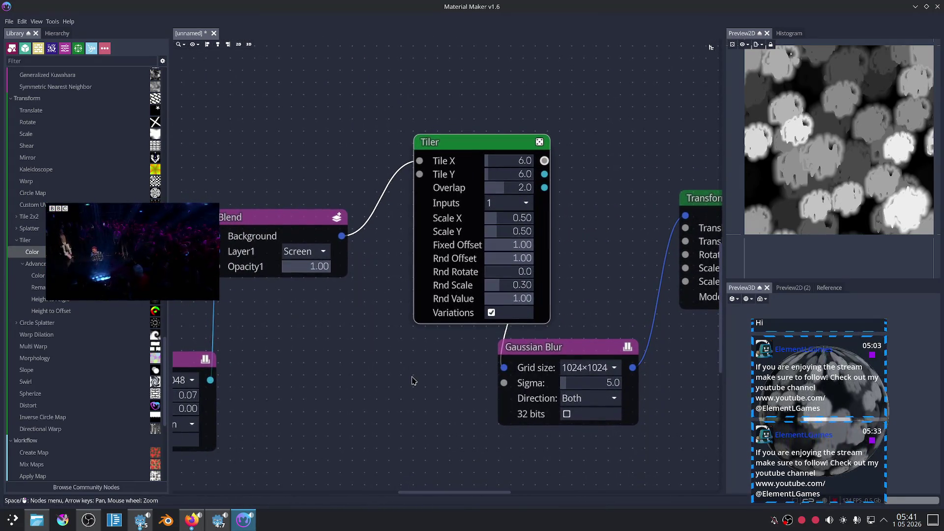
scroll(839, 172, "up", 6)
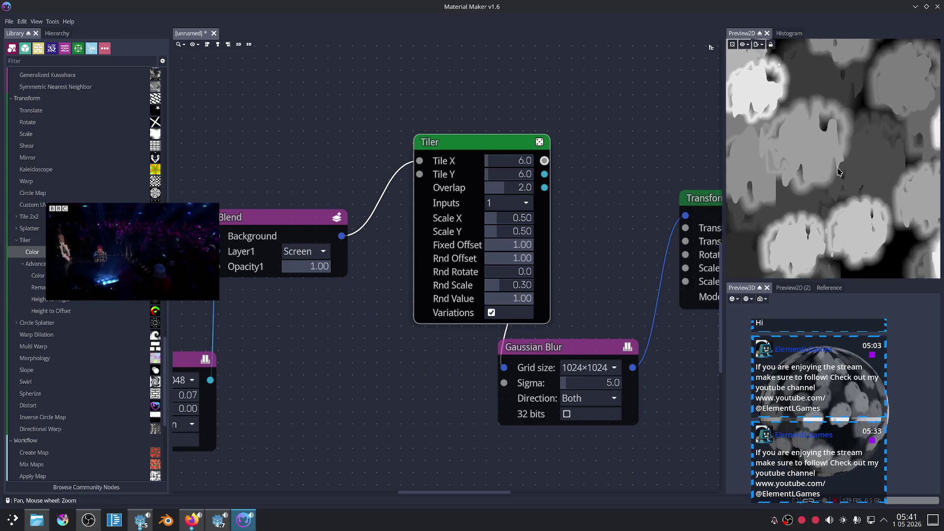
scroll(839, 172, "up", 1)
scroll(667, 203, "down", 3)
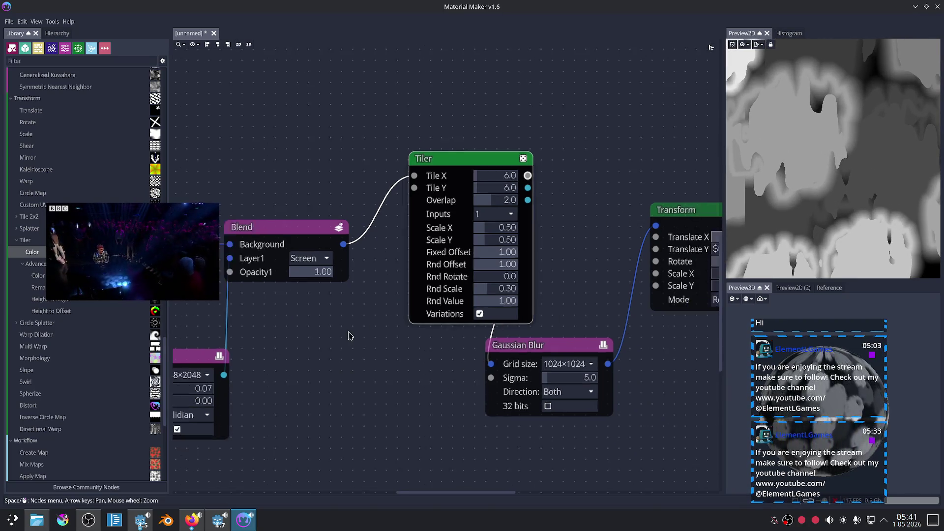
left_click(342, 291)
left_click_drag(342, 291, 343, 275)
Step: Nudge Directional Warp left and Blend slightly, then preview the Tiler's tiled pattern
mouse_move(246, 206)
left_mouse_down()
mouse_move(402, 176)
mouse_move(380, 169)
left_mouse_up()
left_click_drag(492, 148, 384, 144)
mouse_move(533, 201)
left_mouse_down()
mouse_move(545, 211)
mouse_move(539, 202)
left_mouse_up()
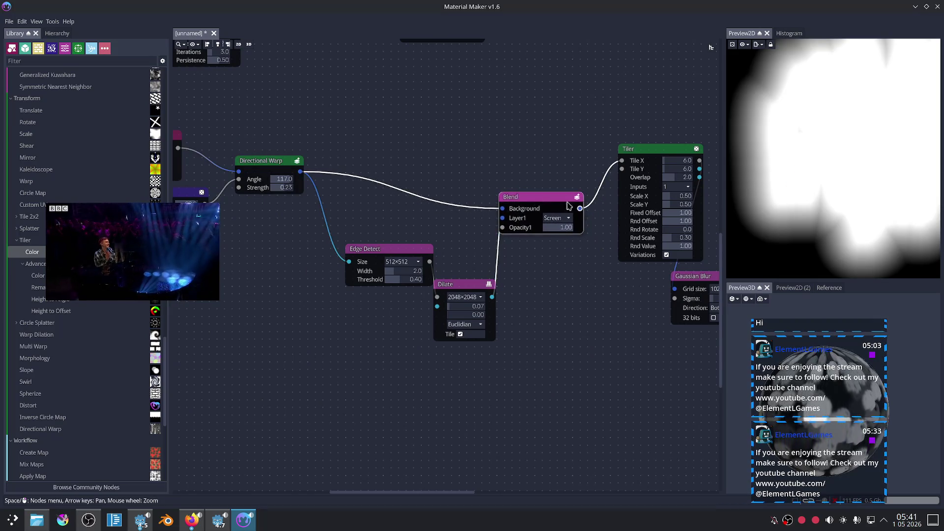
mouse_move(582, 257)
left_mouse_down()
mouse_move(523, 295)
mouse_move(445, 316)
left_mouse_up()
left_click(615, 191)
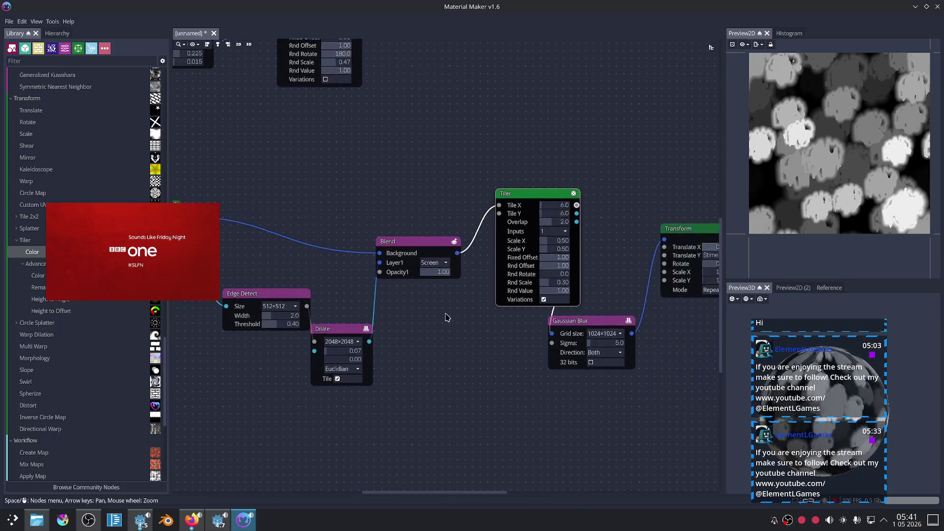
scroll(445, 316, "up", 2)
scroll(476, 312, "up", 2)
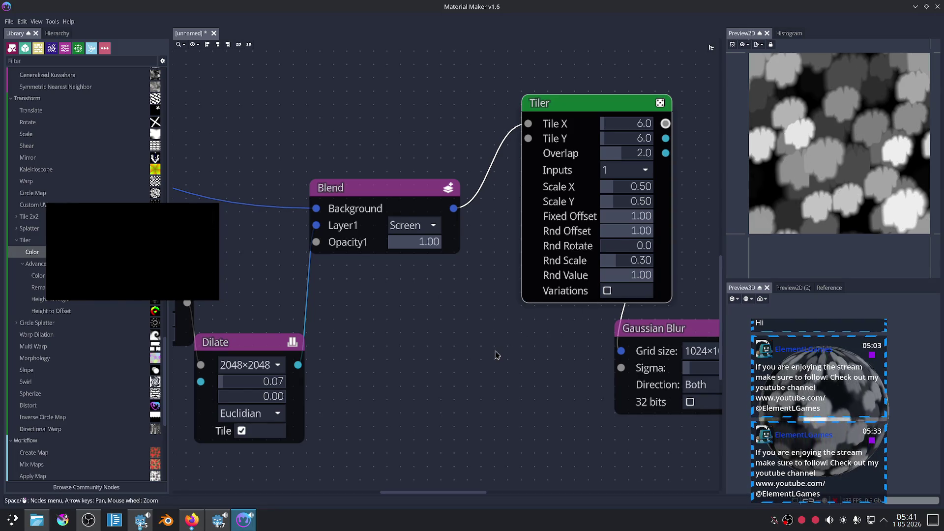
Step: Connect Directional Warp's output straight into Dilate's input
mouse_move(426, 359)
left_mouse_down()
mouse_move(590, 369)
mouse_move(645, 357)
left_mouse_up()
left_click(318, 290)
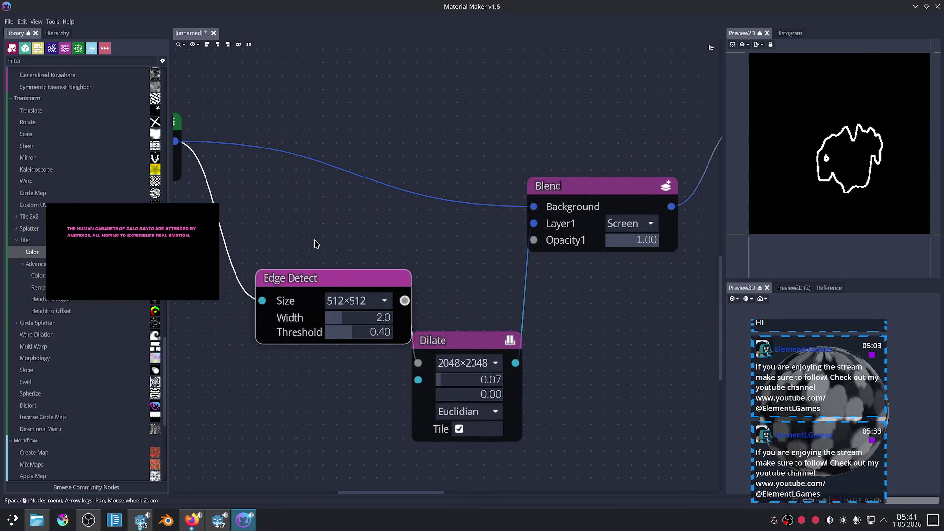
left_click_drag(315, 245, 434, 239)
left_click_drag(290, 118, 315, 135)
mouse_move(327, 170)
left_mouse_down()
mouse_move(390, 211)
mouse_move(299, 173)
mouse_move(460, 225)
mouse_move(526, 361)
mouse_move(537, 357)
left_mouse_up()
Step: Delete the Edge Detect node, move Dilate up-left and preview the Tiler output
scroll(580, 258, "down", 2)
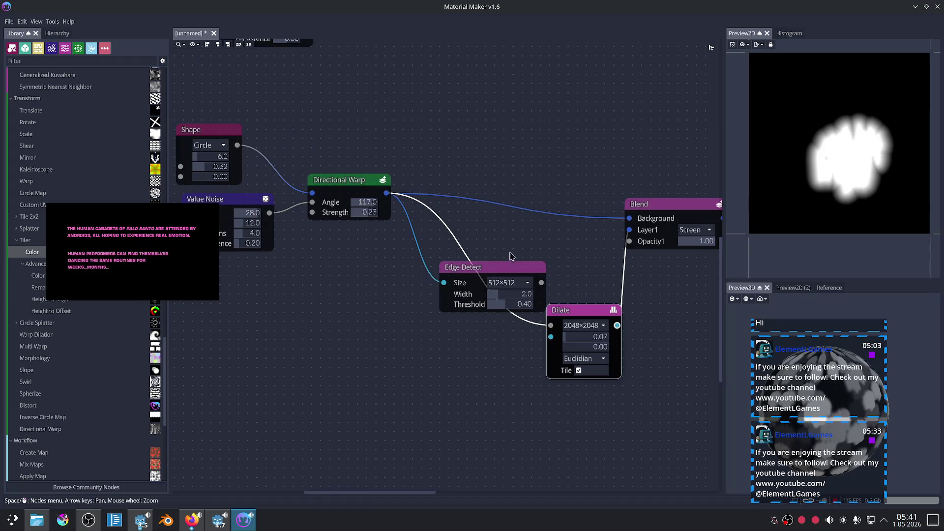
left_click(487, 268)
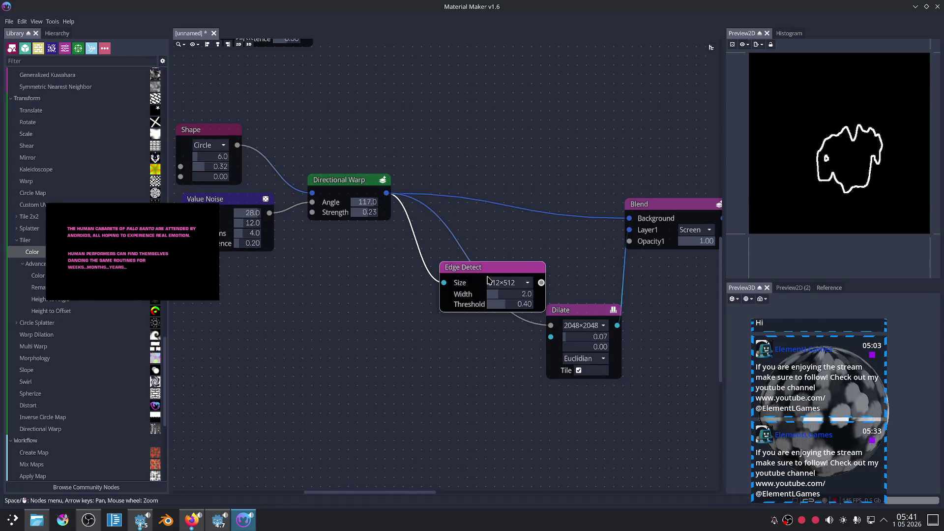
key("Delete")
left_click_drag(566, 310, 486, 283)
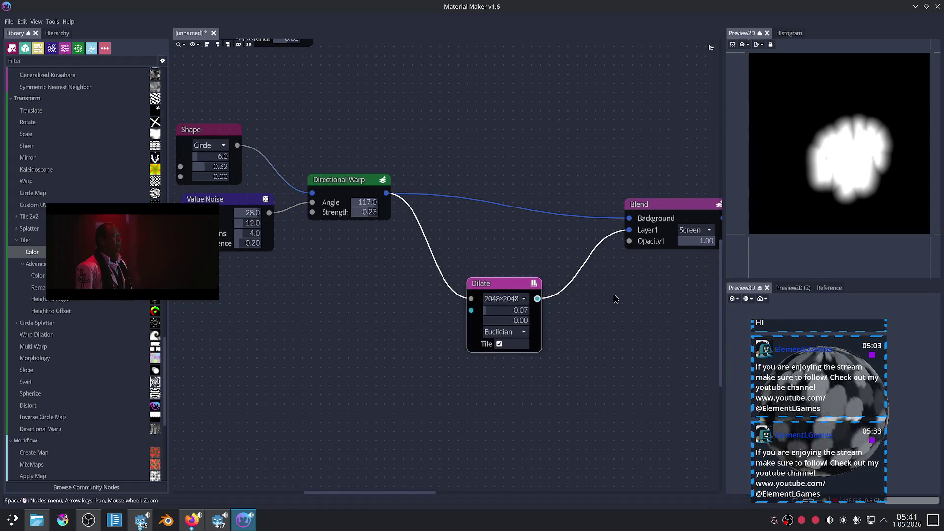
scroll(609, 299, "down", 2)
scroll(590, 255, "right", 4)
left_click(573, 215)
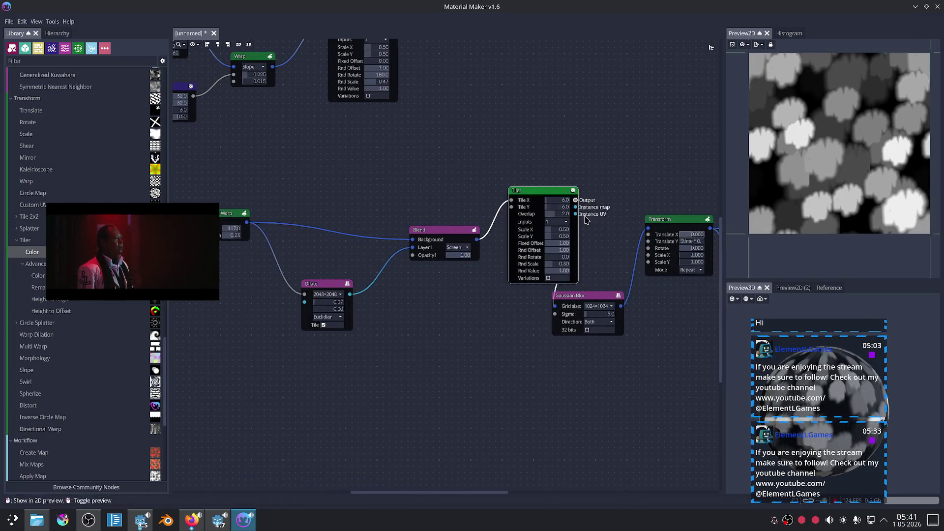
scroll(620, 184, "up", 2)
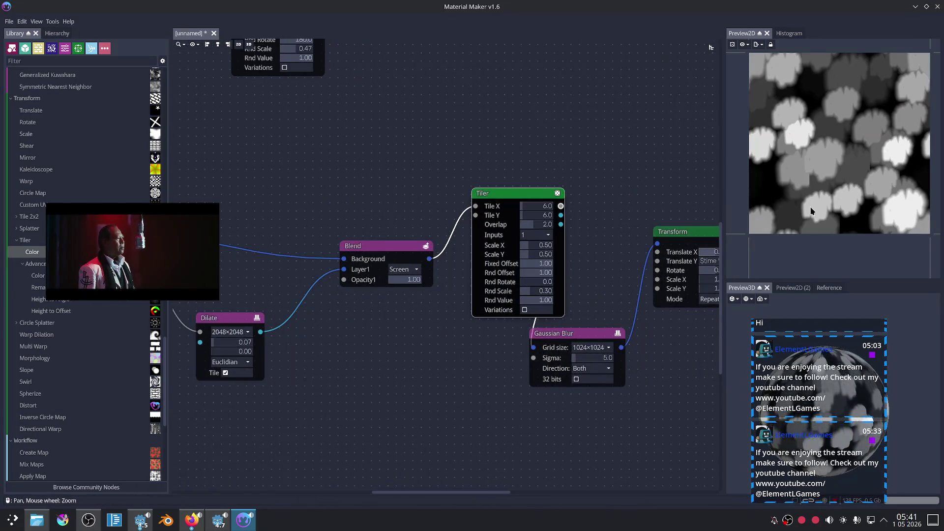
left_click_drag(787, 325, 625, 326)
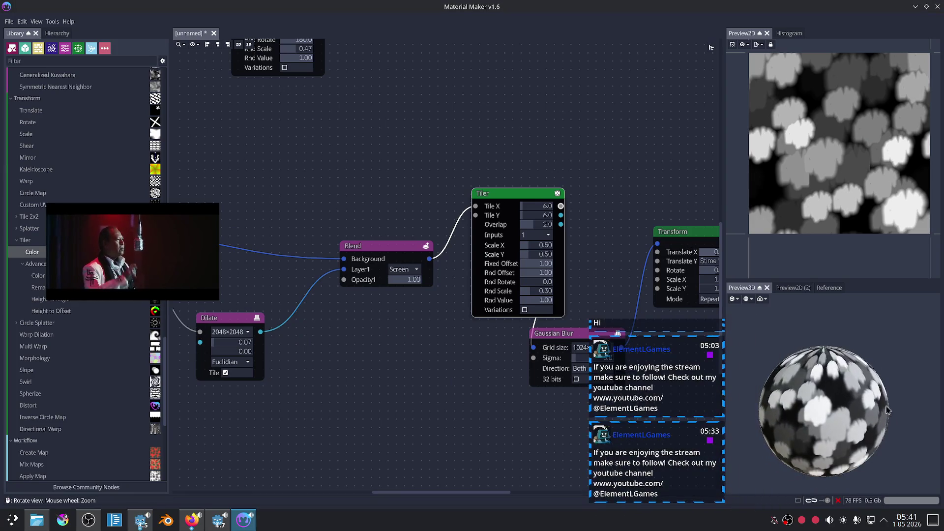
Step: Group Shape, Value Noise and Directional Warp, then slide Dilate, Blend and Tiler alongside them
scroll(887, 410, "up", 3)
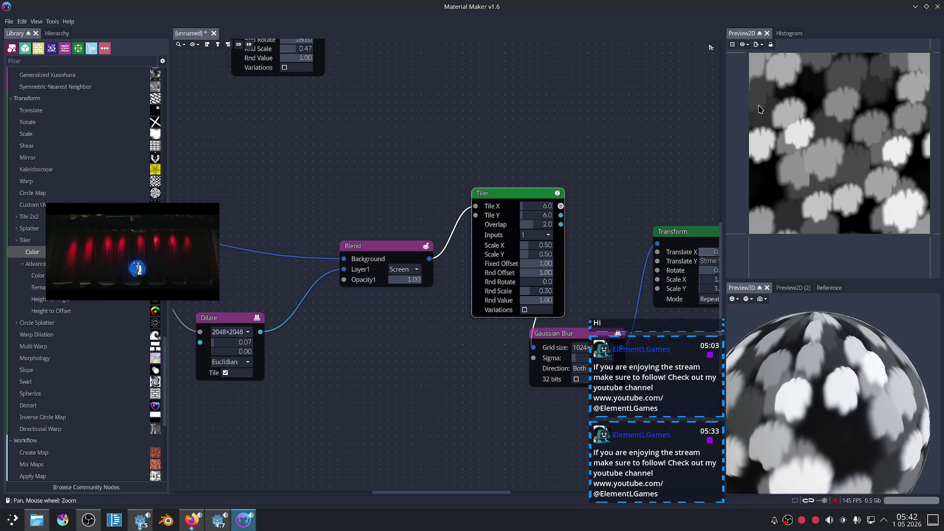
scroll(351, 237, "down", 3)
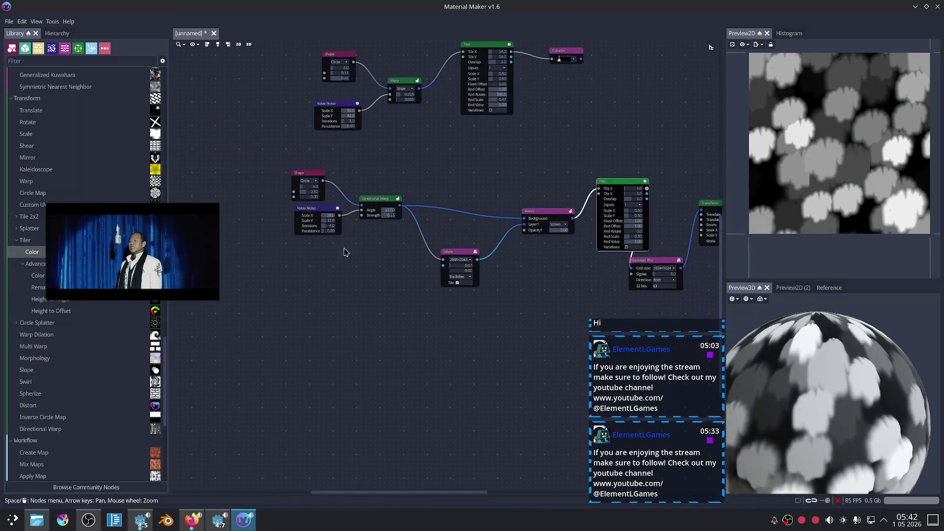
left_click_drag(286, 190, 432, 270)
left_click_drag(376, 198, 315, 228)
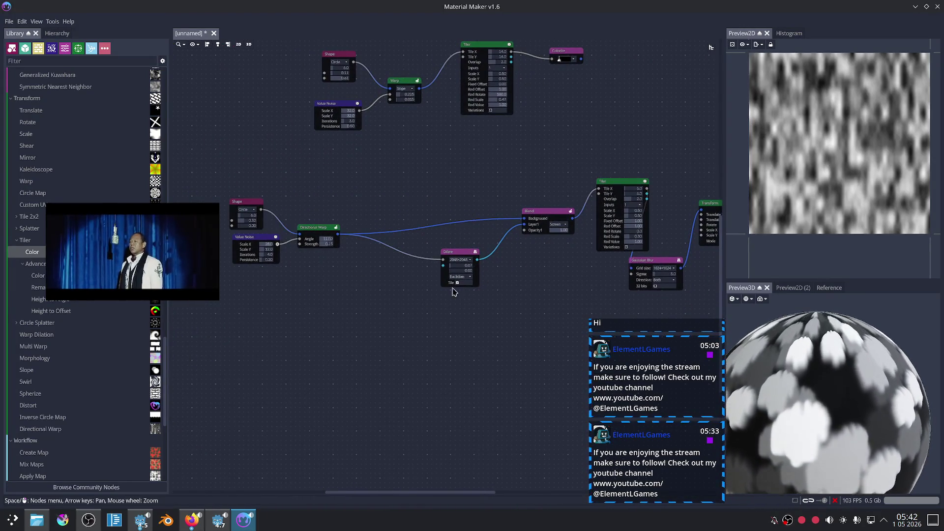
left_click_drag(458, 252, 423, 241)
left_click_drag(533, 214, 471, 215)
mouse_move(614, 183)
left_mouse_down()
mouse_move(550, 219)
mouse_move(570, 220)
left_mouse_up()
scroll(564, 240, "up", 2)
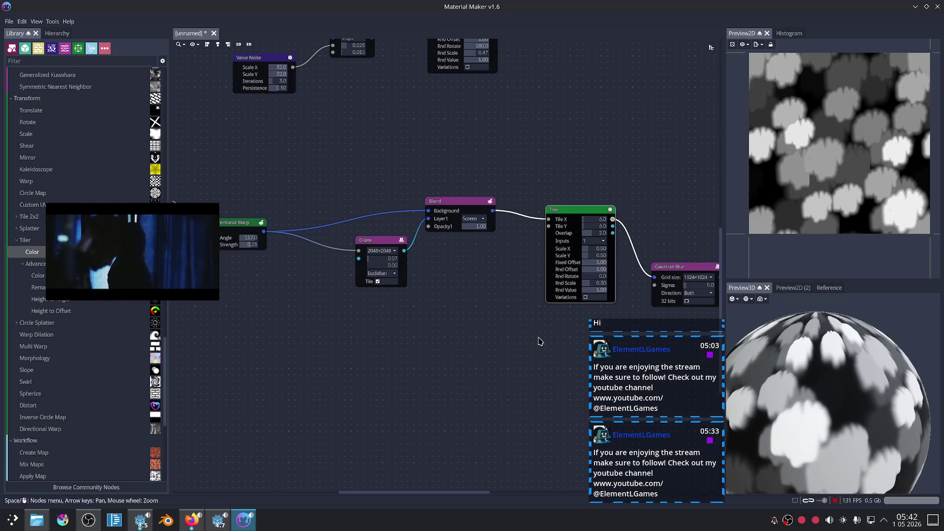
scroll(539, 341, "right", 5)
left_click(545, 252)
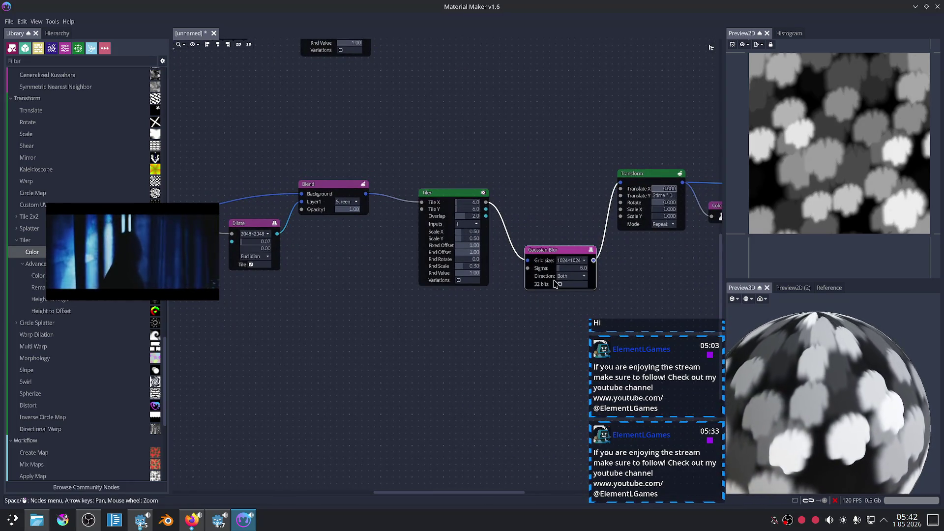
scroll(569, 320, "up", 3)
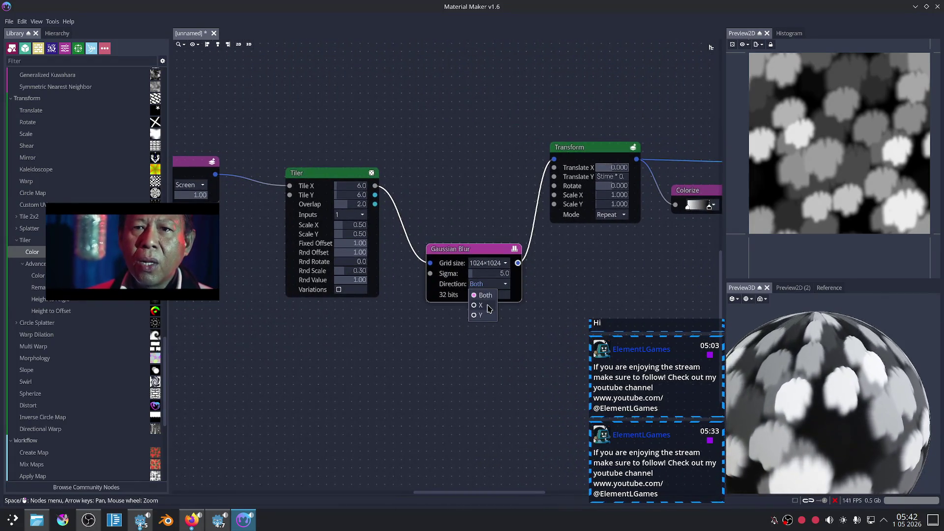
Step: Set the Gaussian Blur grid size to 2048×2048 and export the texture as splatts_02_soft
left_click(504, 286)
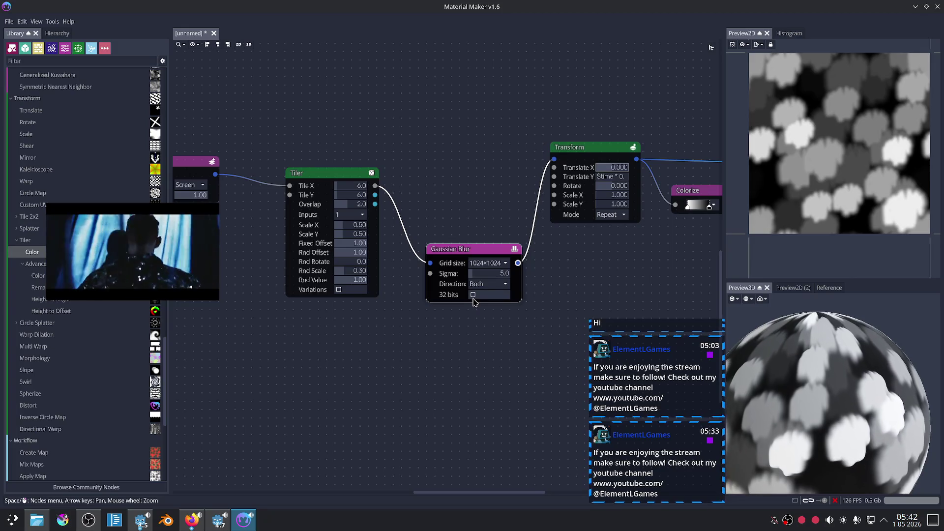
left_click(486, 265)
left_click(489, 345)
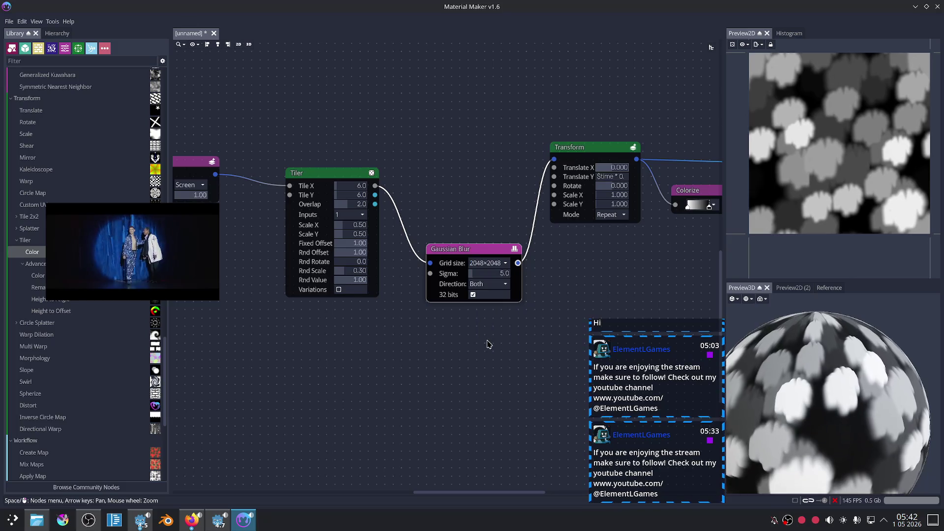
scroll(622, 251, "up", 2)
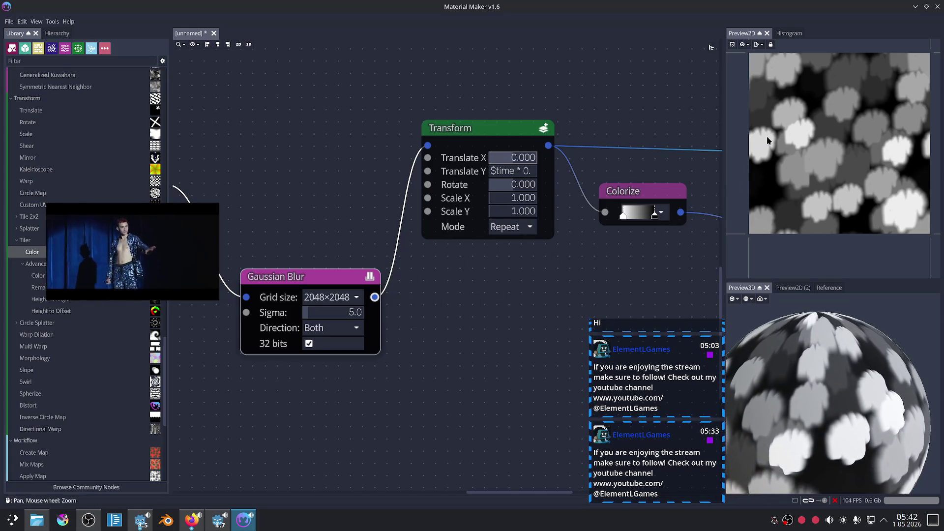
left_click(763, 45)
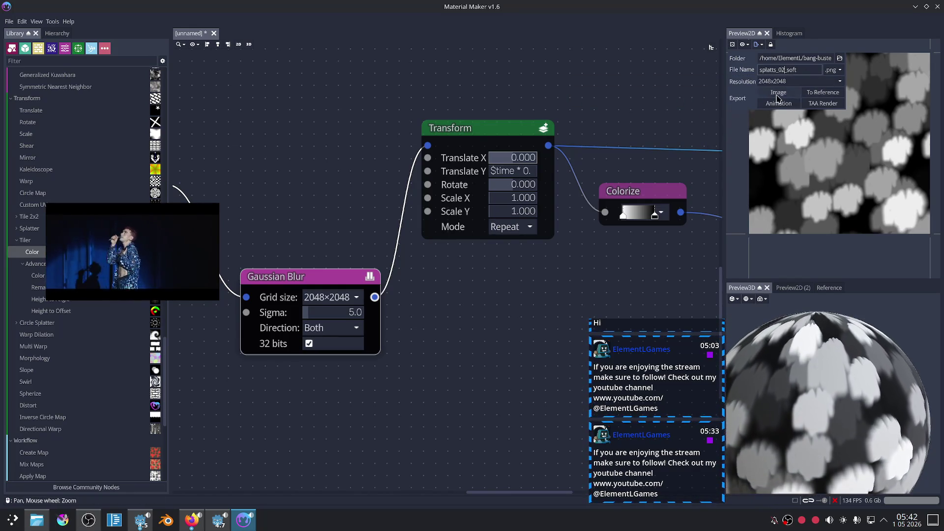
left_click(523, 287)
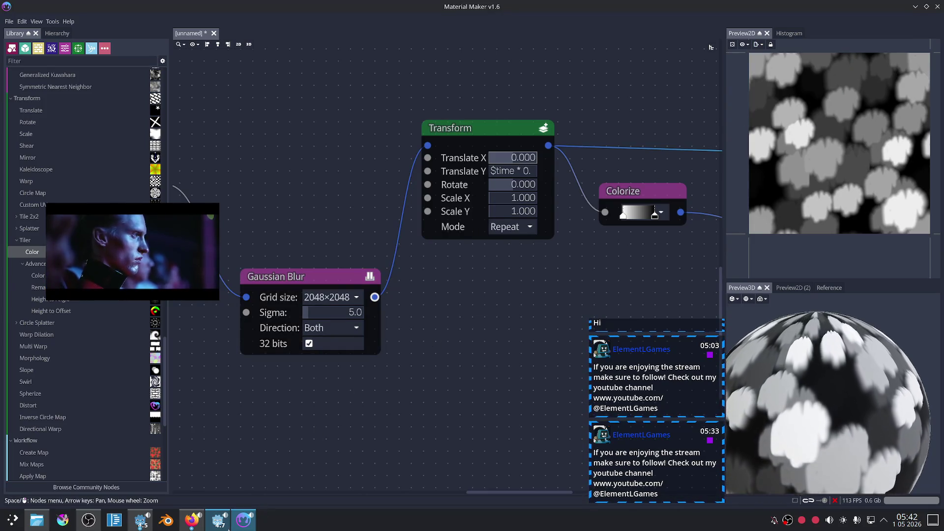
left_click(228, 529)
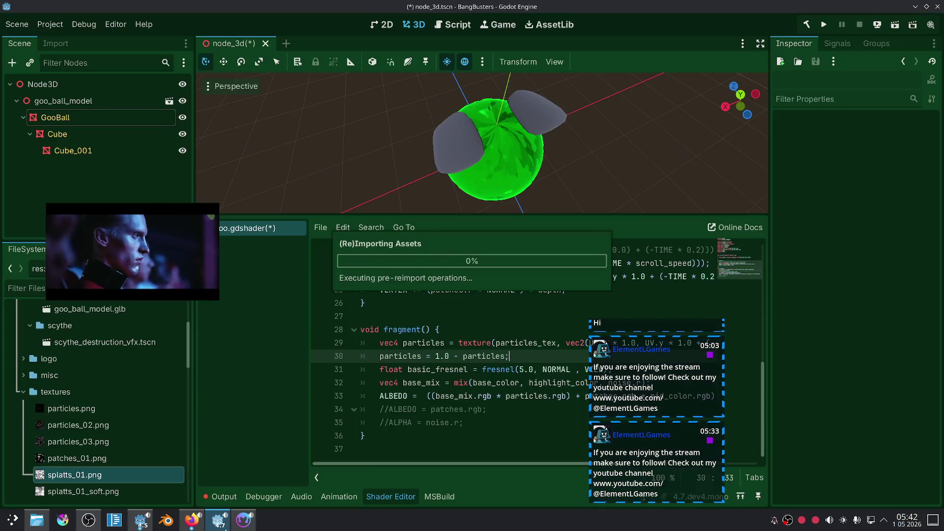
Step: Assign splatts_02_soft.png as the GooBall's Patches Tex texture
left_click(116, 491)
scroll(114, 461, "down", 1)
left_click(104, 483)
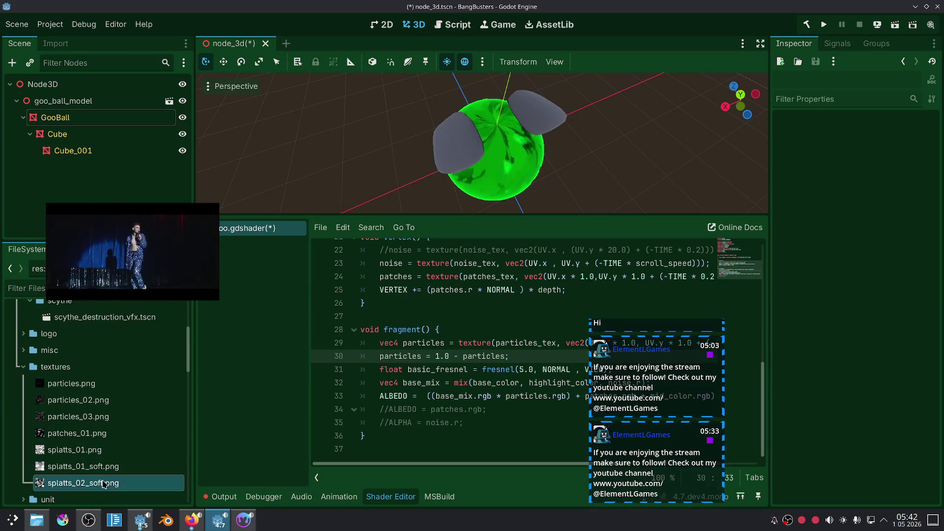
left_click(74, 117)
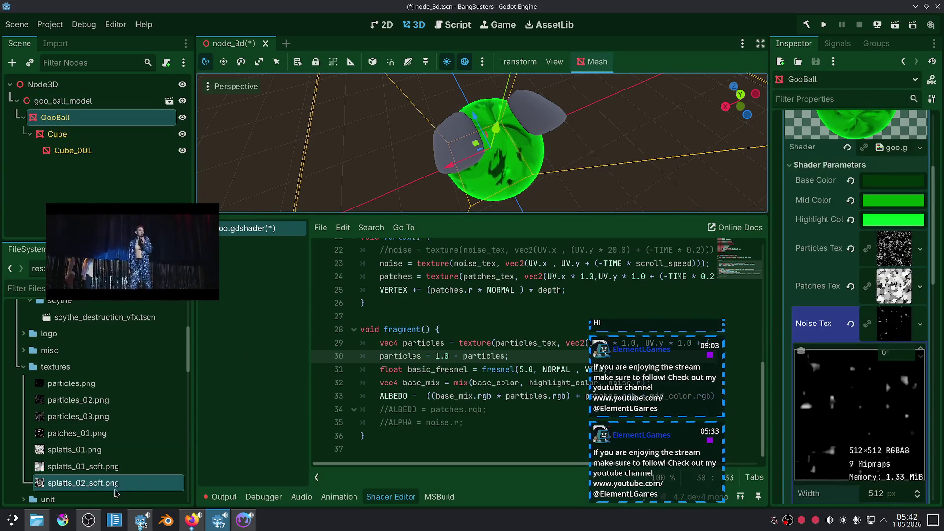
left_click_drag(907, 290, 894, 286)
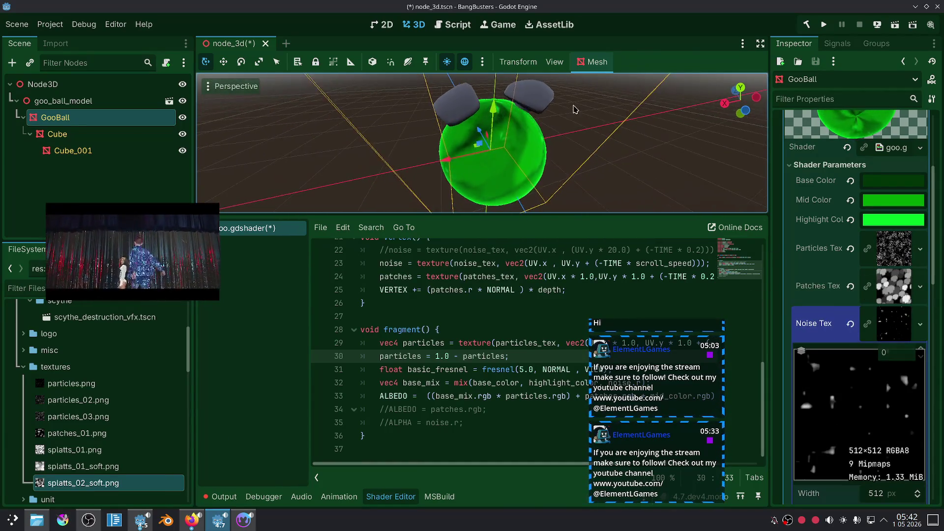
scroll(576, 109, "up", 3)
mouse_move(571, 111)
left_mouse_down()
mouse_move(554, 180)
mouse_move(554, 126)
left_mouse_up()
scroll(558, 124, "down", 3)
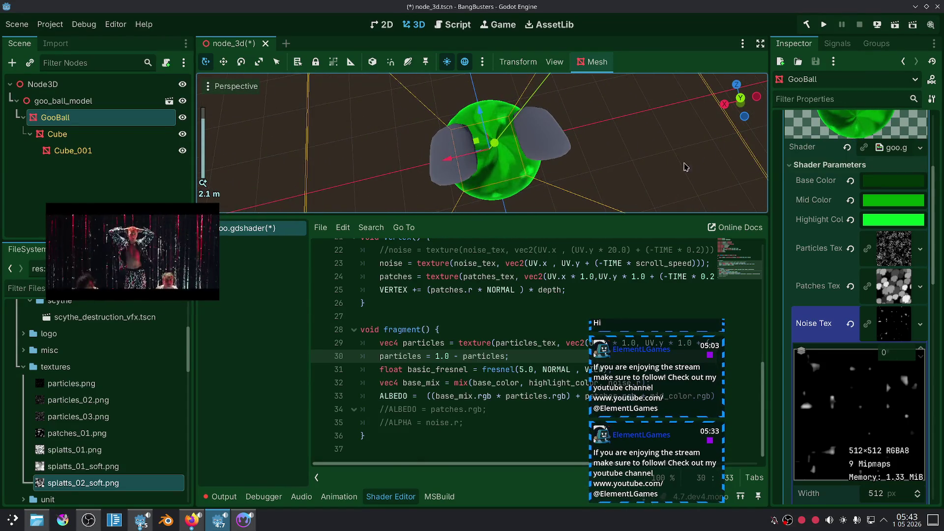
Step: Scroll goo.gdshader up to the uniforms and copy the scroll_speed uniform declaration
left_click(648, 160)
left_click_drag(599, 123, 606, 100)
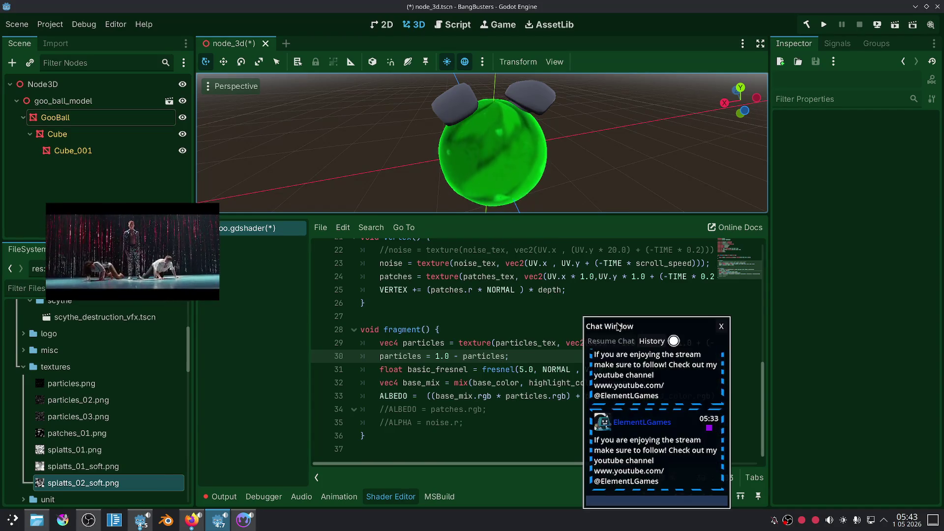
left_click_drag(619, 327, 829, 321)
left_click(571, 396)
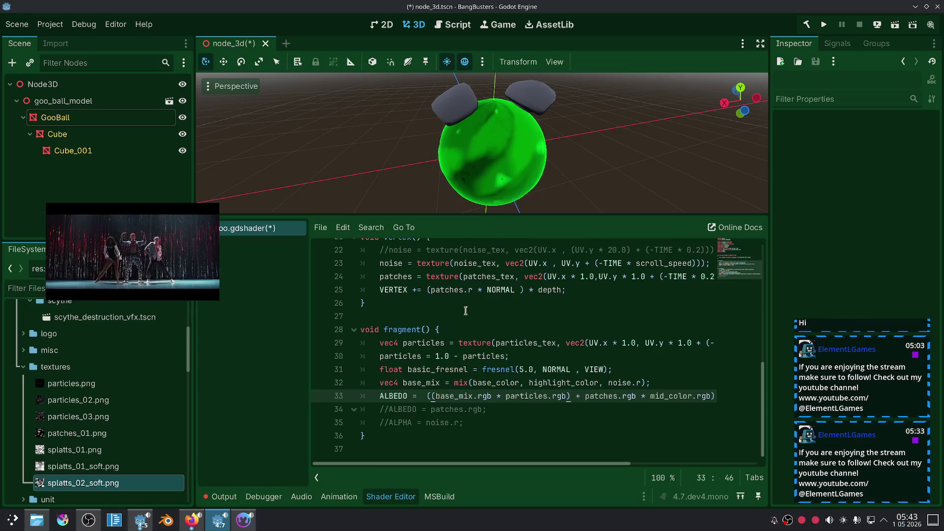
scroll(482, 333, "up", 6)
scroll(508, 312, "down", 2)
scroll(511, 314, "up", 1)
scroll(514, 314, "up", 1)
left_click_drag(656, 343, 360, 340)
key("ctrl+c")
left_click(654, 343)
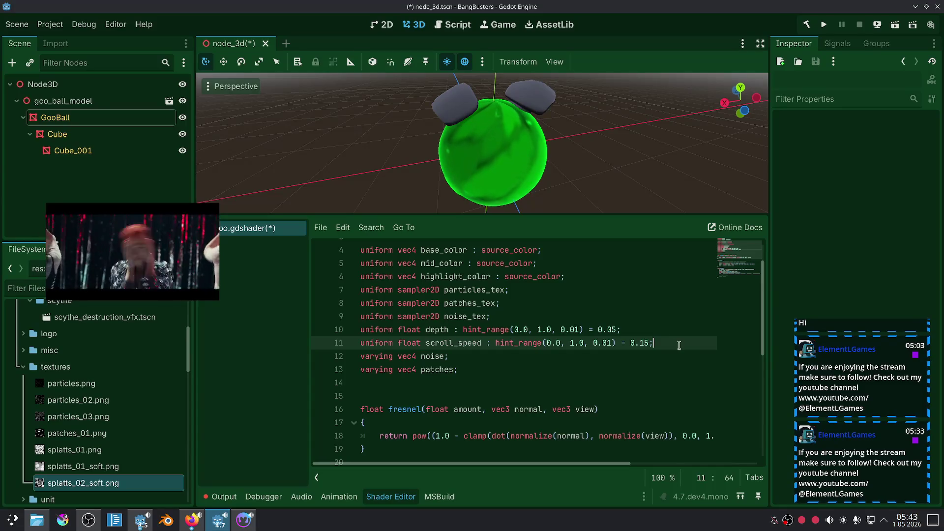
Step: Duplicate the scroll_speed uniform as fresnel_str and use it in place of 5.0 in the fresnel call
key("Return")
key("ctrl+v")
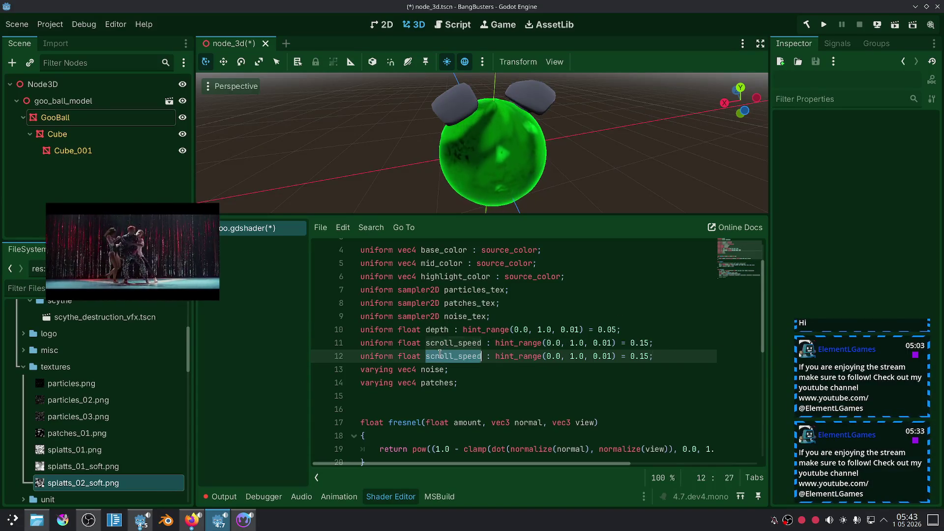
double_click(440, 355)
type("fresnel_str")
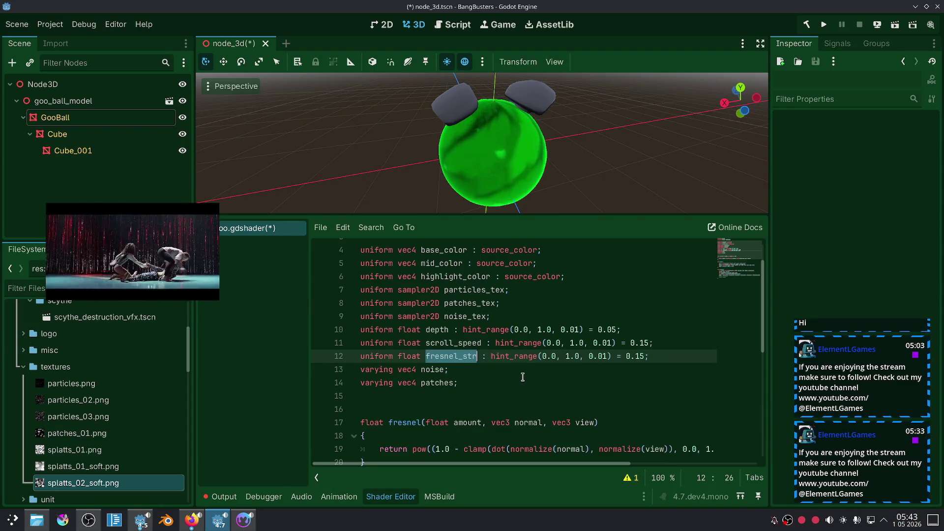
scroll(523, 377, "down", 6)
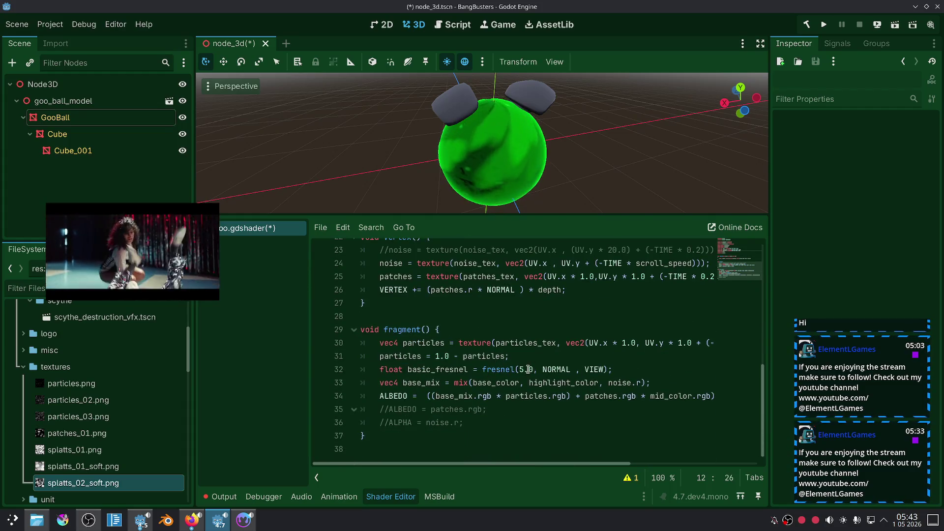
double_click(529, 369)
type("fresnel_str")
Step: Set fresnel_str's hint_range to 0.0–10.0 in 0.1 steps with a 5.0 default
scroll(558, 329, "up", 4)
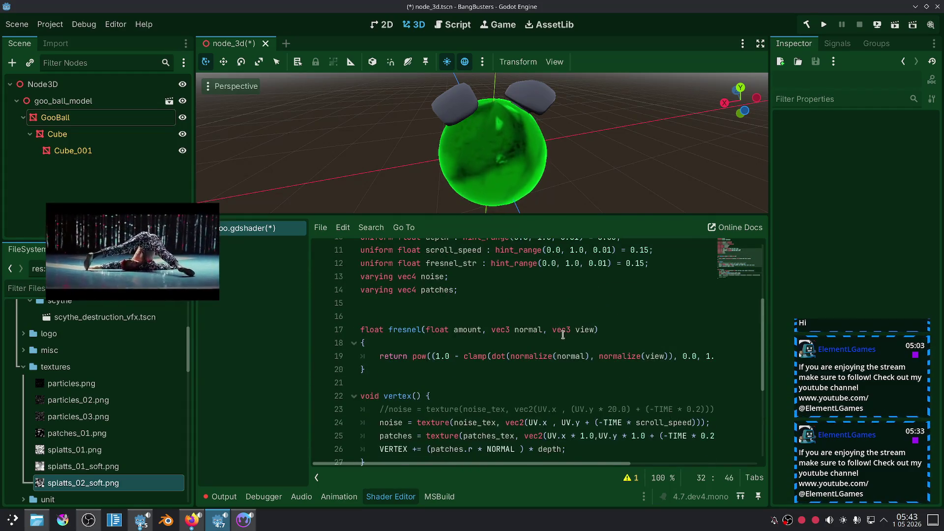
scroll(564, 332, "up", 1)
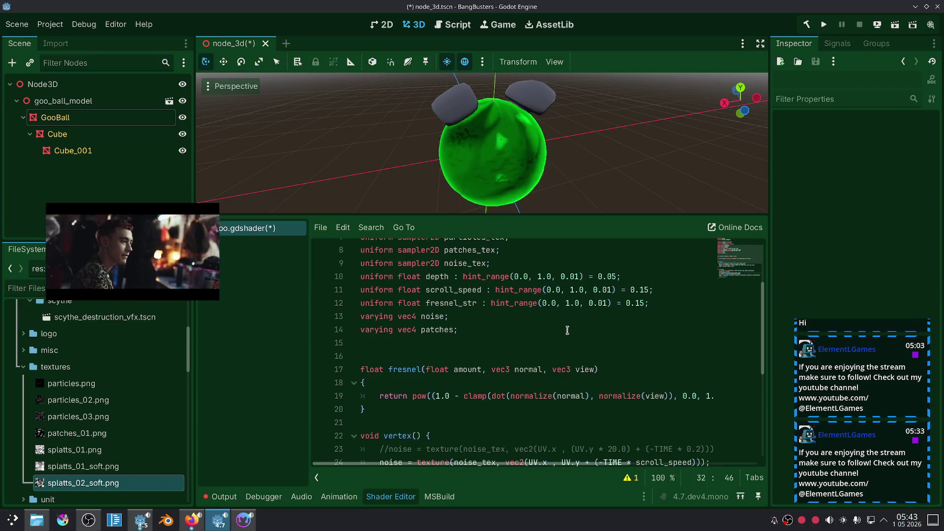
left_click(569, 303)
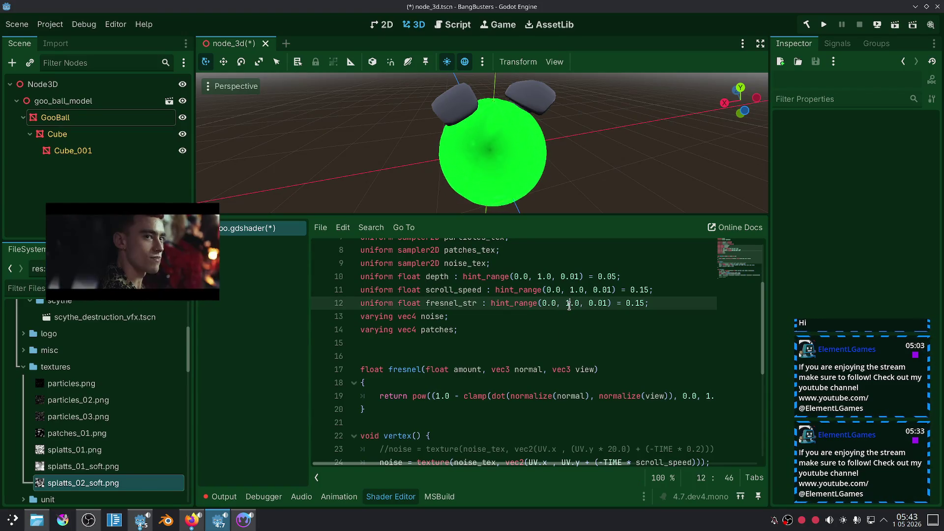
left_click(648, 304)
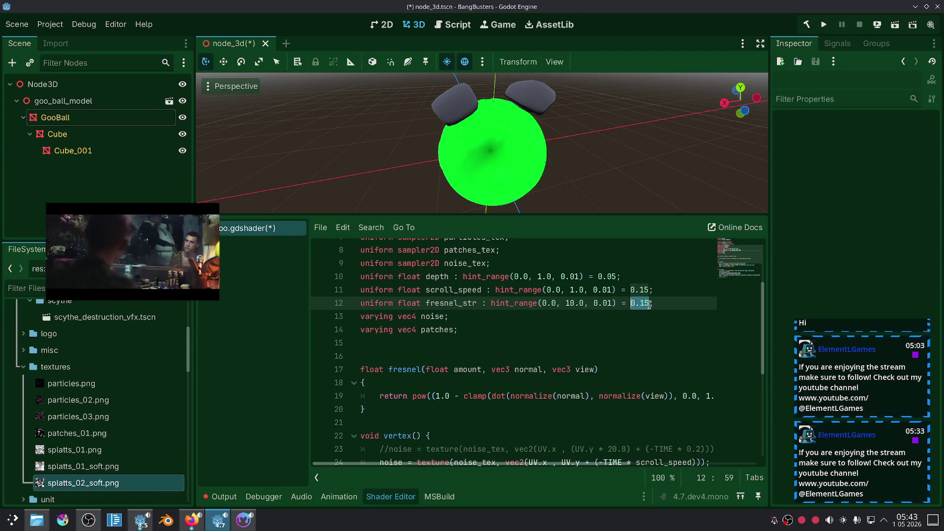
type("1")
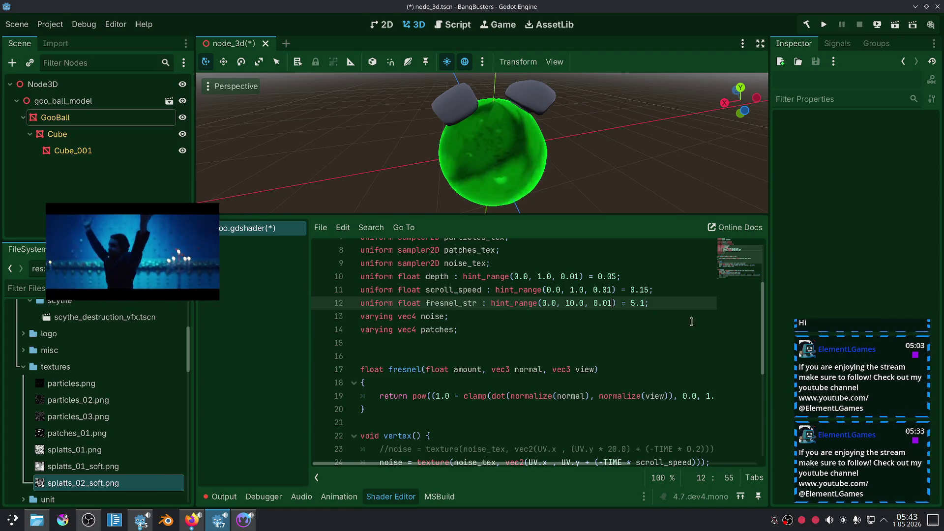
key("Left")
key("BackSpace")
key("Right")
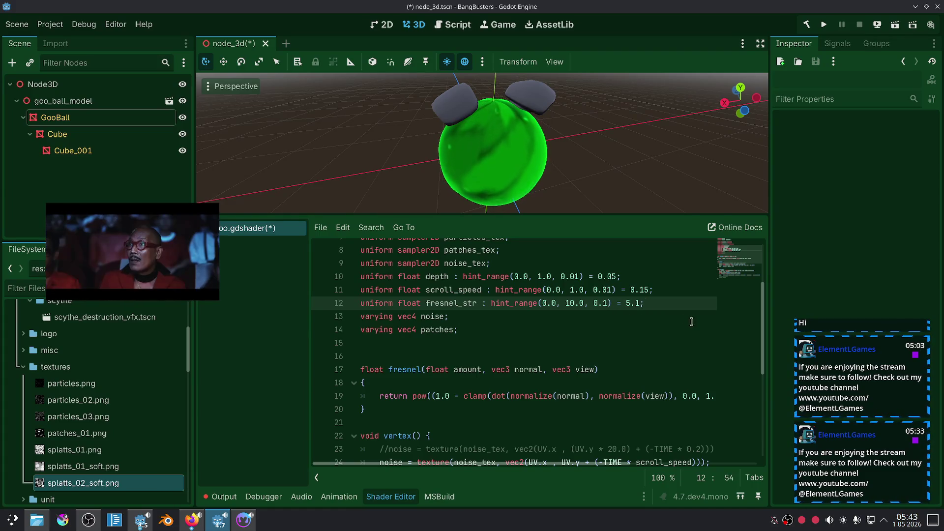
left_click(633, 346)
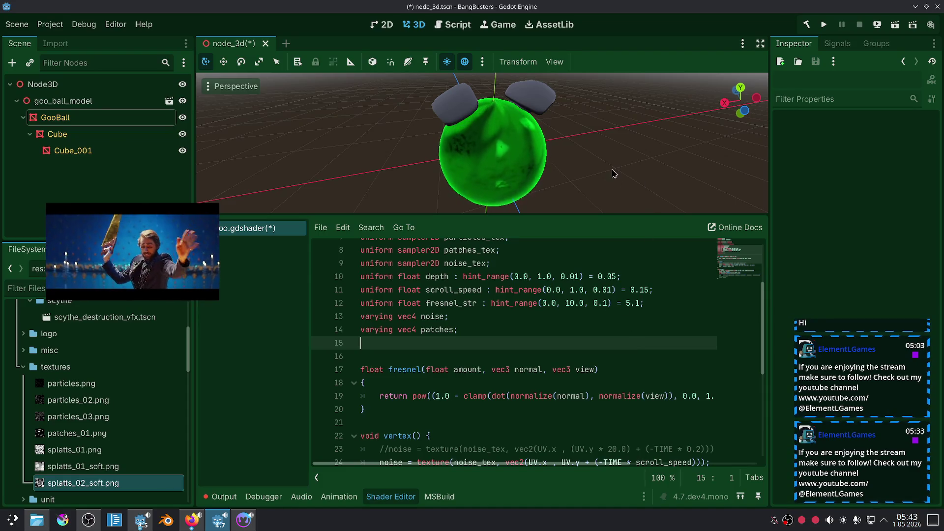
scroll(614, 172, "up", 2)
scroll(614, 173, "up", 1)
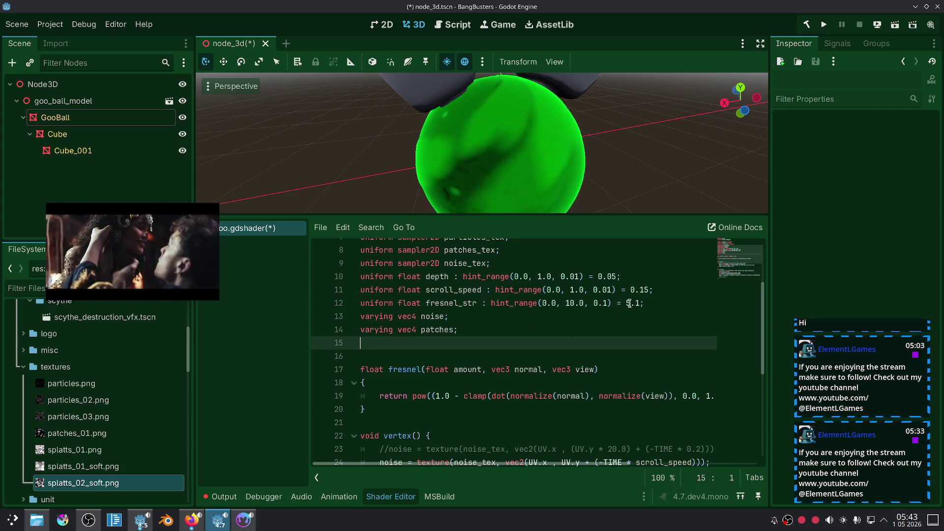
left_click(686, 304)
key("BackSpace")
type("0")
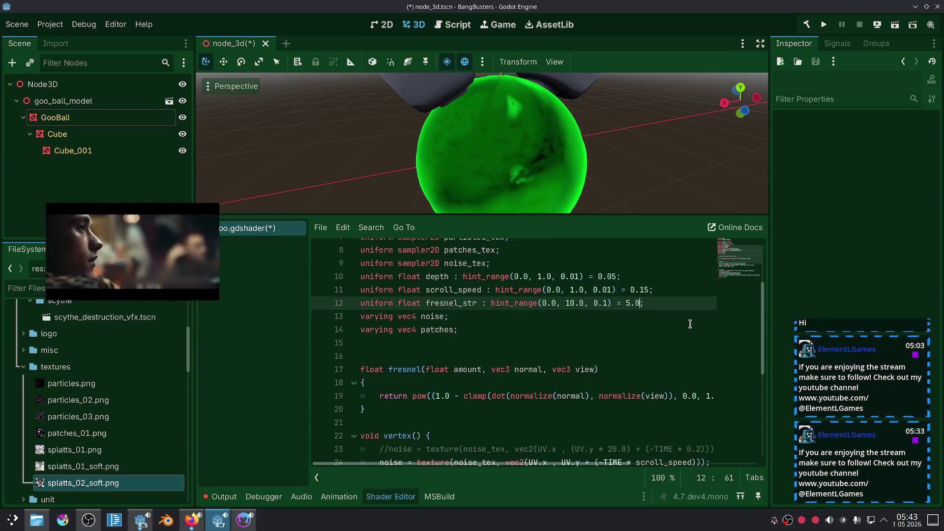
left_click(551, 369)
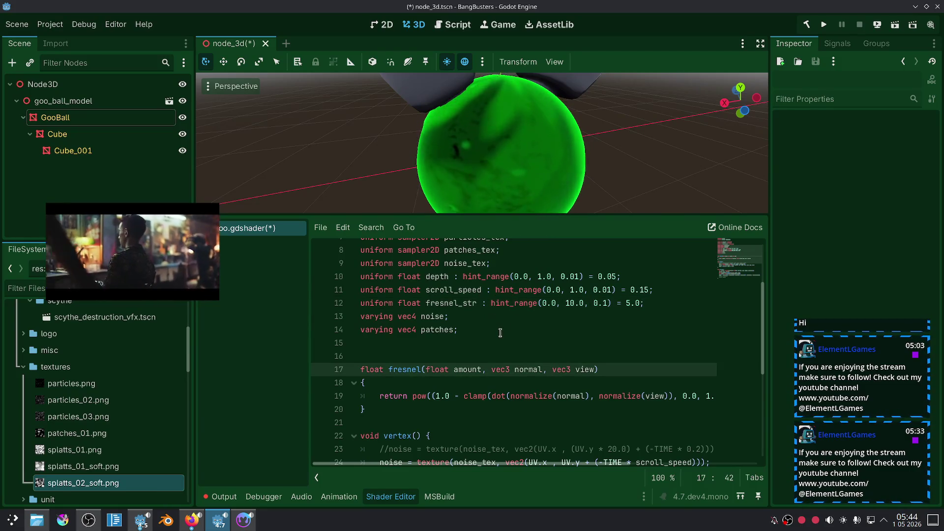
scroll(509, 329, "down", 5)
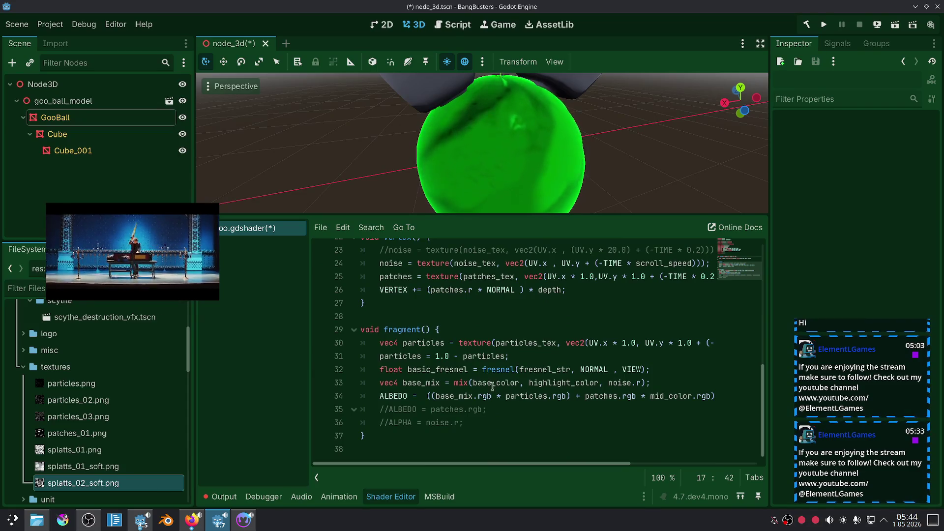
Step: Delete the old UV.y * 20.0 noise line in vertex()
scroll(497, 354, "up", 3)
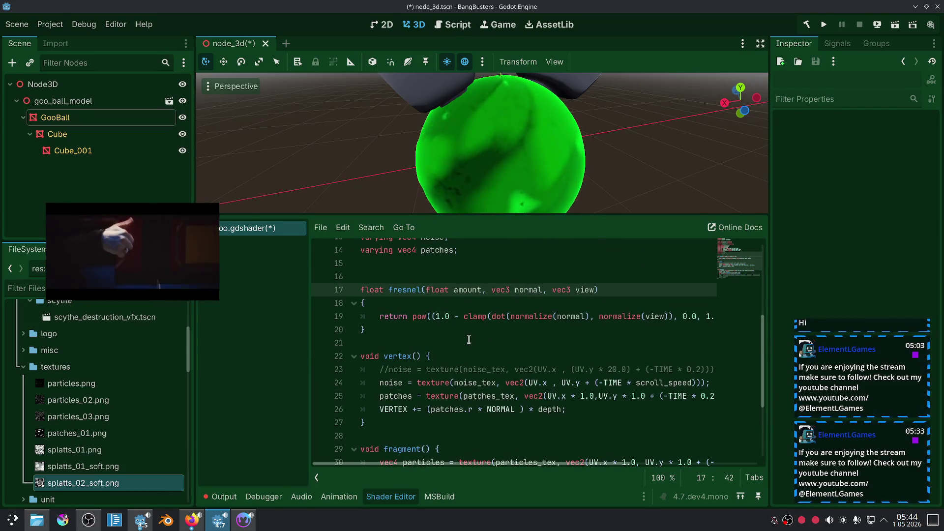
scroll(469, 339, "down", 2)
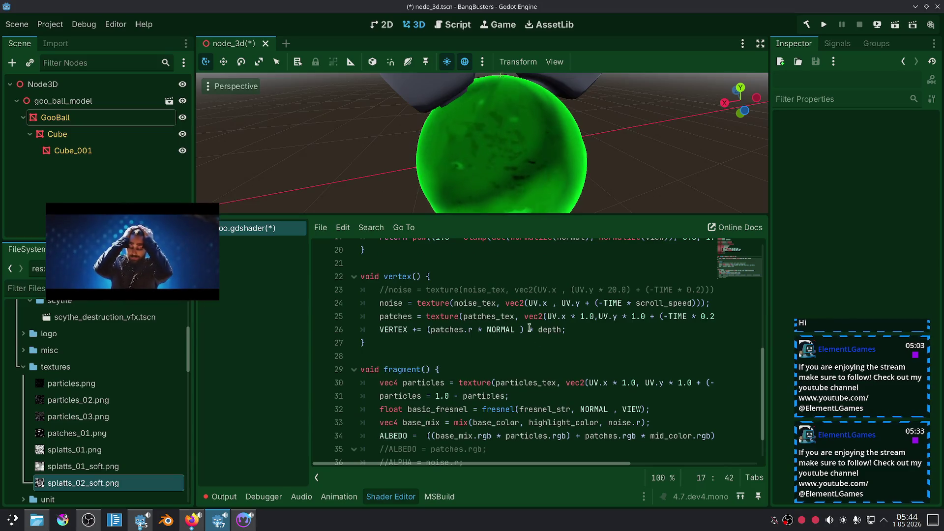
left_click(504, 292)
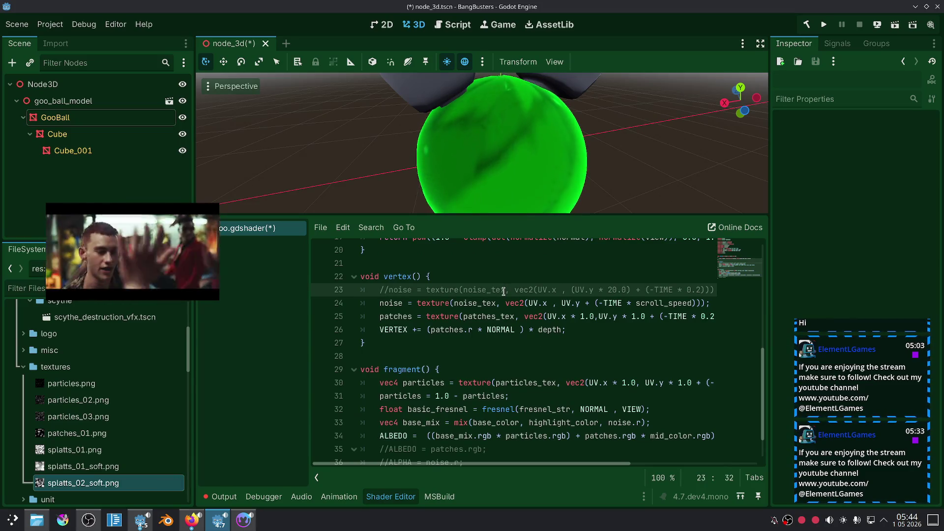
double_click(504, 291)
left_click(540, 301)
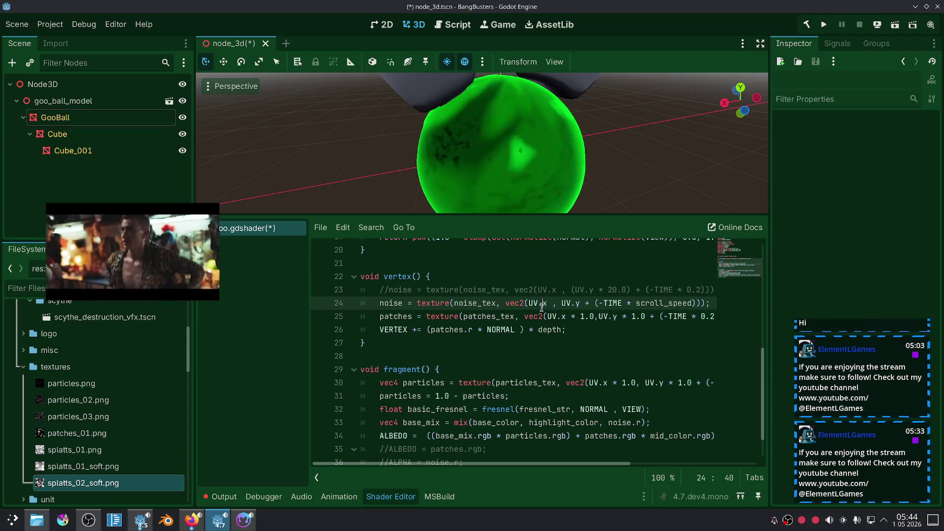
key("ctrl+k")
left_click(524, 289)
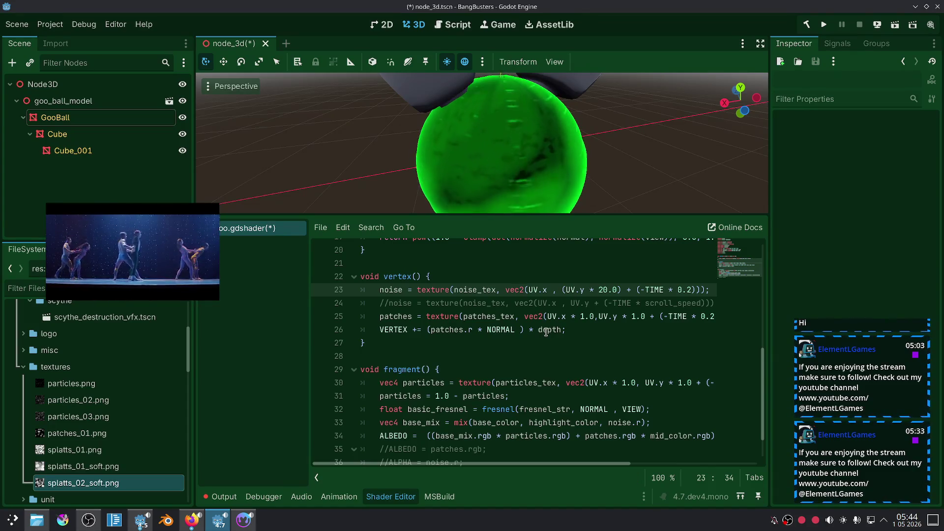
triple_click(566, 290)
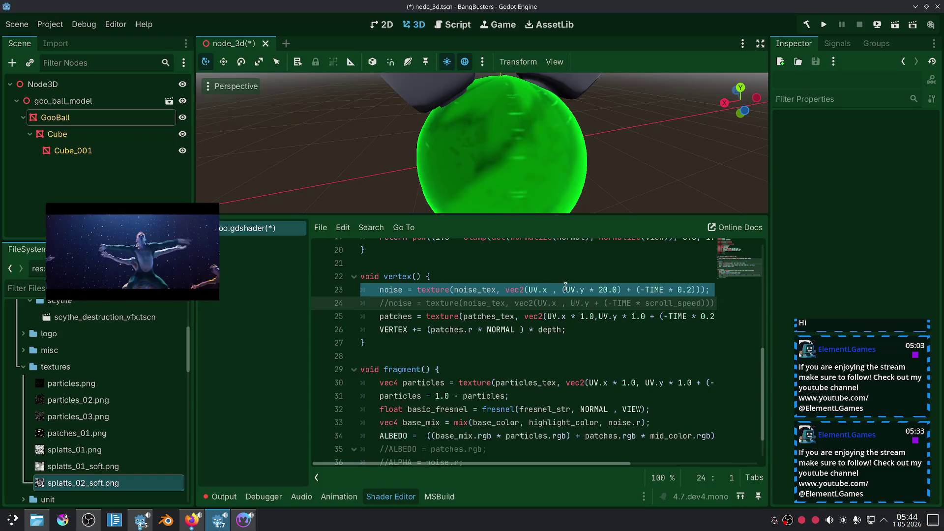
key("BackSpace")
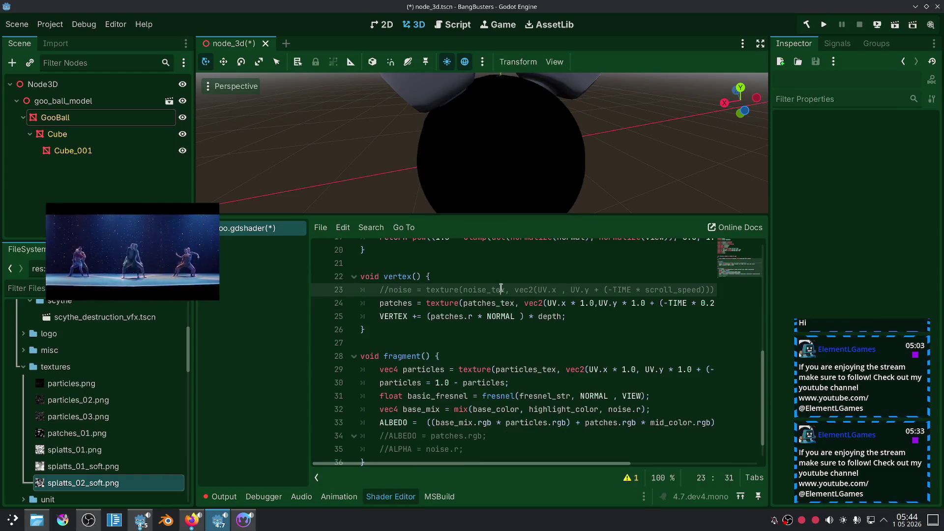
Step: Uncomment the scroll_speed noise line and end it with a semicolon
key("ctrl+k")
key("End")
type(";")
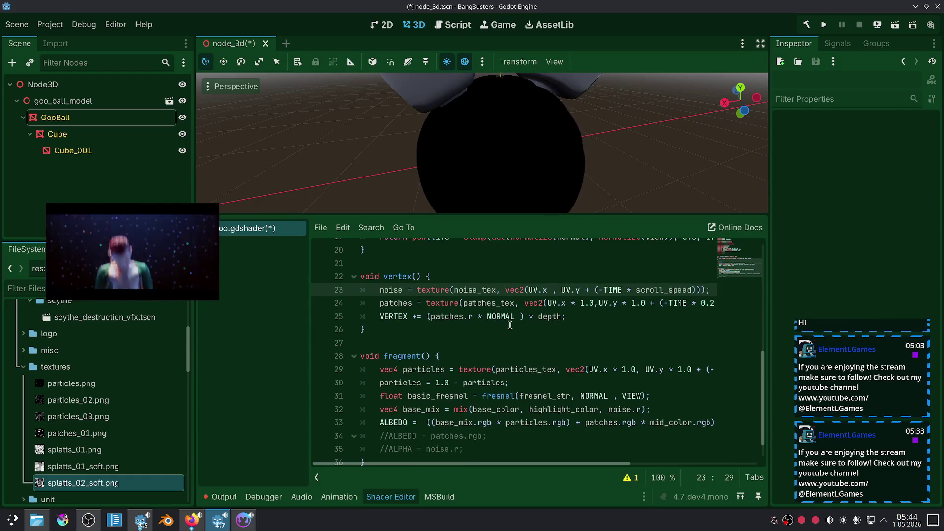
left_click(518, 329)
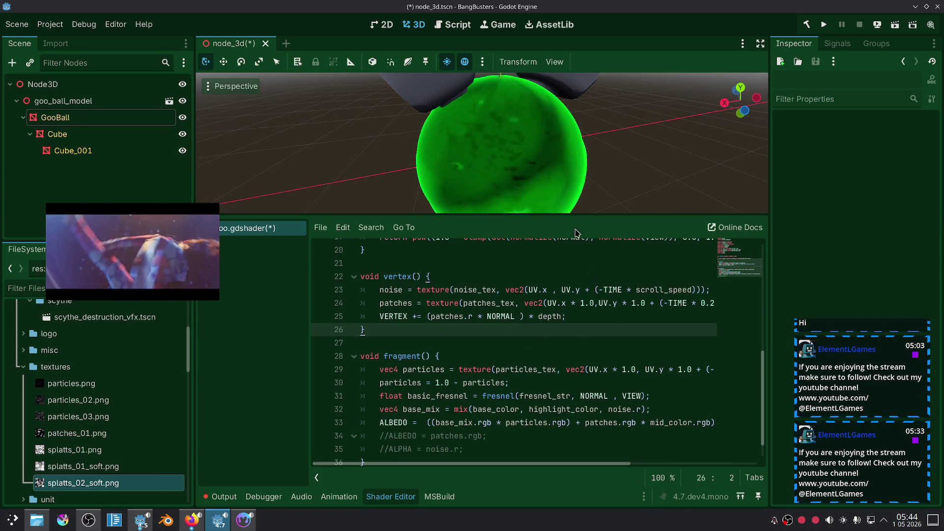
scroll(594, 118, "down", 3)
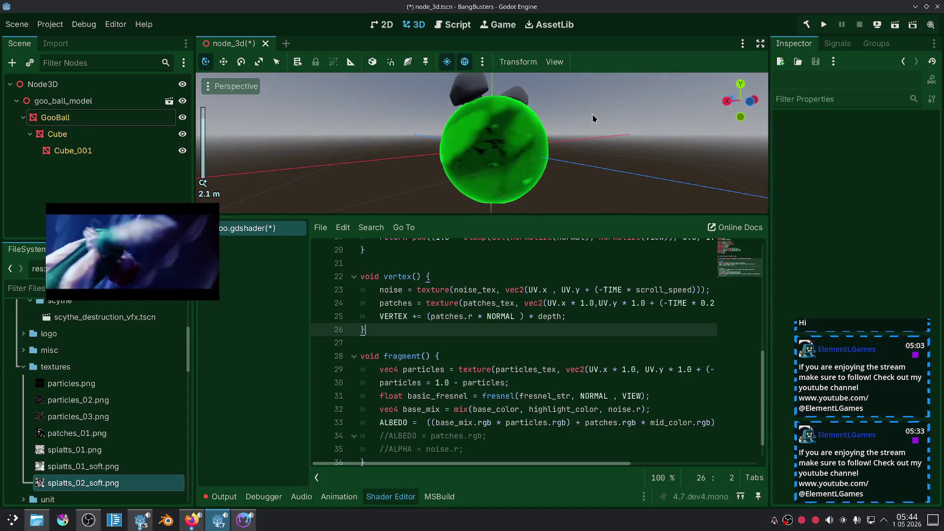
scroll(594, 118, "up", 2)
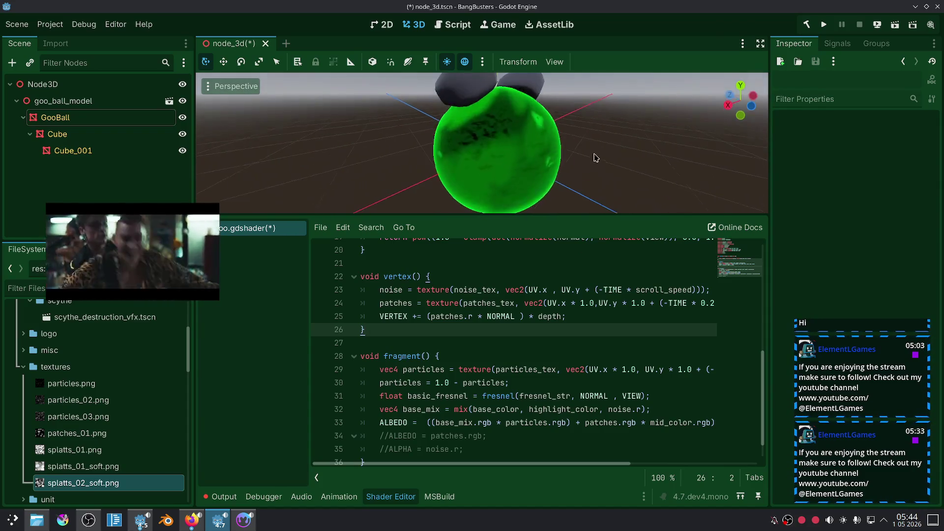
scroll(492, 345, "up", 2)
Step: Raise GooBall's Depth shader parameter from 0.05 to 0.15
left_click(92, 119)
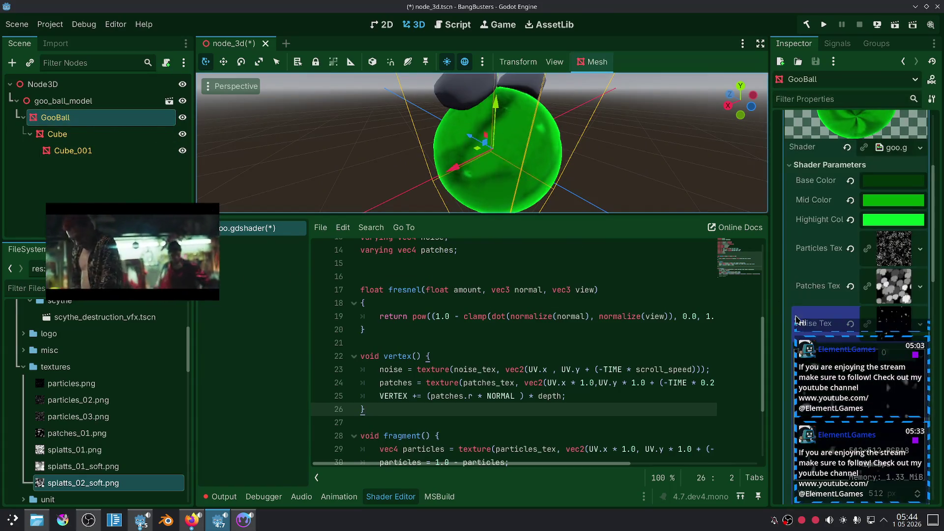
left_click_drag(806, 314, 607, 318)
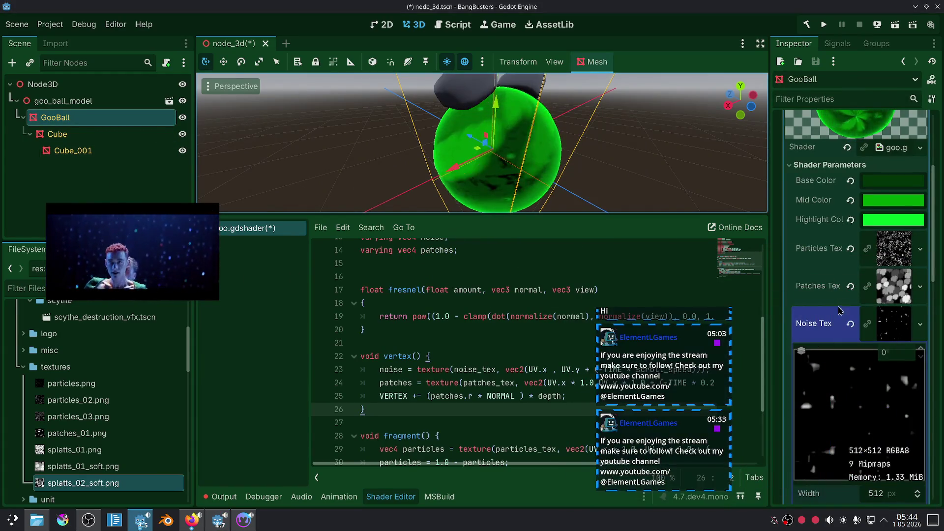
scroll(835, 358, "down", 5)
scroll(824, 348, "down", 5)
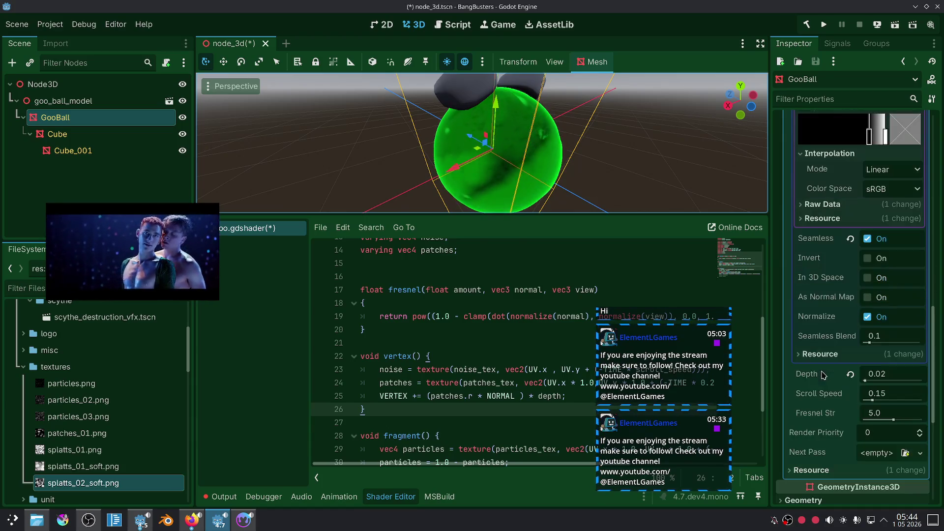
mouse_move(625, 162)
left_mouse_down()
mouse_move(593, 169)
mouse_move(570, 213)
mouse_move(580, 170)
mouse_move(791, 343)
left_mouse_up()
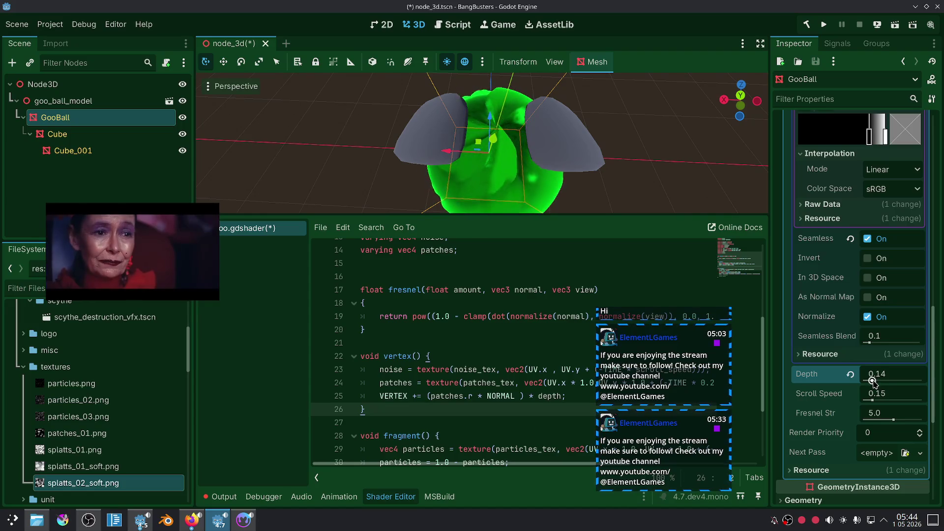
left_click_drag(626, 161, 596, 100)
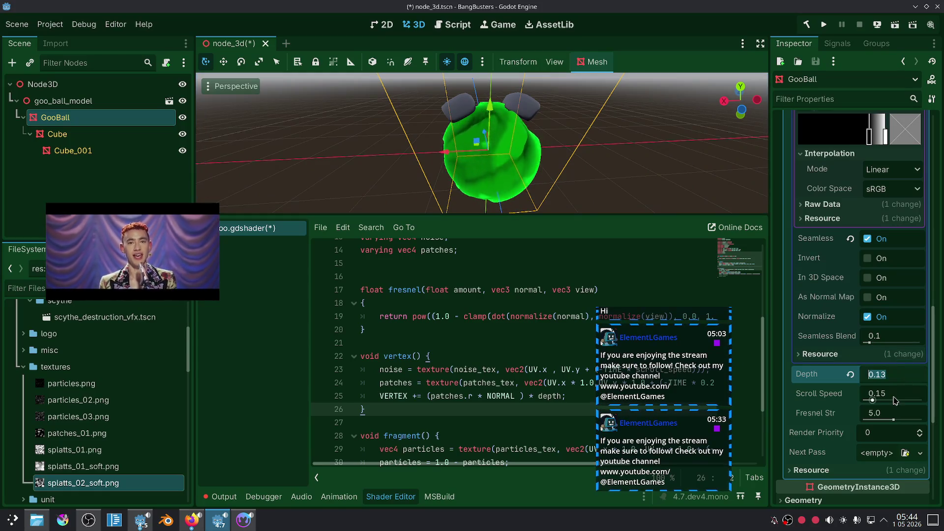
type(".1")
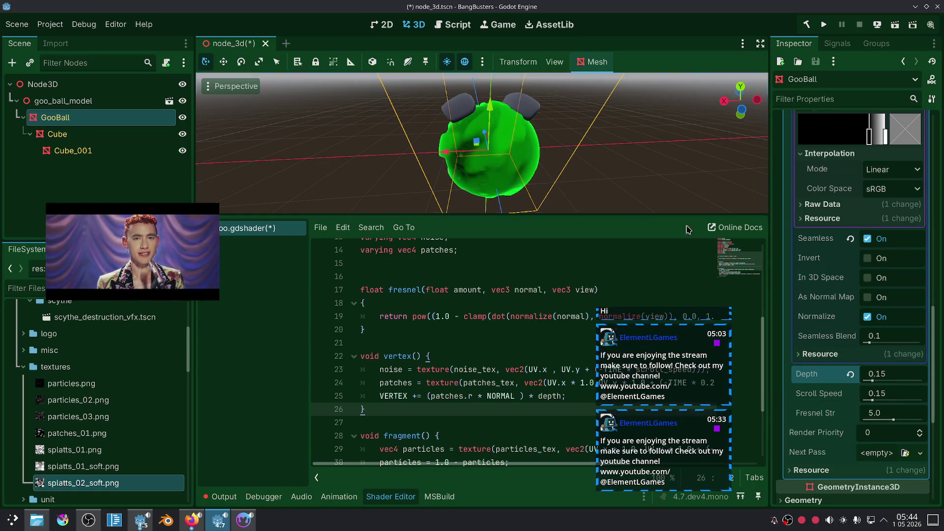
left_click(609, 201)
scroll(609, 201, "down", 5)
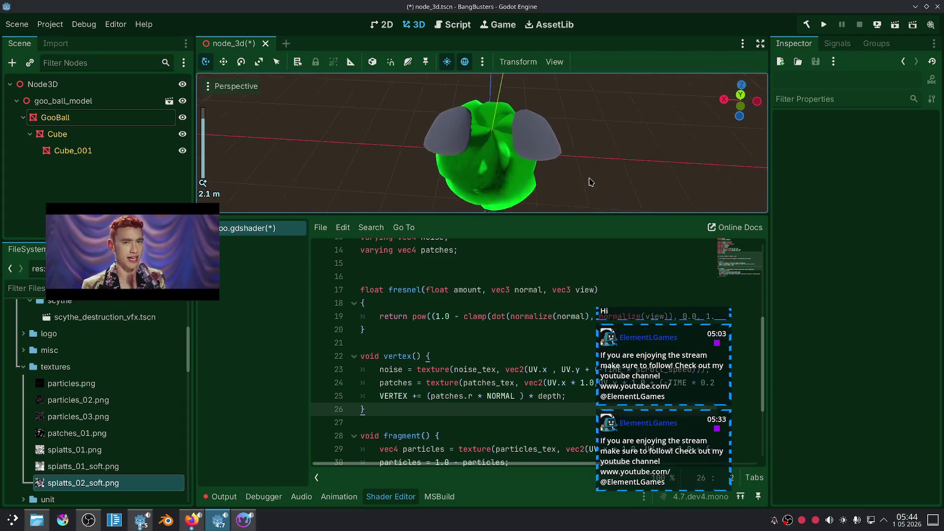
Step: Hide the Cube ear meshes and orbit around the lone green goo ball
left_click(546, 139)
left_click(182, 133)
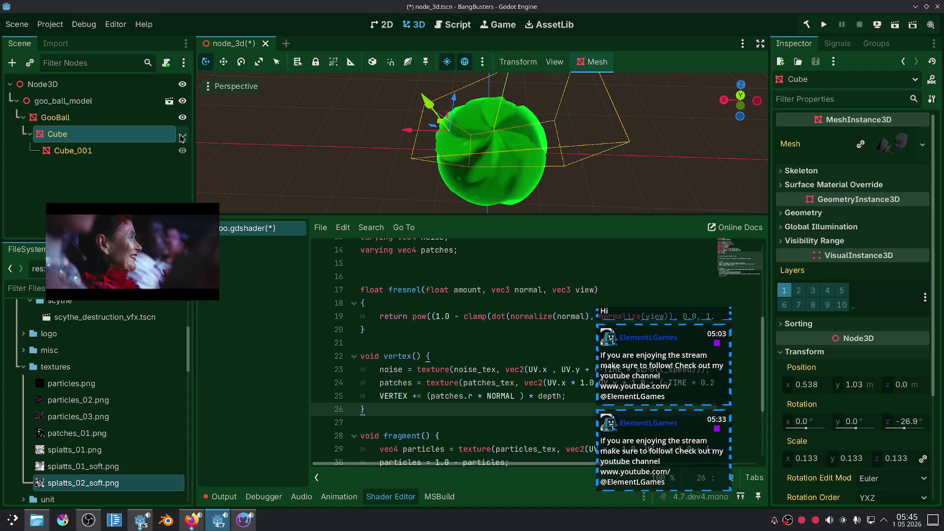
left_click(600, 176)
mouse_move(600, 176)
left_mouse_down()
mouse_move(649, 106)
mouse_move(606, 160)
left_mouse_up()
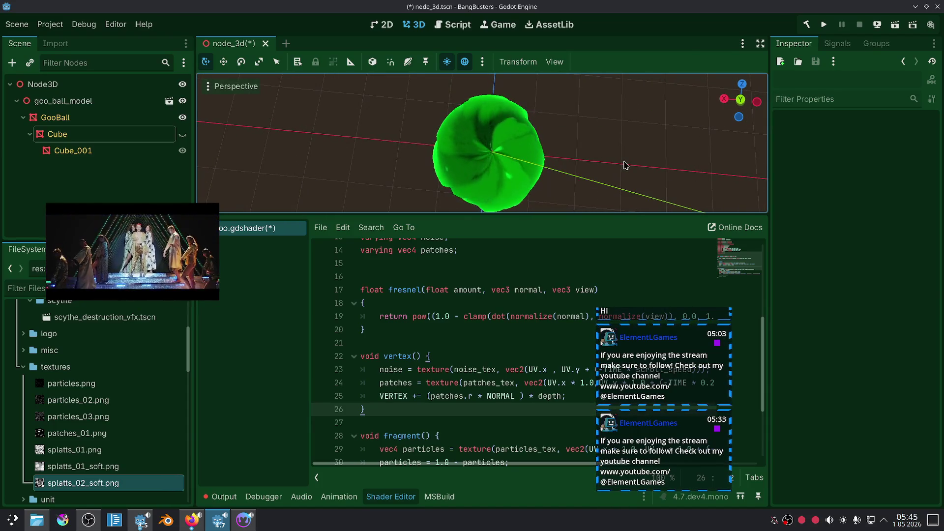
scroll(626, 165, "down", 8)
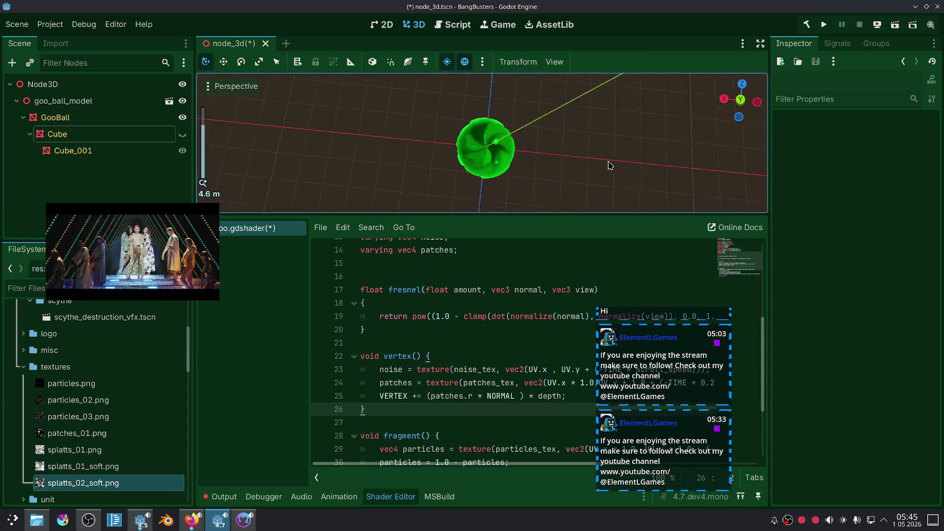
left_click_drag(591, 171, 651, 155)
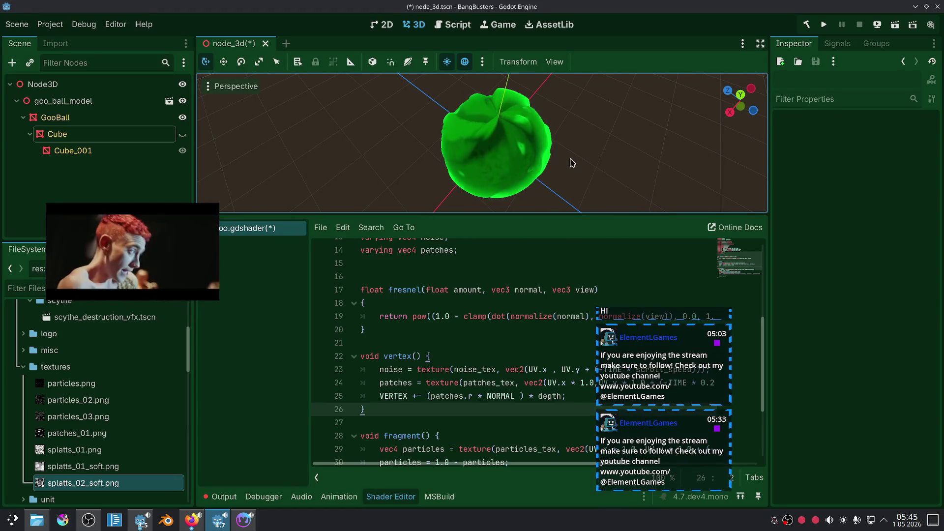
Step: Assign splatts_01.png to GooBall's Patches Tex, after first trying splatts_01_soft.png
left_click(74, 117)
scroll(443, 369, "up", 5)
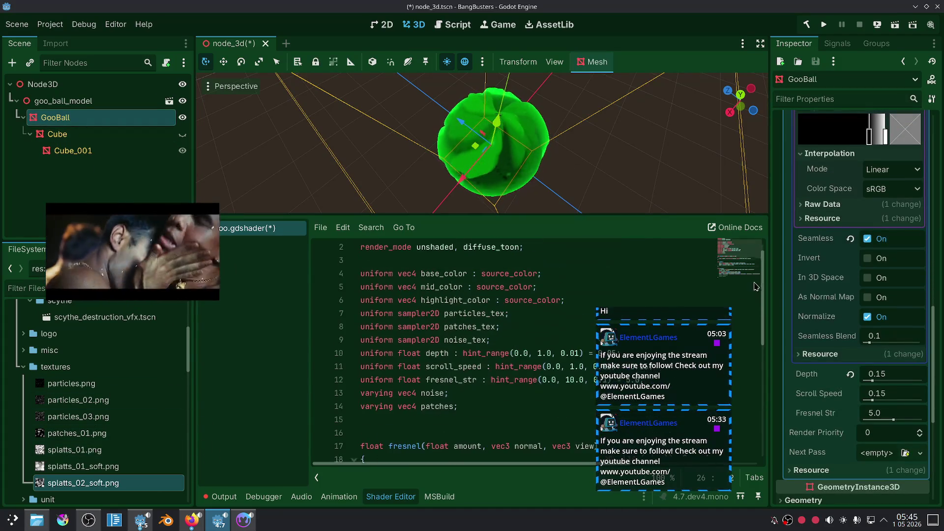
scroll(867, 292, "up", 10)
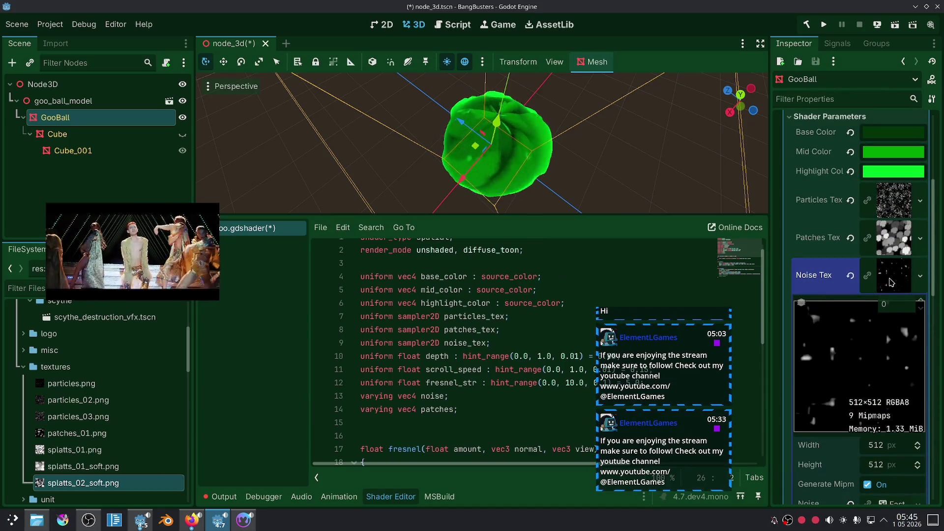
left_click(892, 282)
left_click_drag(82, 469, 894, 237)
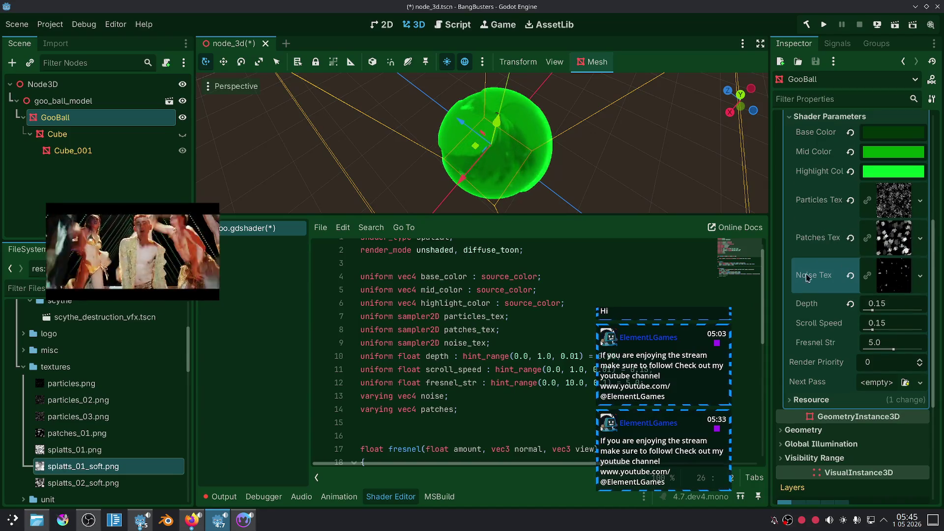
mouse_move(108, 454)
left_mouse_down()
mouse_move(217, 450)
mouse_move(889, 240)
left_mouse_up()
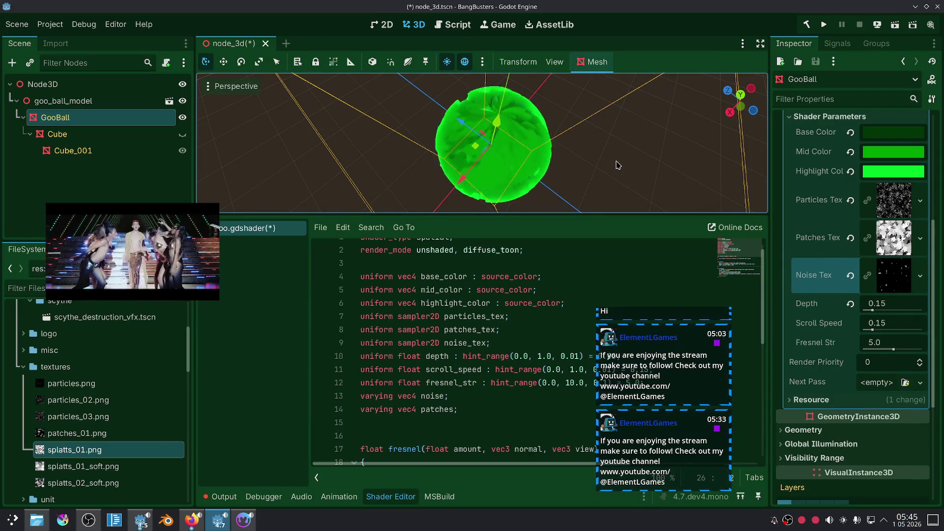
scroll(575, 166, "down", 5)
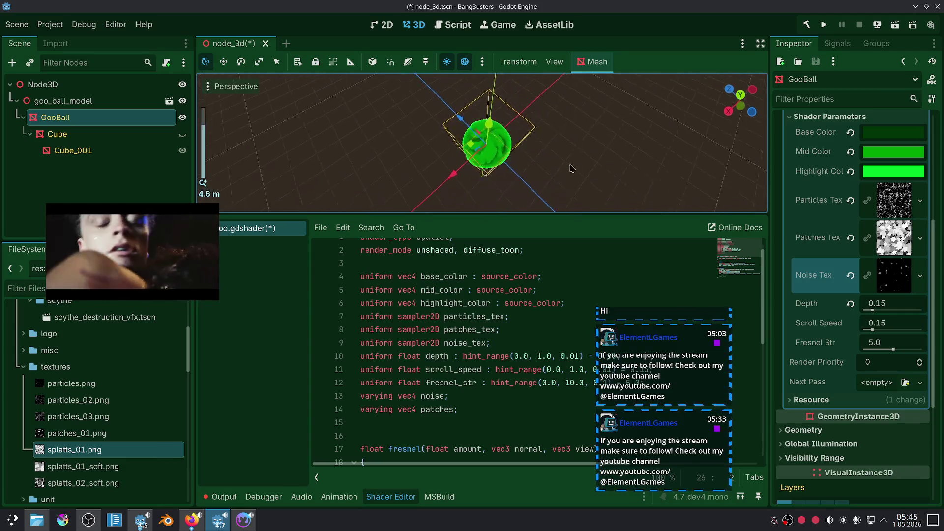
left_click(636, 131)
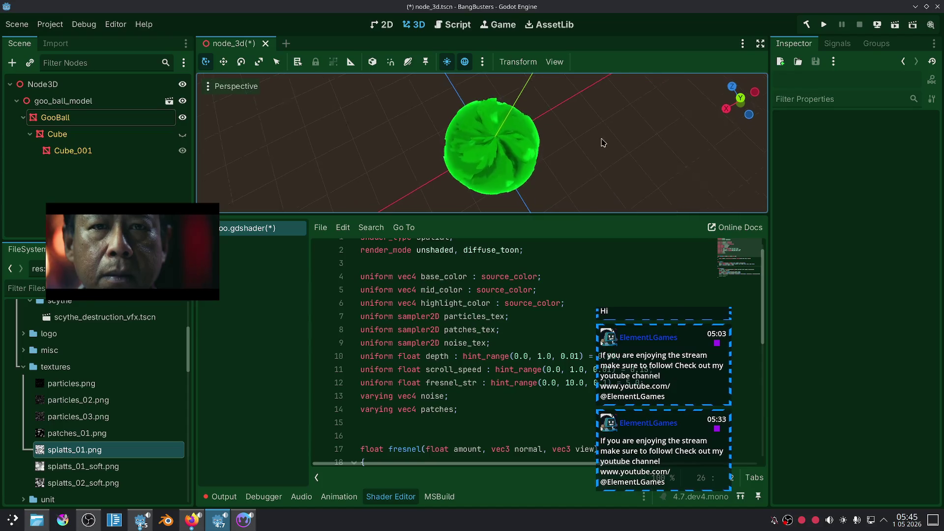
left_click_drag(604, 143, 589, 149)
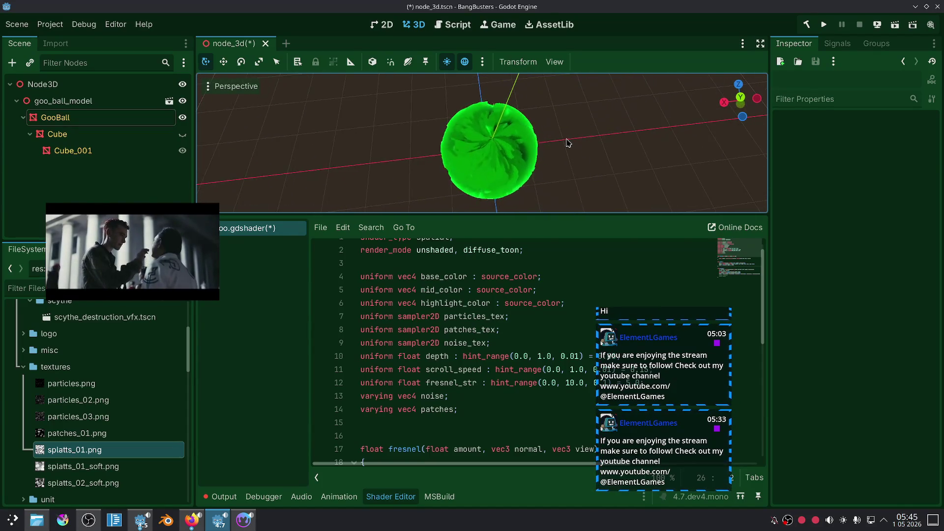
scroll(569, 143, "up", 4)
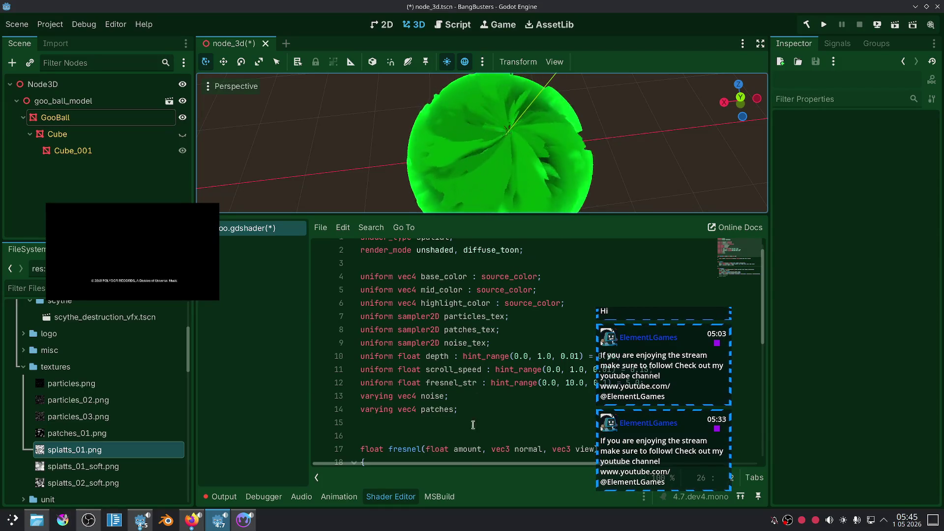
Step: Make line 34 set ALBEDO = patches.rgb so only the patches texture shows
scroll(512, 403, "down", 6)
scroll(550, 339, "up", 1)
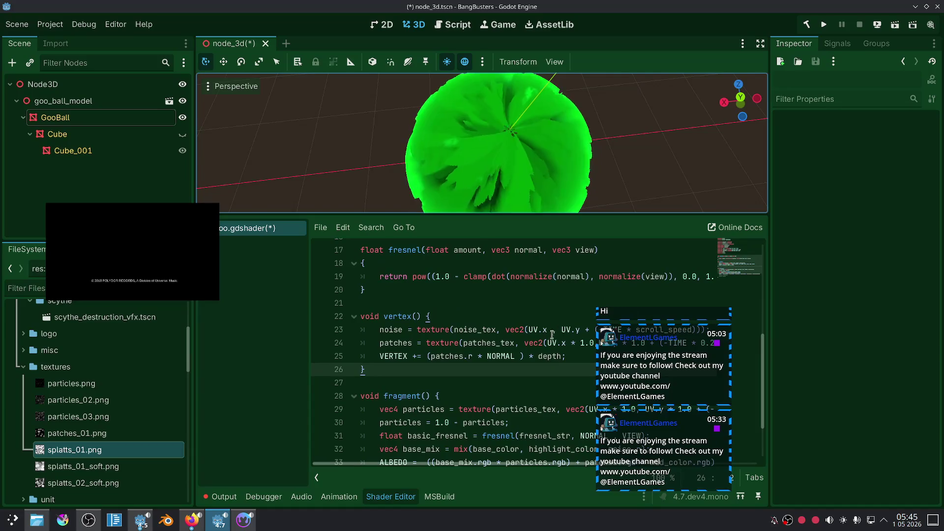
left_click_drag(625, 318, 819, 322)
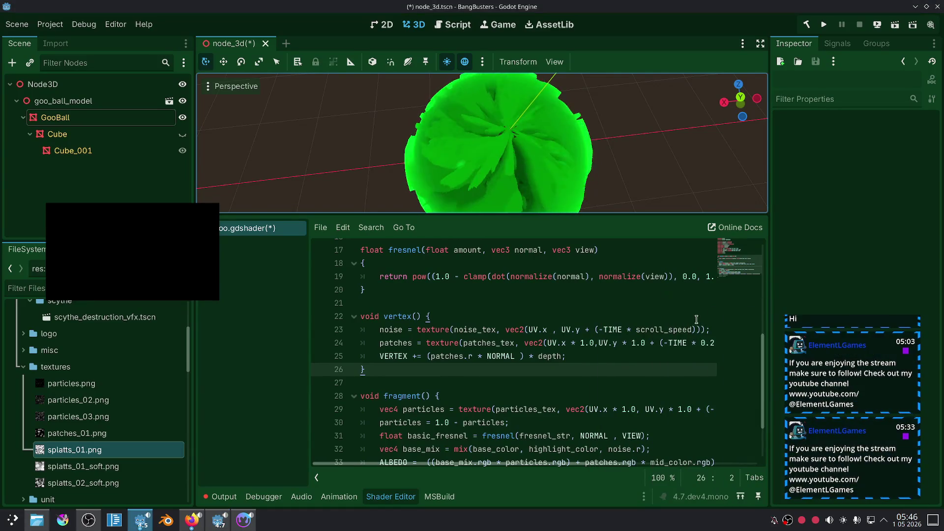
left_click(474, 343)
scroll(479, 364, "down", 2)
left_click(490, 412)
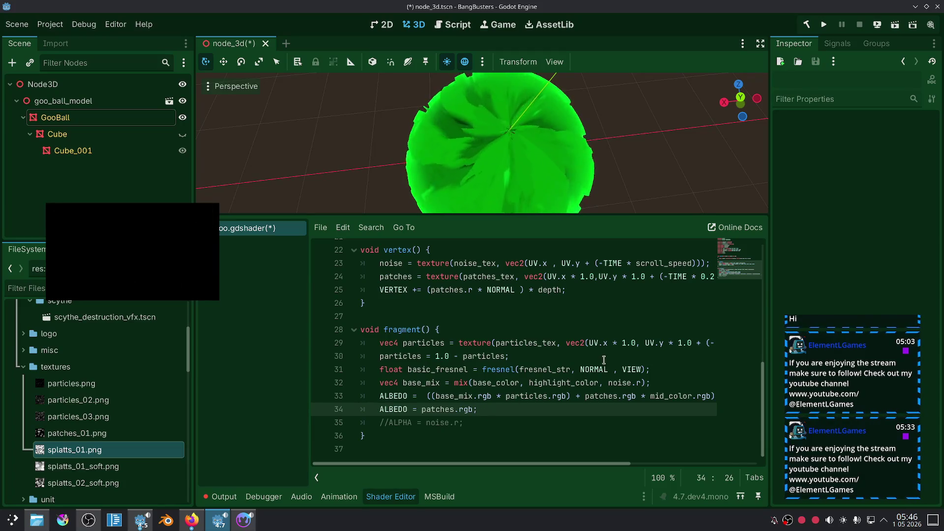
scroll(591, 319, "up", 1)
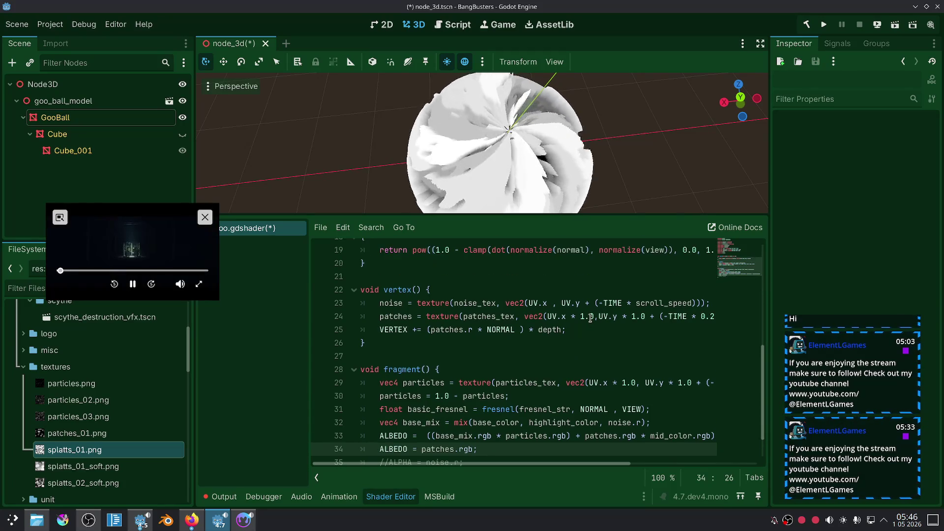
Step: Add a + 1.0 offset term after UV.x on line 24's patches lookup
left_click(551, 304)
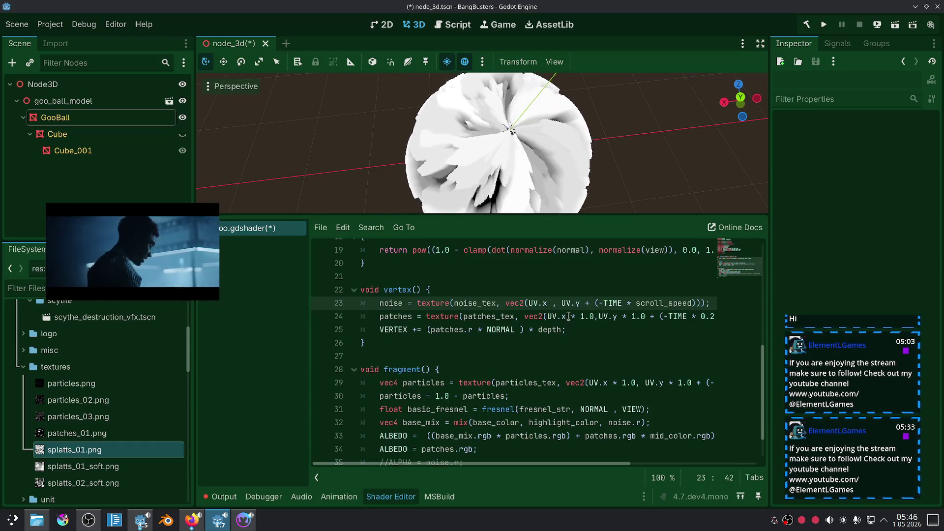
left_click(568, 316)
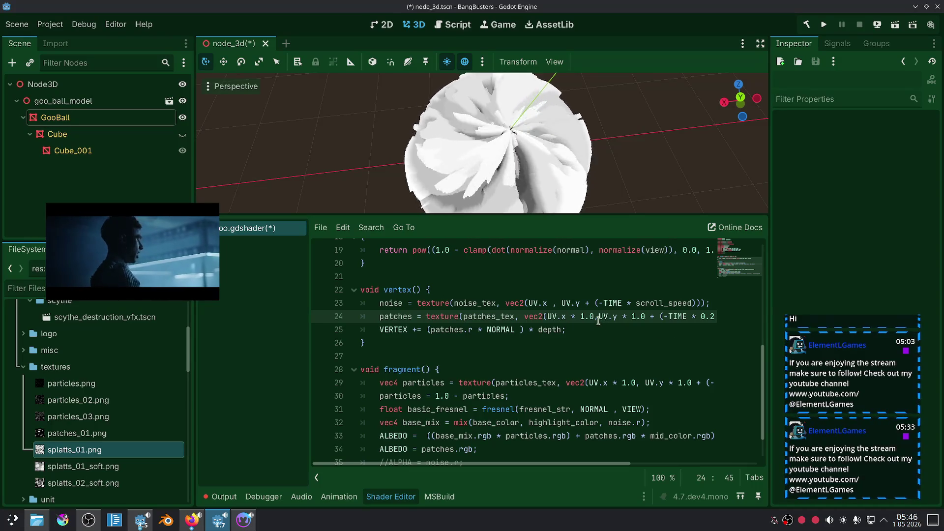
type("*")
key("BackSpace")
type("+1.0")
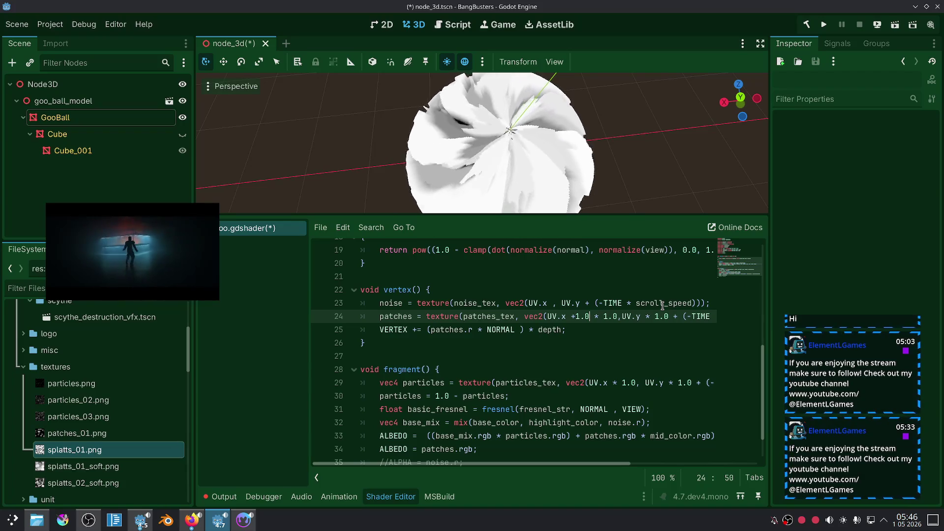
key("Left")
key("Left")
key("Left")
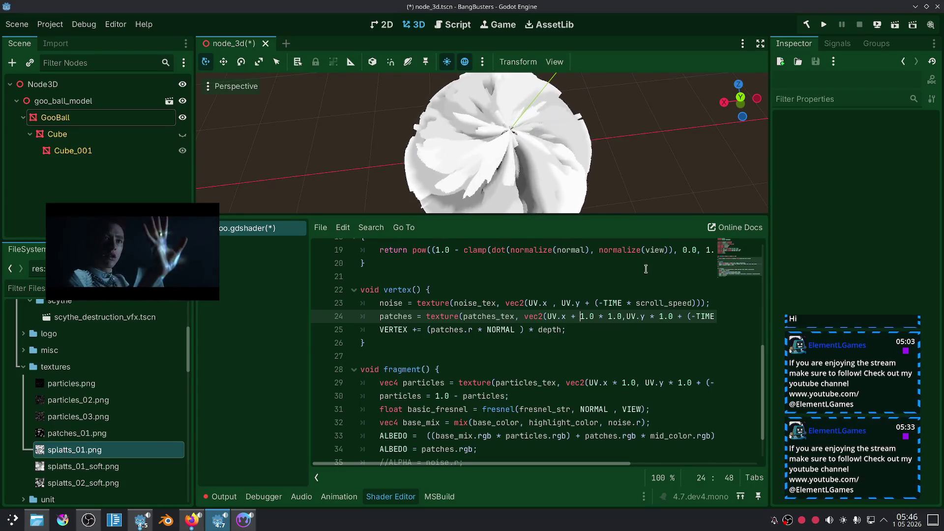
scroll(557, 175, "down", 5)
scroll(544, 166, "up", 4)
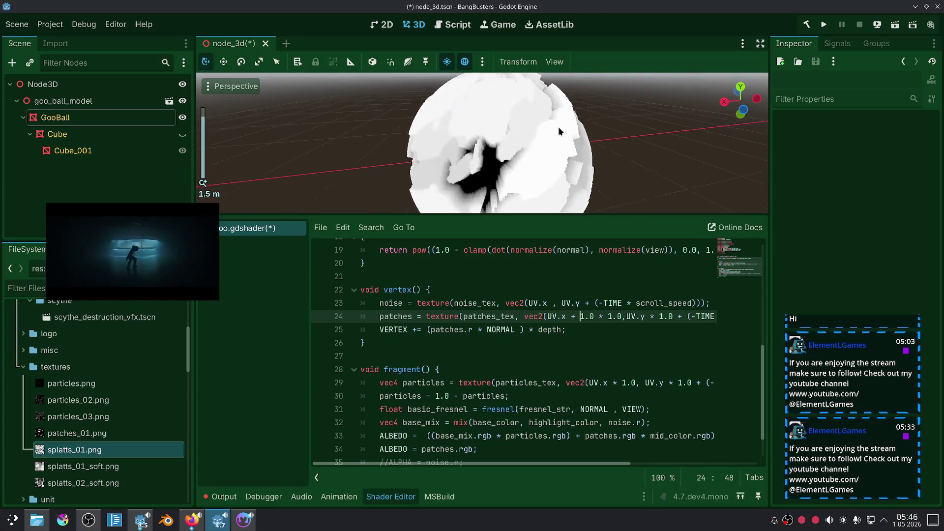
Step: Experiment with line 24's x scale digit, then undo the edits to restore 2.0
left_click(613, 317)
key("BackSpace")
type("2")
scroll(604, 332, "down", 1)
scroll(590, 156, "down", 4)
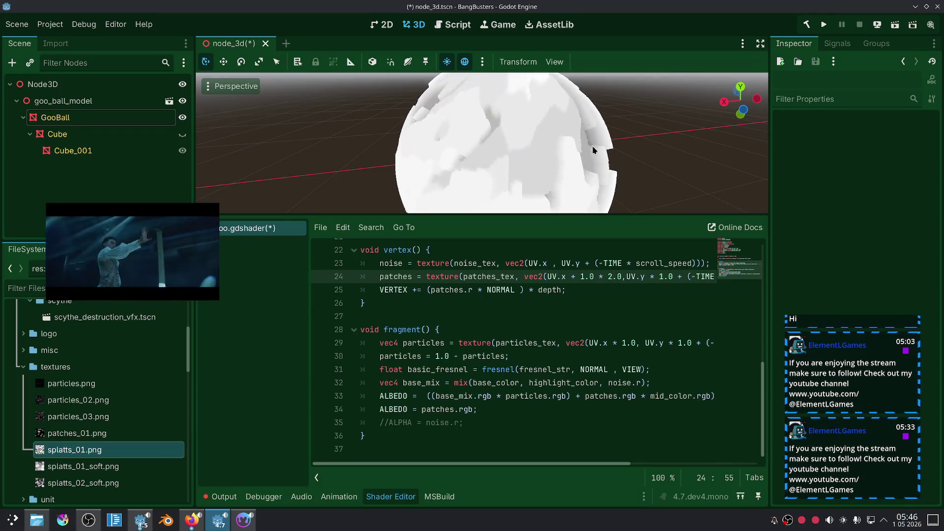
scroll(581, 182, "up", 2)
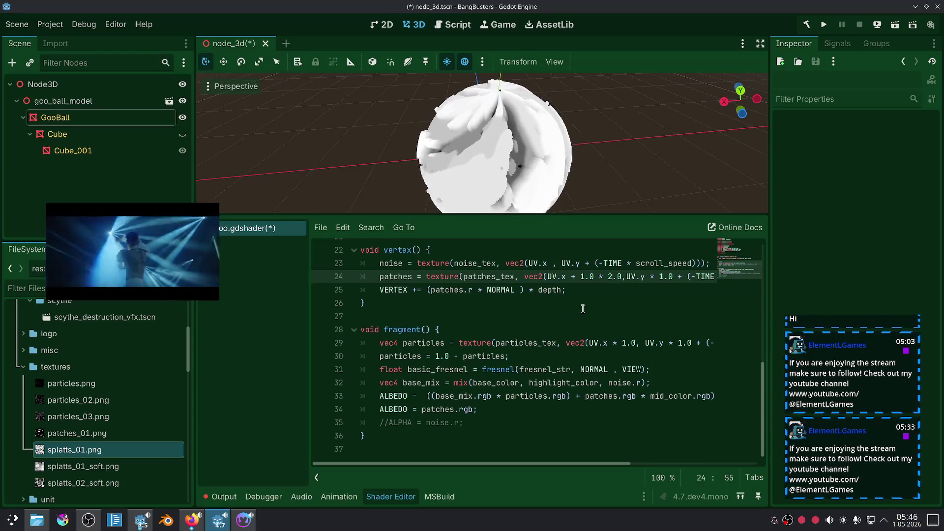
scroll(583, 309, "up", 1)
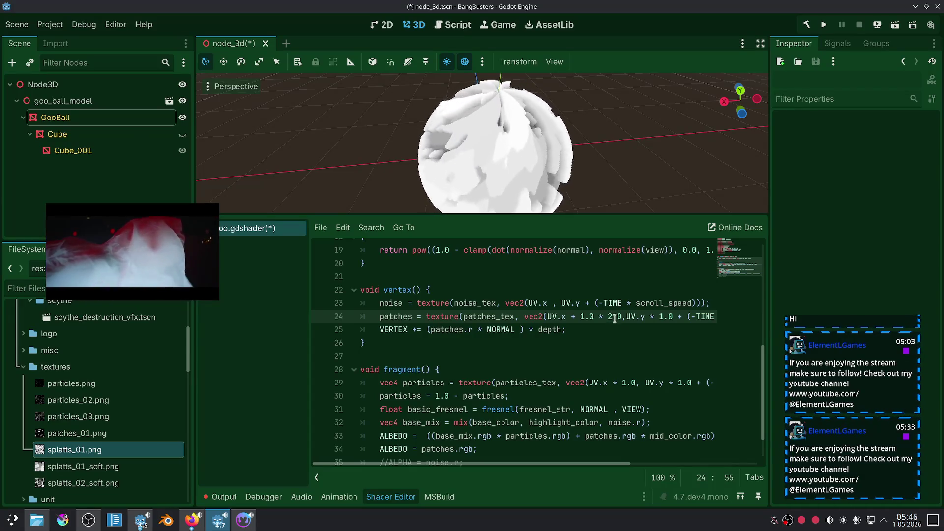
key("shift+Left")
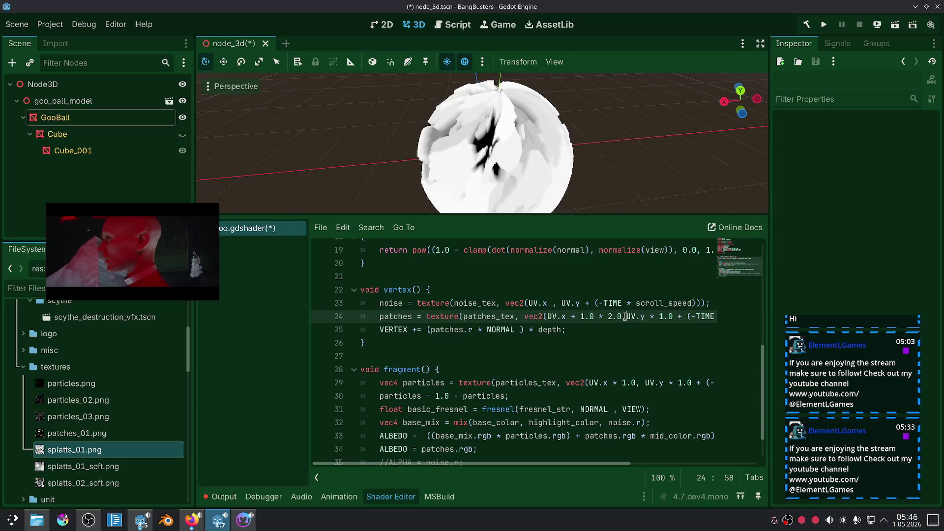
key("ctrl+z")
key("ctrl+z")
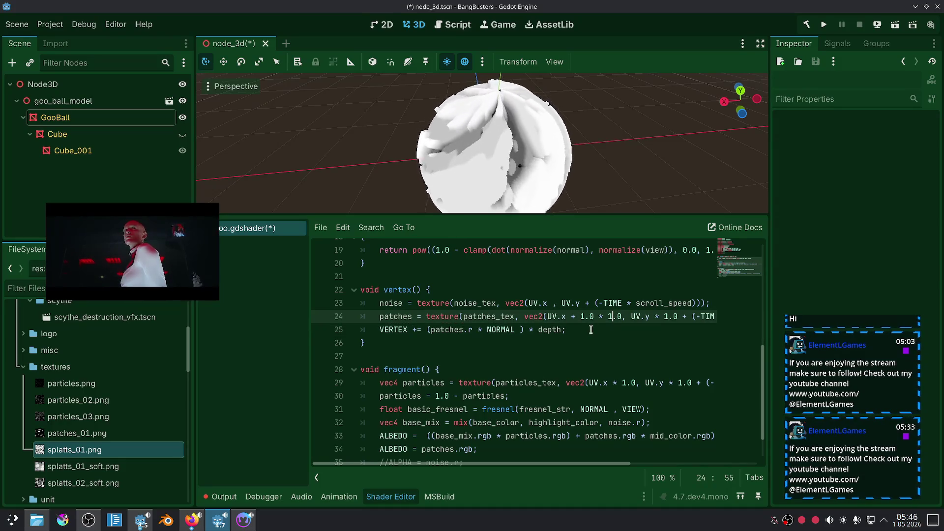
left_click(591, 330)
key("ctrl+z")
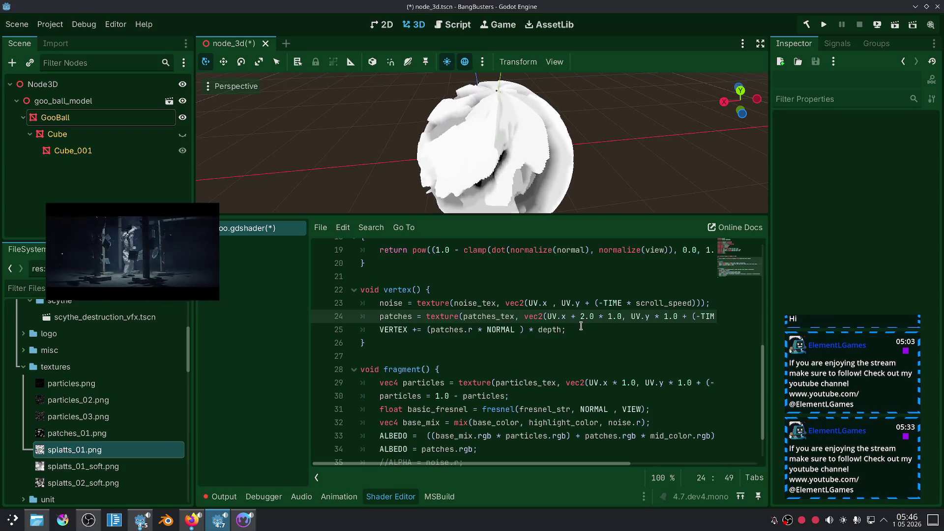
Step: Change line 24's horizontal UV offset from 2.0 to 0.2 and recompile
key("shift+Left")
type("0")
key("Right")
key("Right")
key("BackSpace")
type("2")
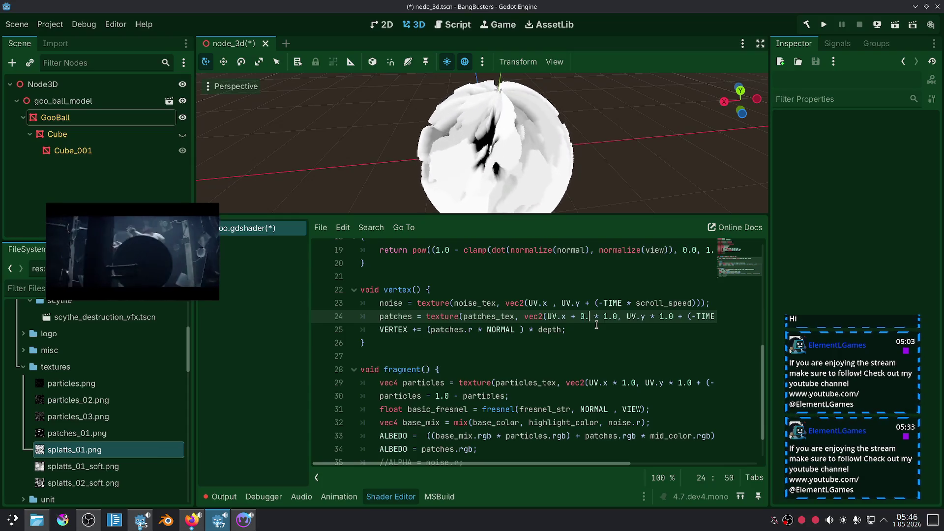
left_click(573, 335)
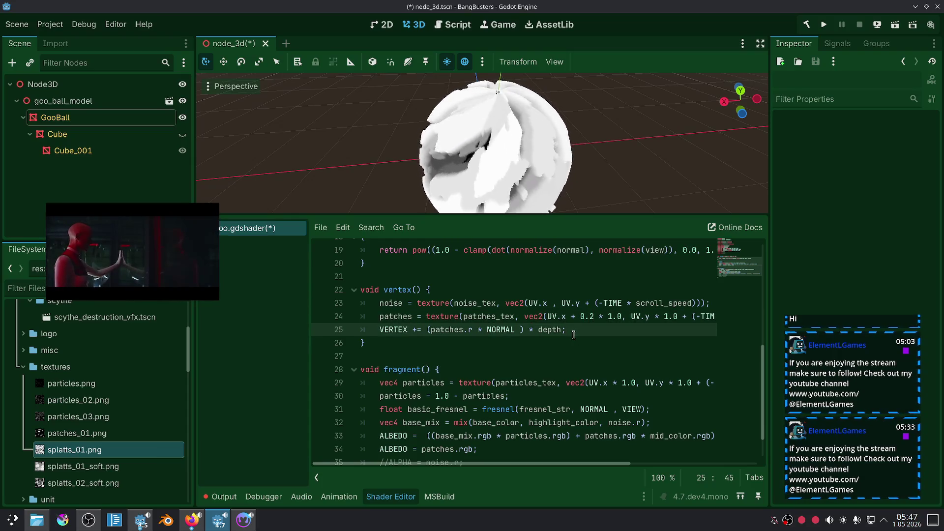
scroll(524, 177, "down", 5)
scroll(525, 177, "up", 3)
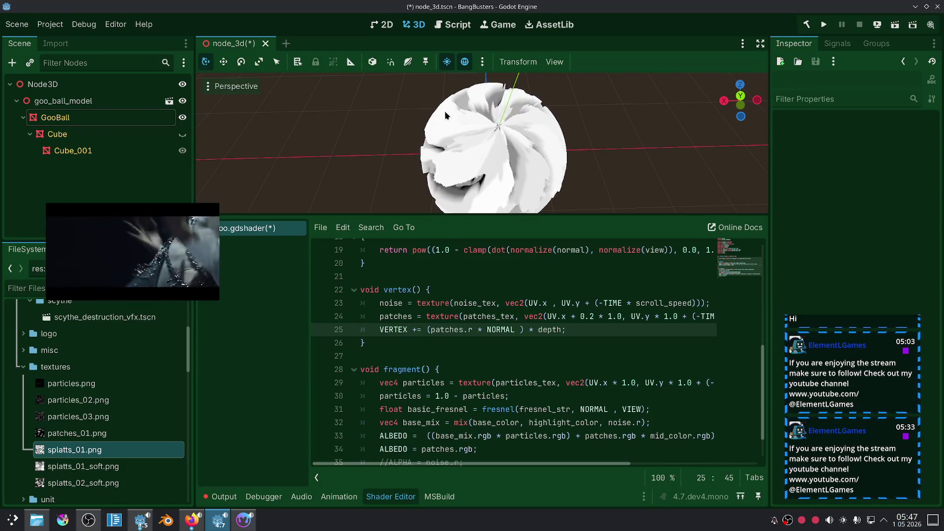
Step: Remove the + 0.2 horizontal offset after UV.x on the patches line
mouse_move(467, 138)
left_mouse_down()
mouse_move(604, 65)
mouse_move(596, 79)
left_mouse_up()
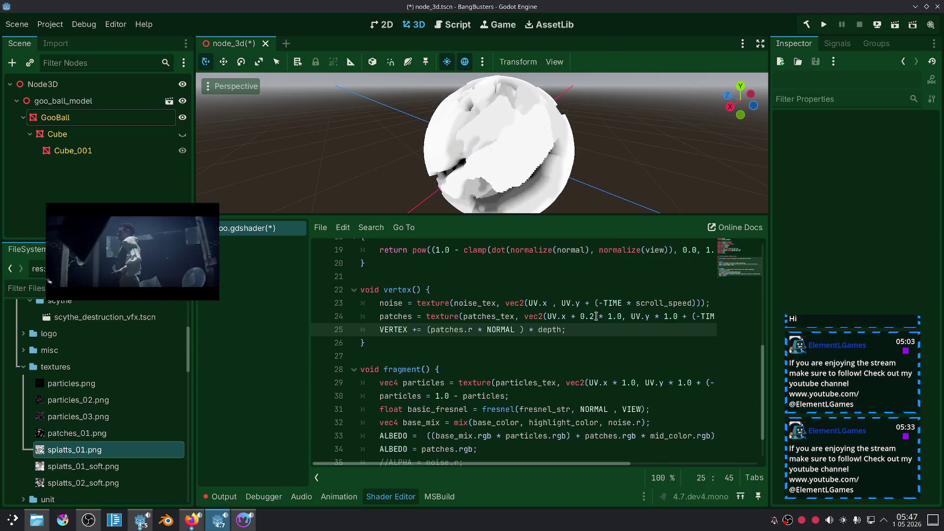
left_click_drag(571, 316, 597, 316)
key("BackSpace")
key("BackSpace")
left_click(628, 343)
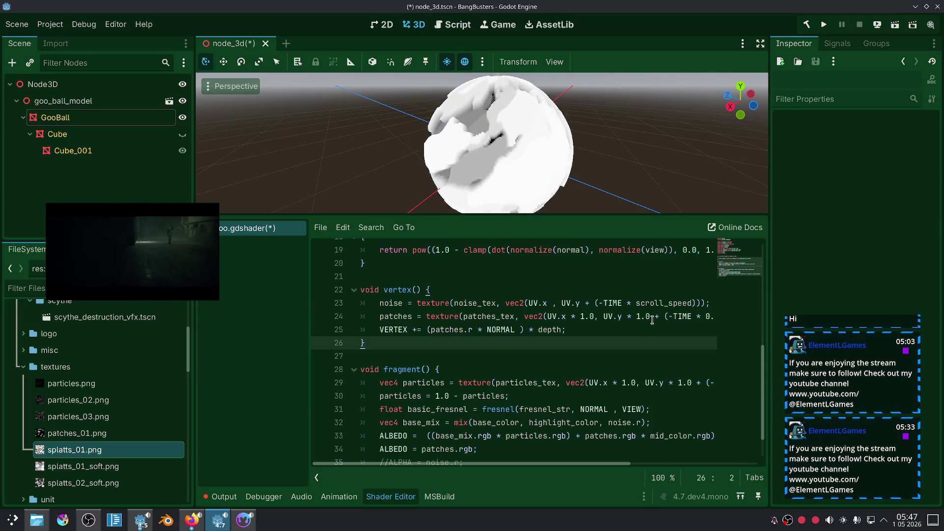
Step: Change both patches UV multipliers, UV.x and UV.y, from 1.0 to 2.0
left_click_drag(651, 316, 628, 316)
left_click(640, 318)
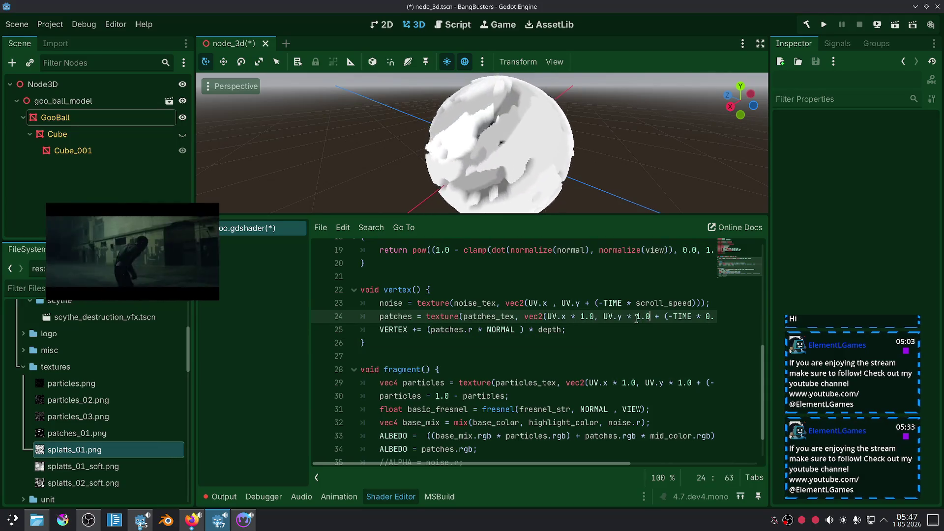
type("2")
key("Delete")
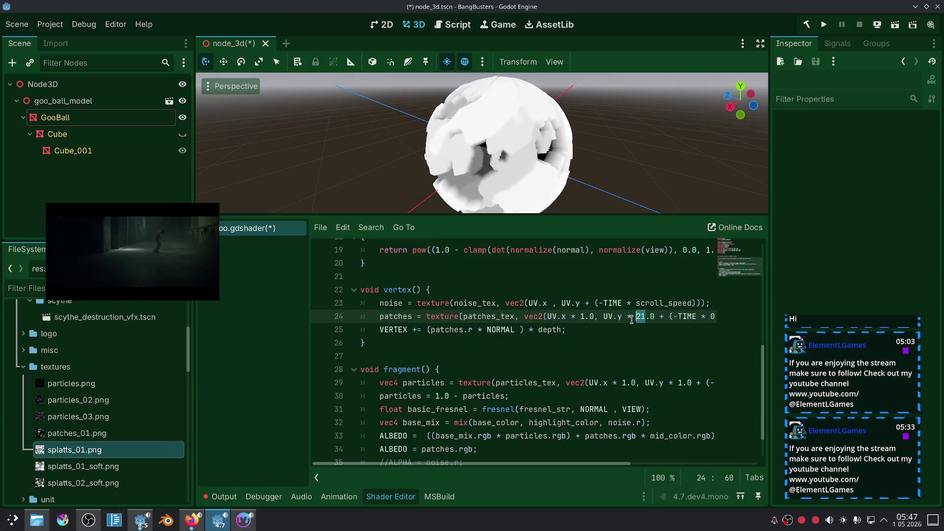
left_click(584, 317)
key("BackSpace")
key("BackSpace")
type("2")
left_click(600, 347)
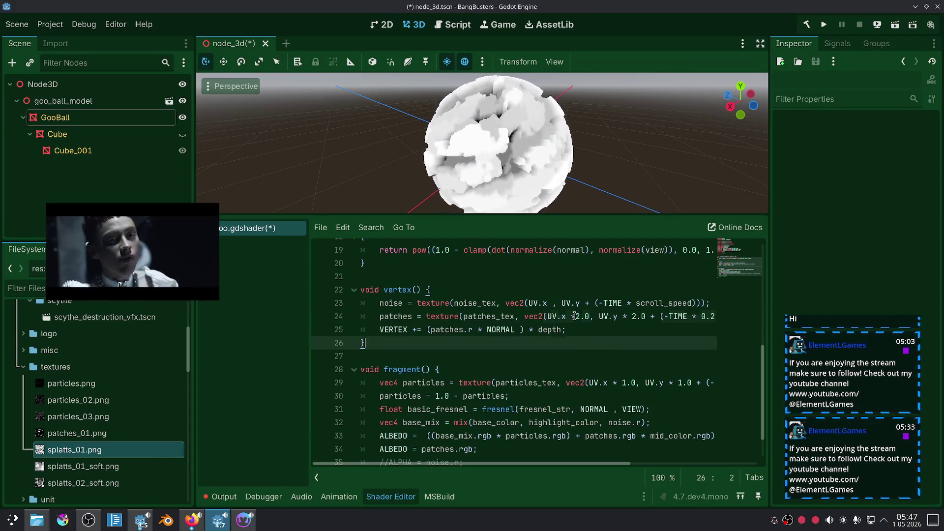
left_click(575, 316)
left_click(592, 363)
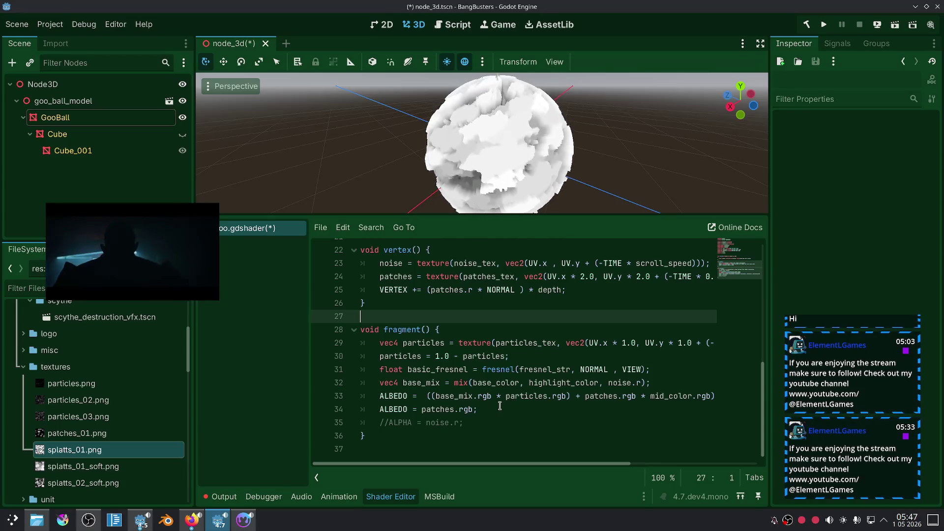
left_click(497, 409)
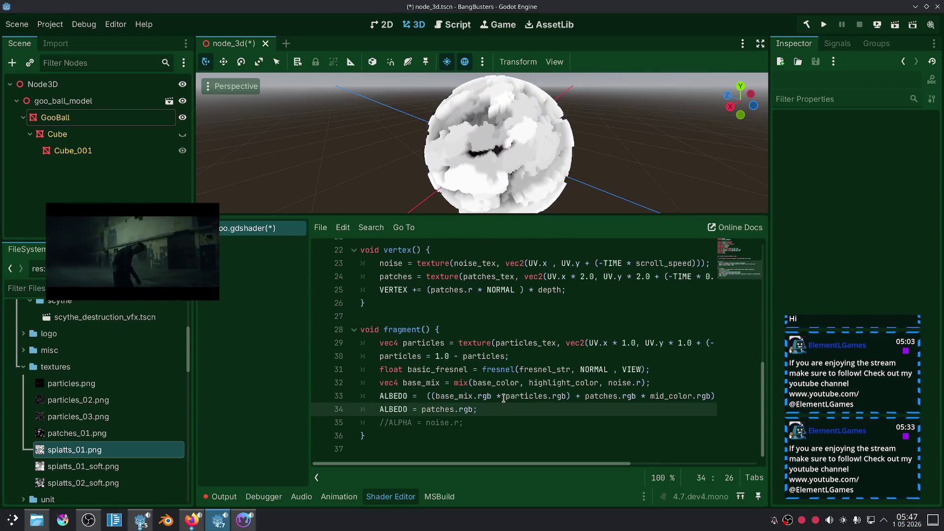
Step: Comment out ALBEDO = patches.rgb; and select the fresnel_str uniform line
key("ctrl+k")
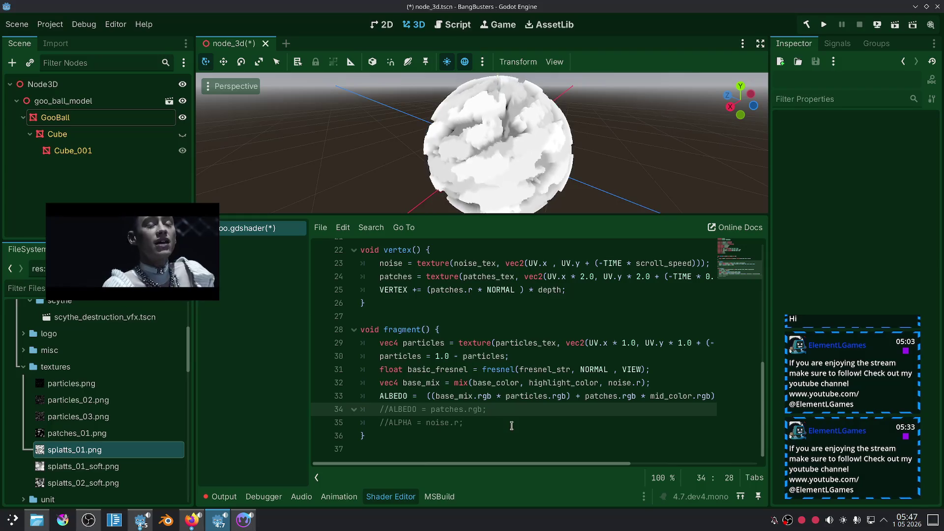
left_click(511, 417)
scroll(539, 192, "down", 3)
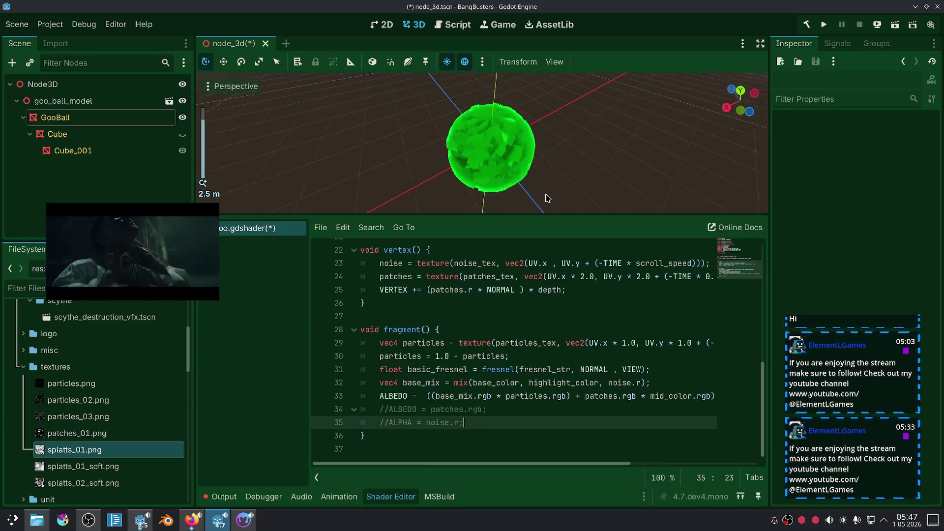
scroll(539, 192, "up", 3)
scroll(539, 192, "down", 3)
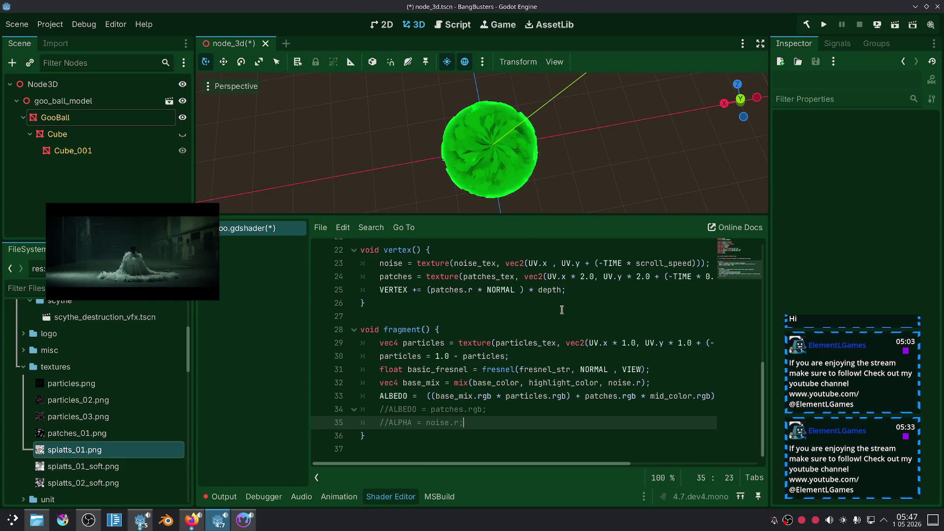
scroll(563, 309, "up", 5)
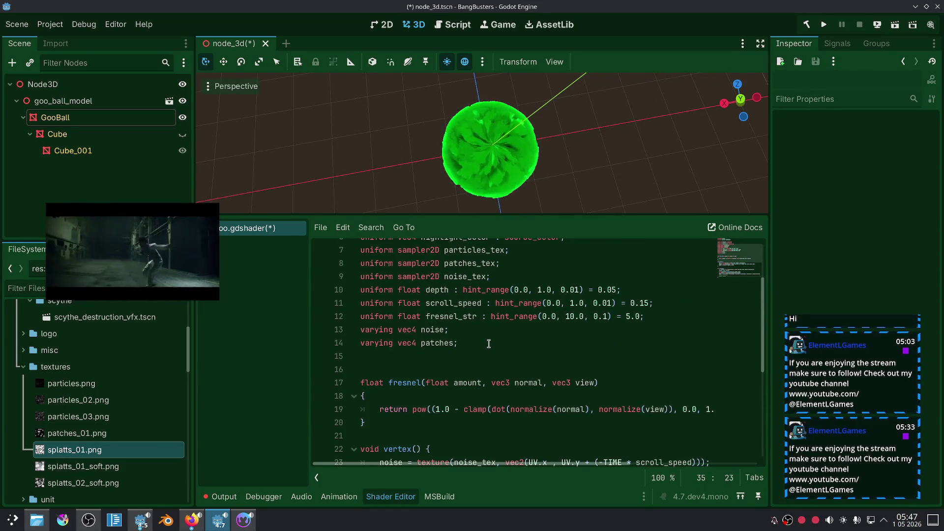
left_click(659, 319)
key("Down")
key("Down")
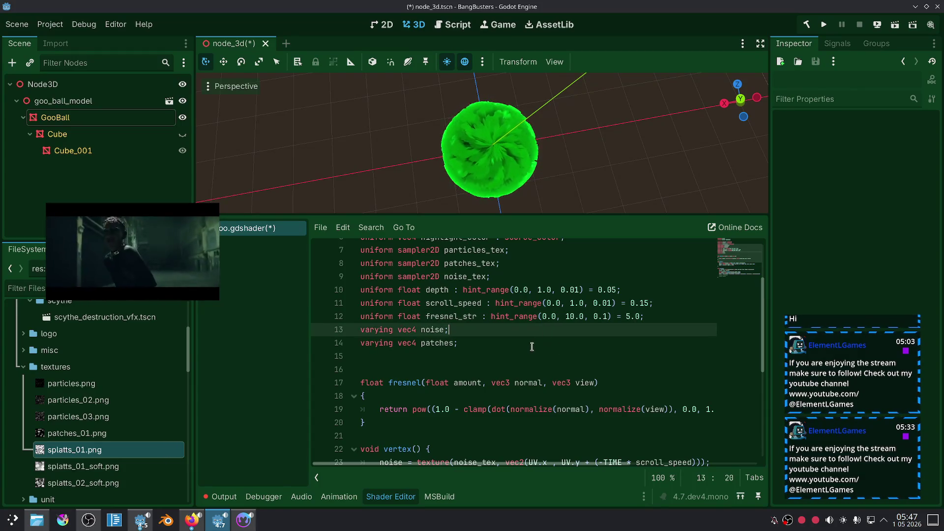
left_click_drag(649, 319, 361, 313)
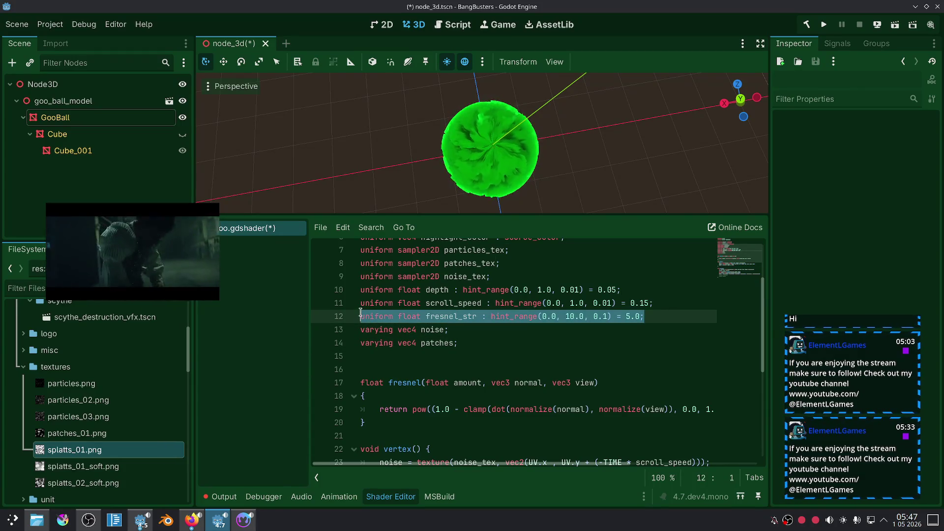
Step: Copy the fresnel_str line into a vec2 uniform pathes_size with no hint or default
key("ctrl+c")
left_click(655, 318)
key("Return")
key("ctrl+v")
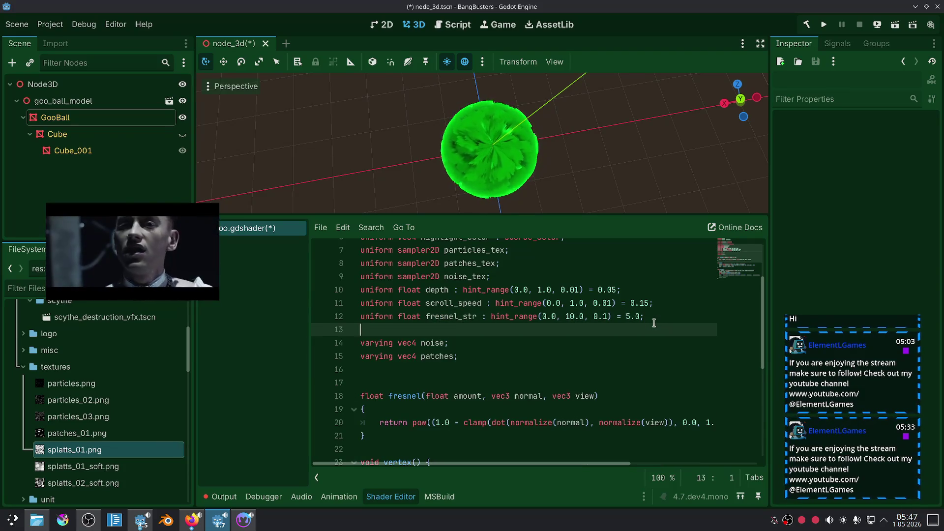
double_click(411, 329)
type("vec2")
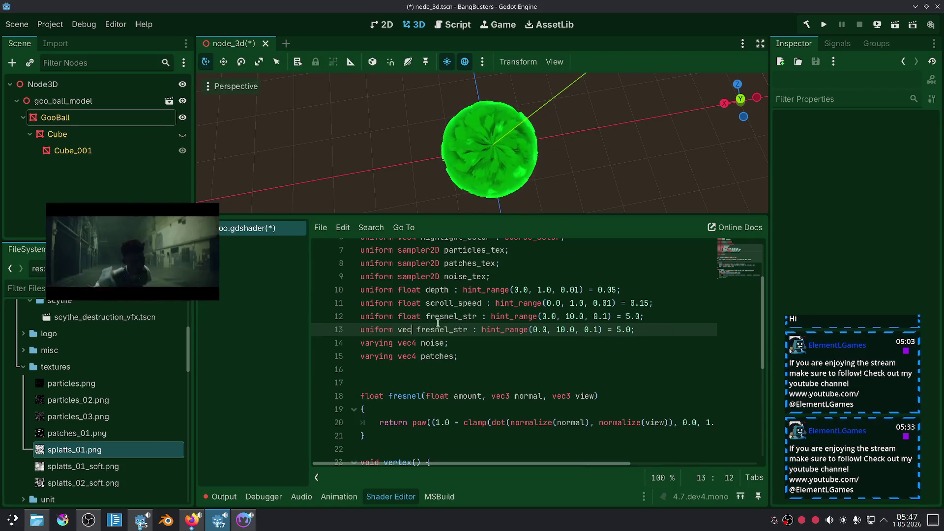
double_click(446, 330)
type("pathes")
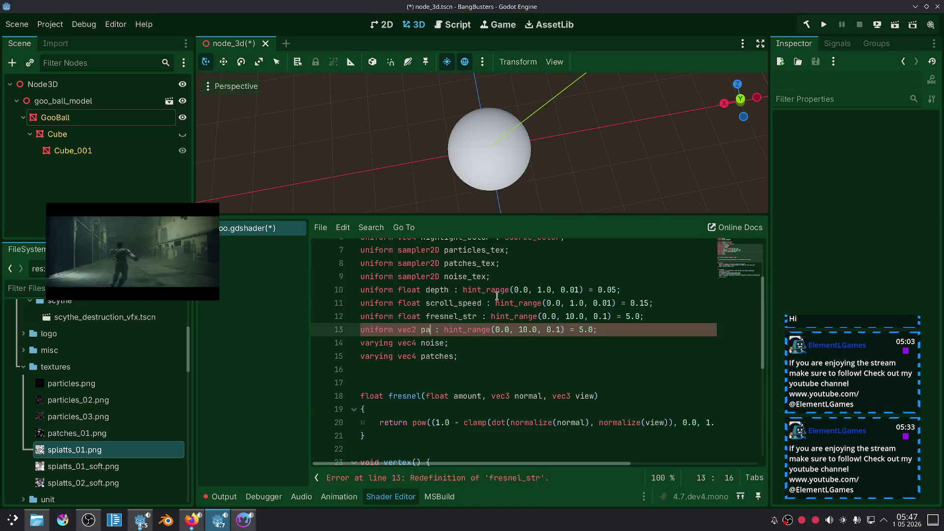
type("_siz")
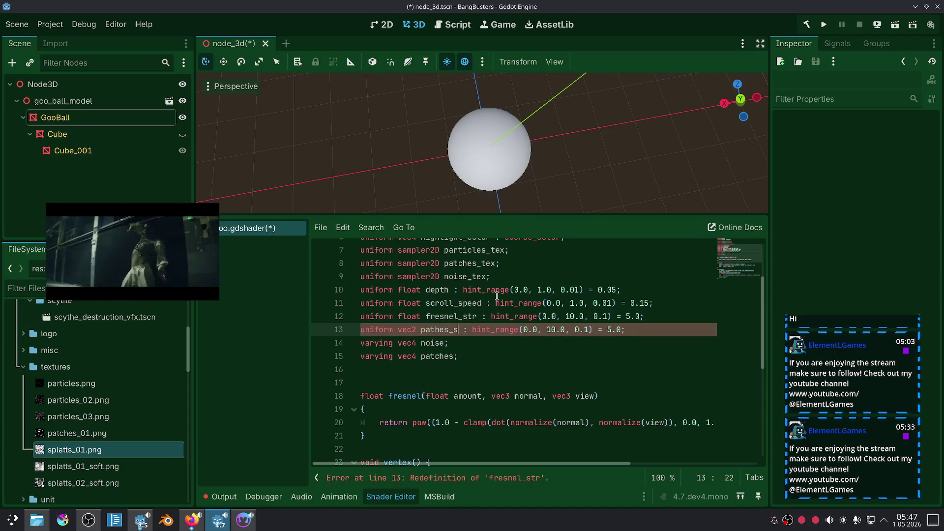
type("e")
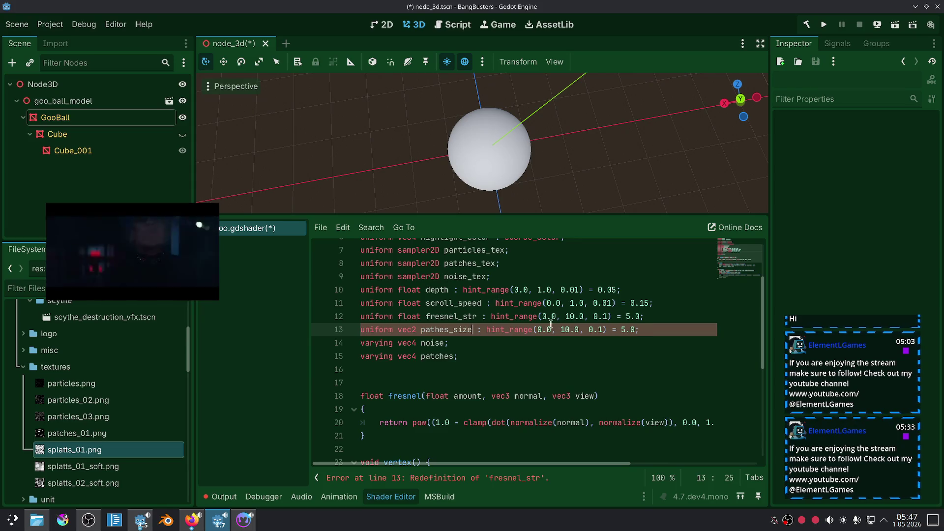
left_click_drag(638, 330, 486, 334)
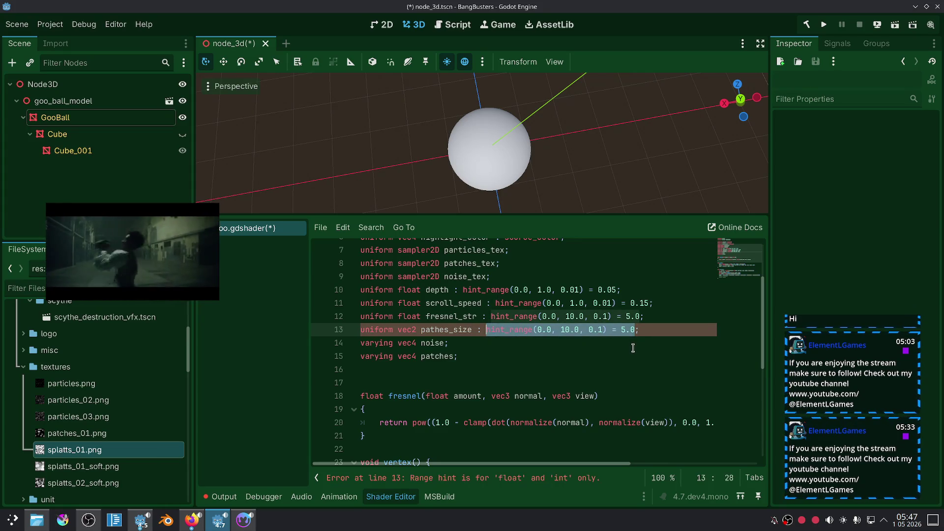
key("BackSpace")
key("BackSpace")
key("BackSpace")
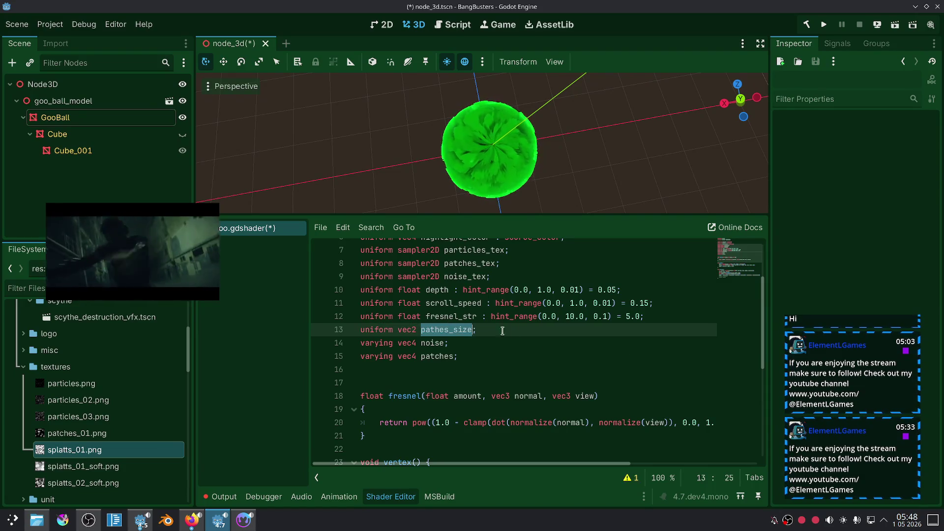
scroll(565, 326, "down", 4)
scroll(584, 357, "up", 1)
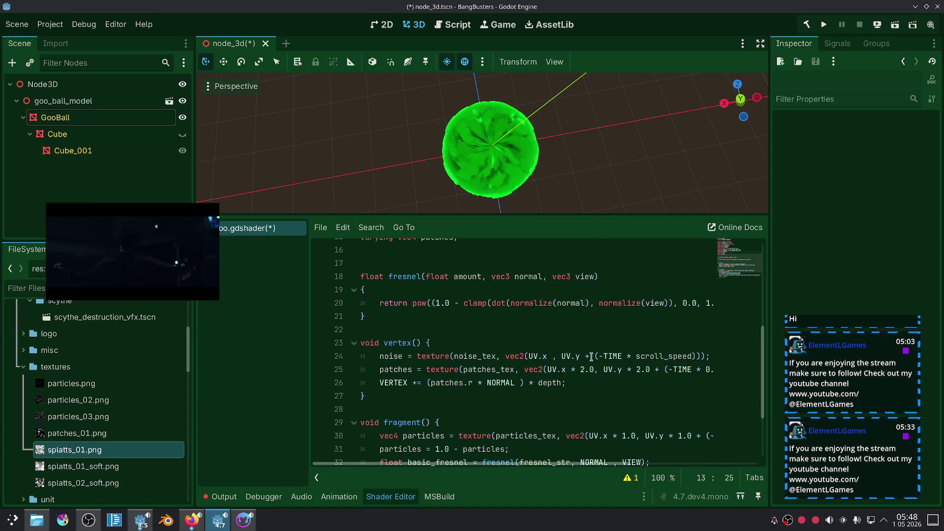
Step: Replace the patches line's two 2.0 multipliers with pathes_size.x and pathes_size.y
double_click(593, 370)
key("ctrl+v")
type(".x")
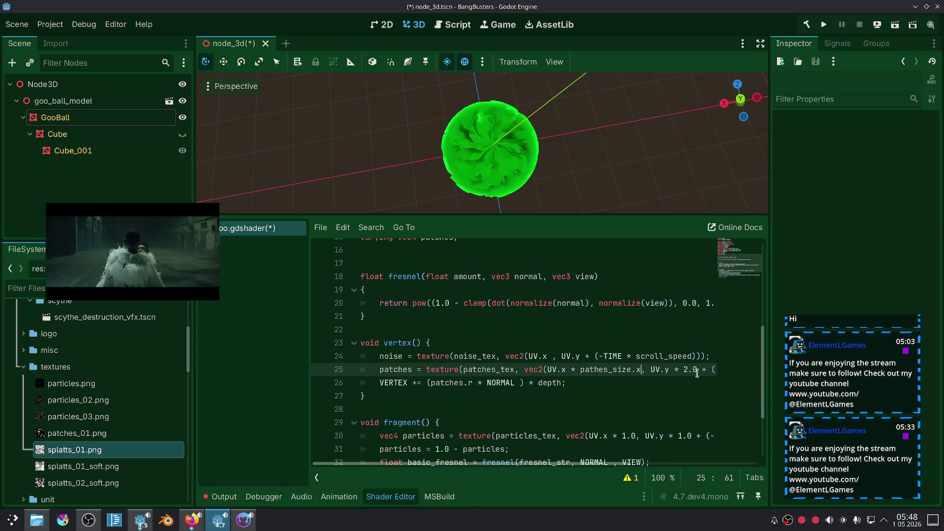
key("ctrl+v")
type(".")
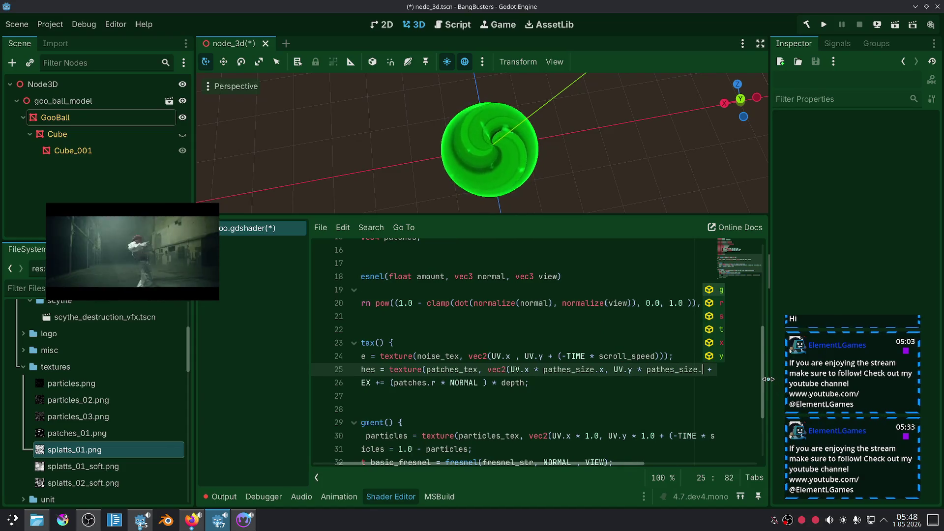
type("y")
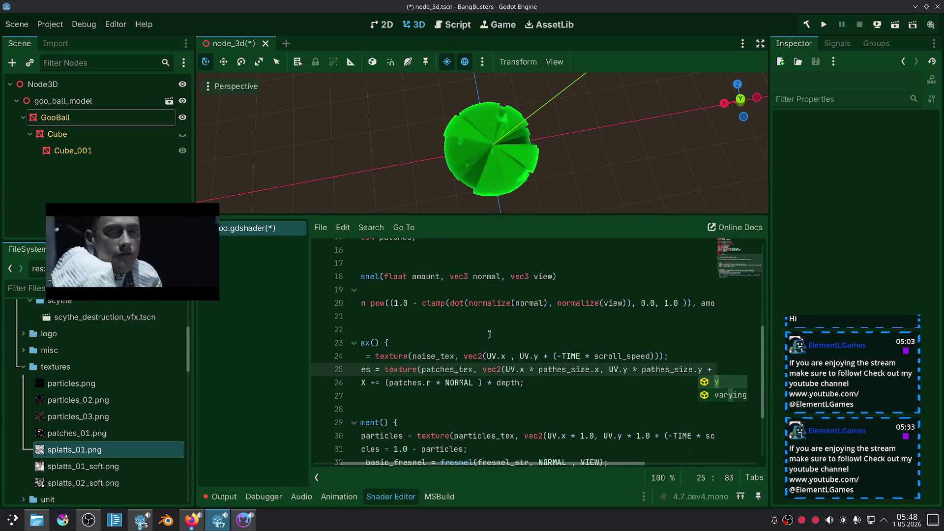
Step: Add a vec2 initializer at the end of the patches varying declaration
triple_click(479, 303)
scroll(479, 305, "up", 3)
left_click(560, 362)
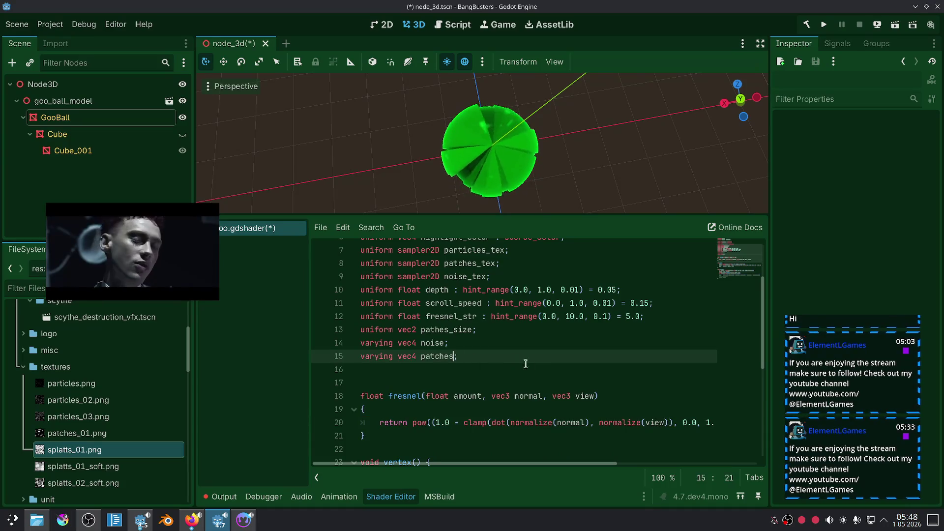
type(" = v")
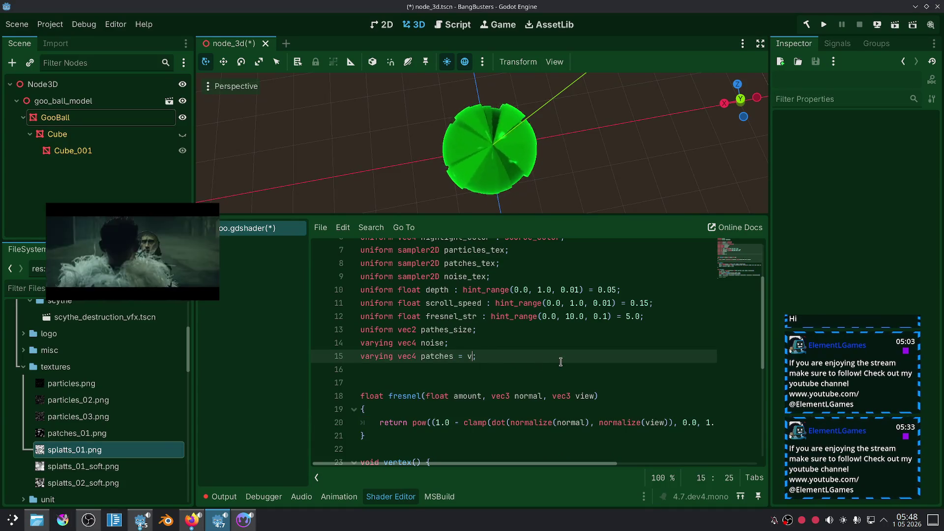
type("ec2")
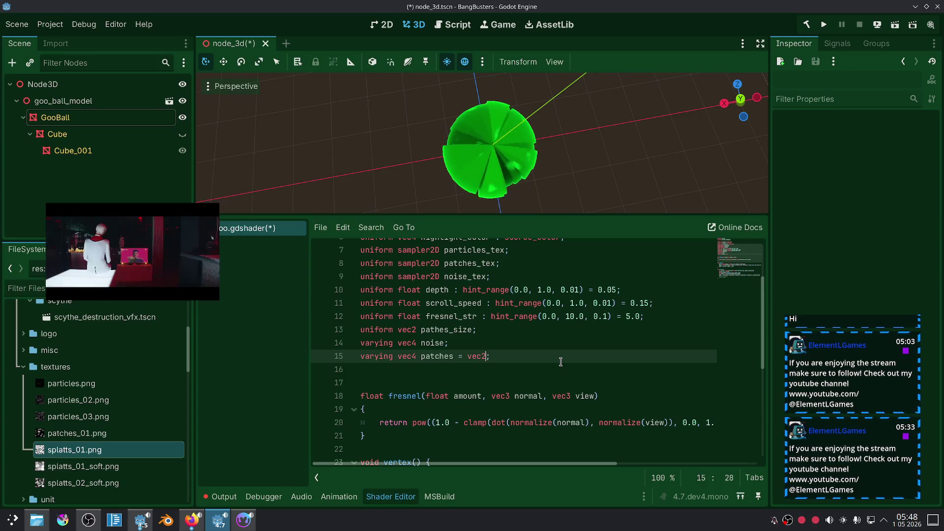
Step: Remove the patches varying's initializer and give pathes_size a default of vec2(1,1)
key("BackSpace")
key("BackSpace")
key("BackSpace")
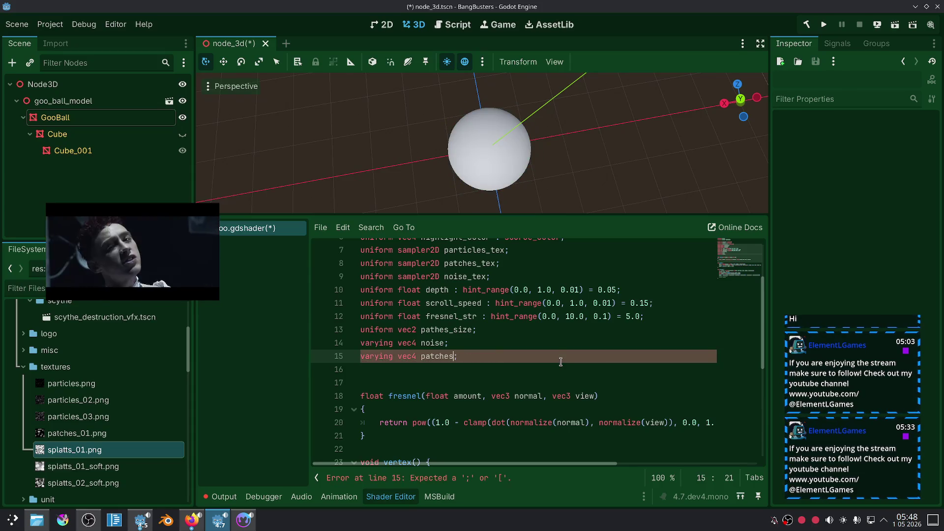
key("Up")
key("Up")
key("End")
key("Left")
type("= ")
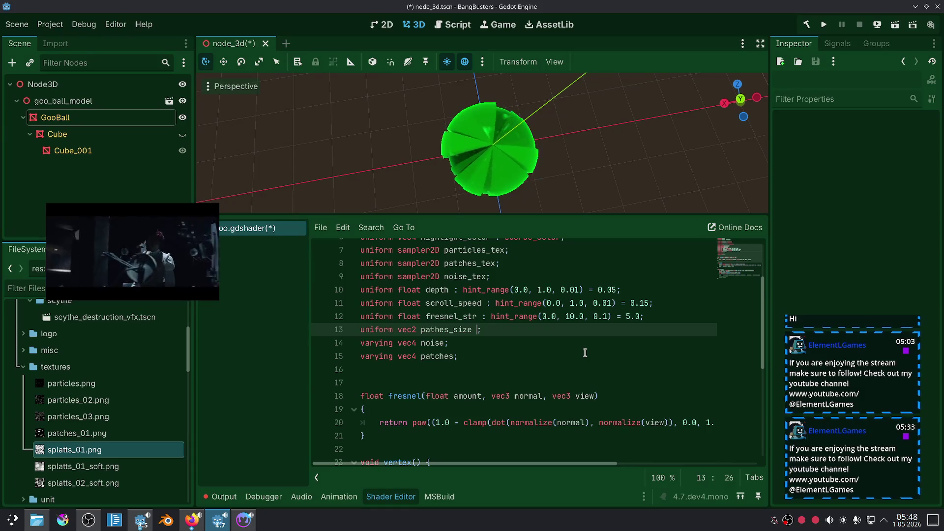
type("vec2(1")
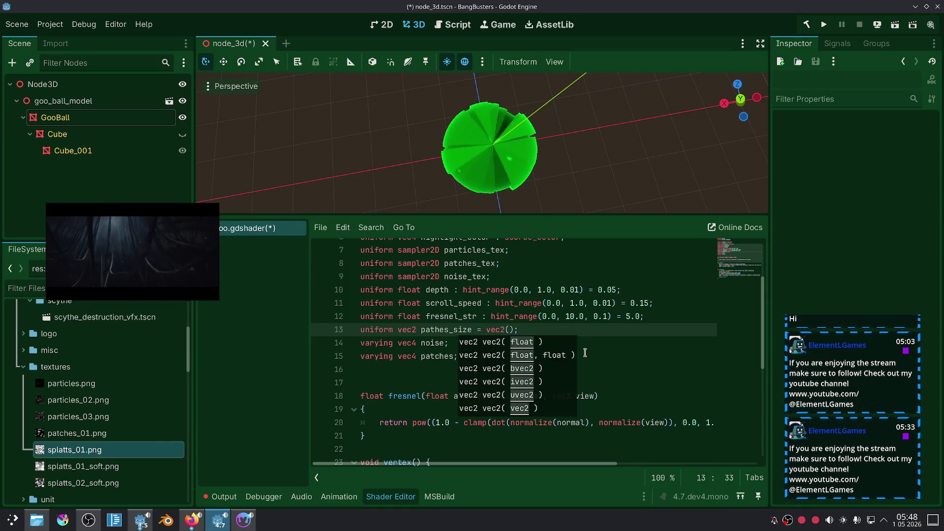
type(",1")
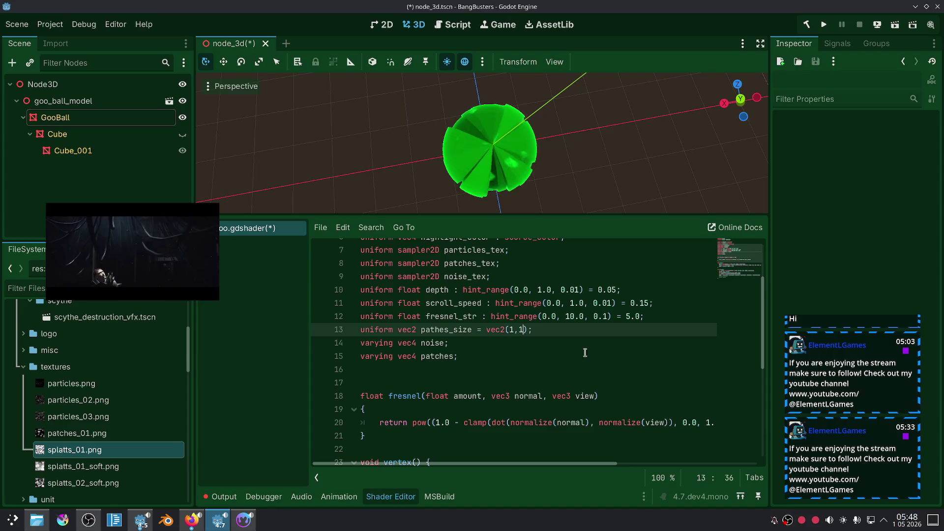
Step: Orbit the goo ball preview and select the pathes_size uniform line
left_click(576, 354)
left_click_drag(577, 153, 578, 136)
left_click(490, 330)
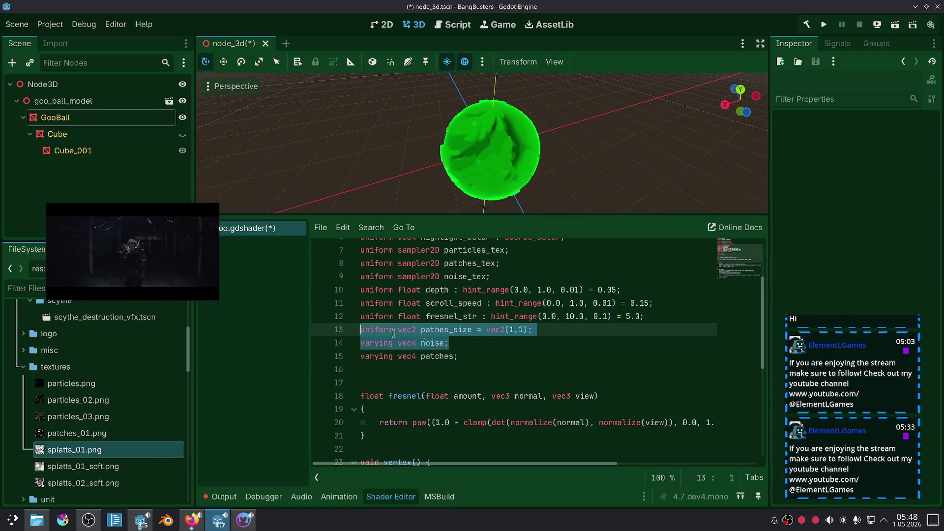
left_click_drag(534, 330, 355, 334)
scroll(463, 343, "down", 5)
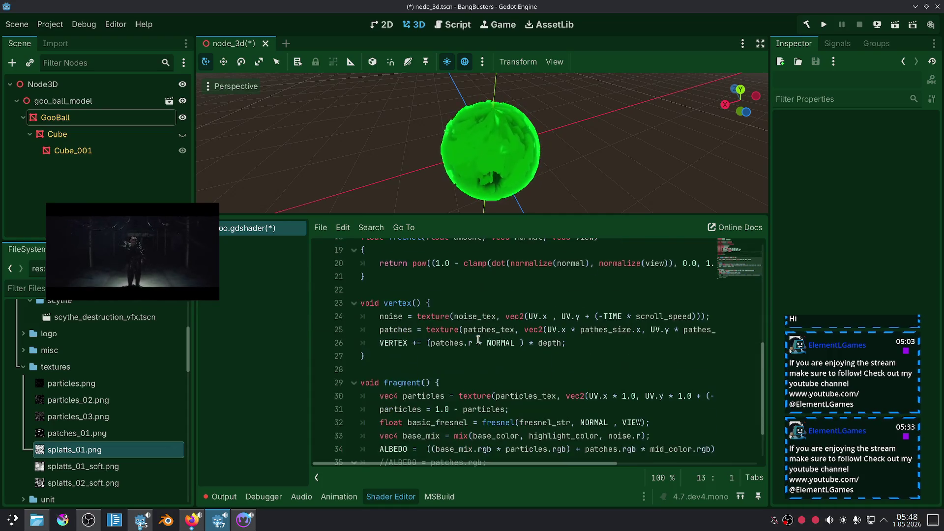
scroll(486, 325, "up", 4)
scroll(485, 326, "down", 3)
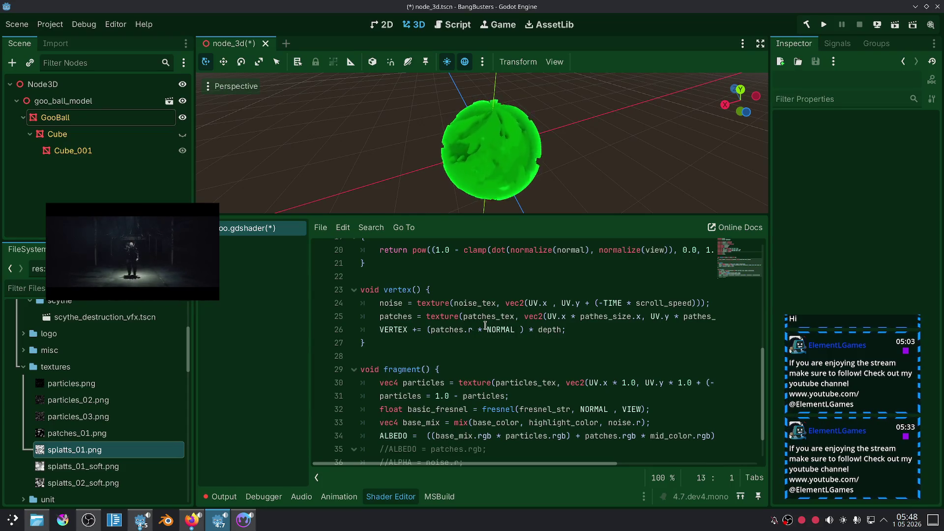
scroll(574, 354, "up", 5)
left_click(537, 368)
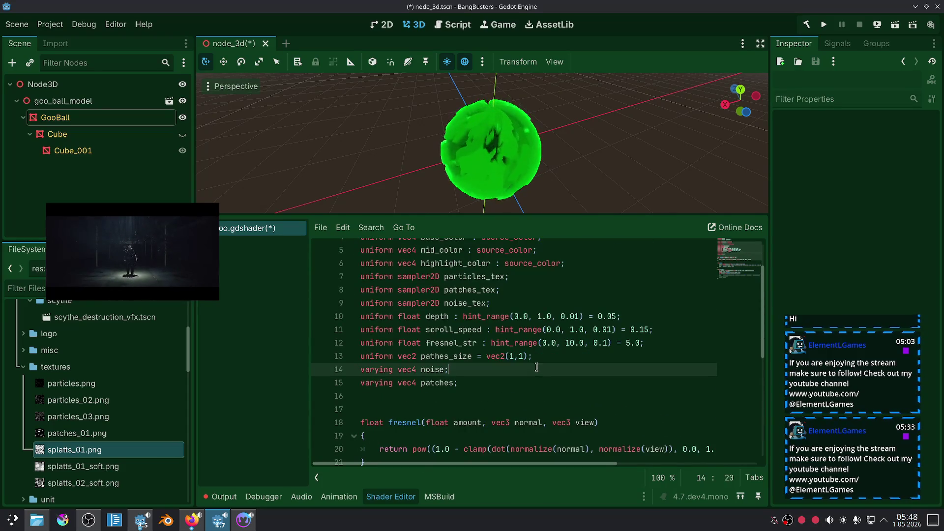
left_click(546, 359)
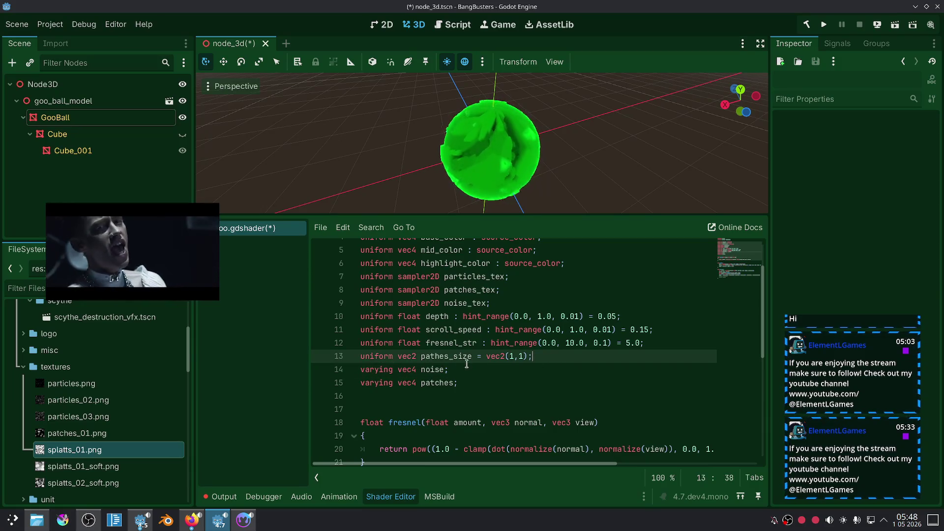
Step: Add a // Patches comment line below the pathes_size uniform
left_click(358, 361)
key("End")
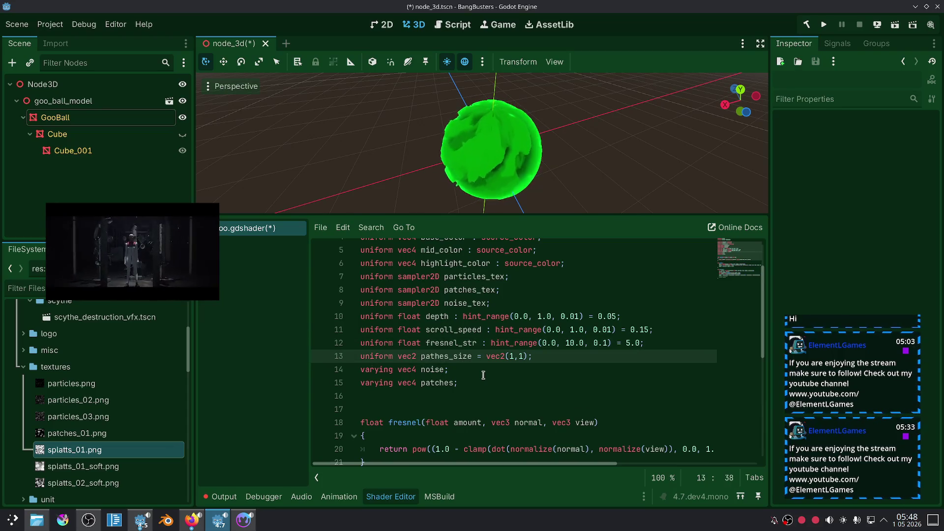
key("Return")
type("Patches")
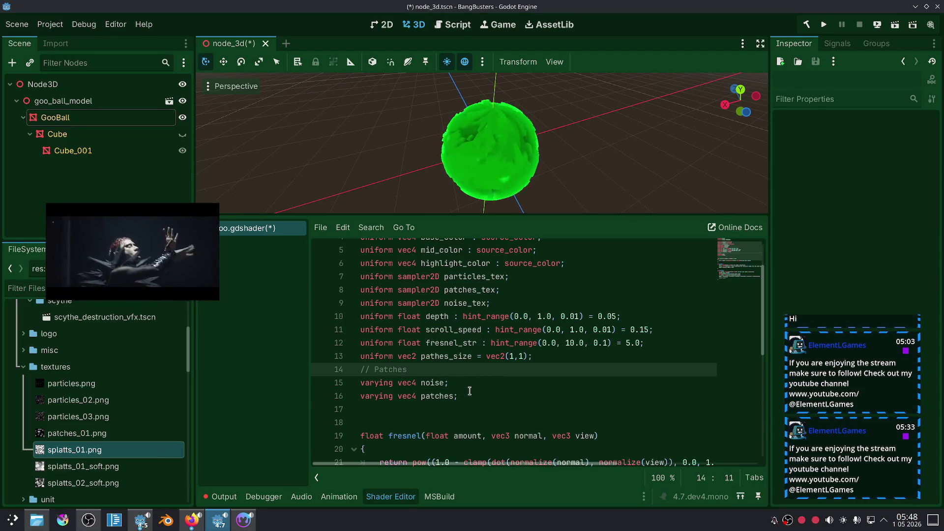
Step: Move the pathes_size and patches_tex uniforms under the // Patches comment
left_click(565, 356)
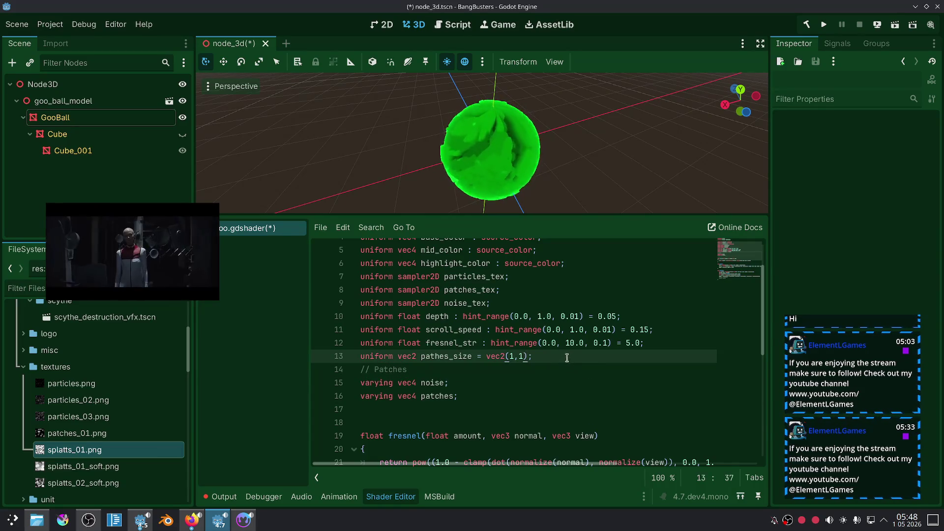
key("alt+Down")
key("Down")
key("alt+Up")
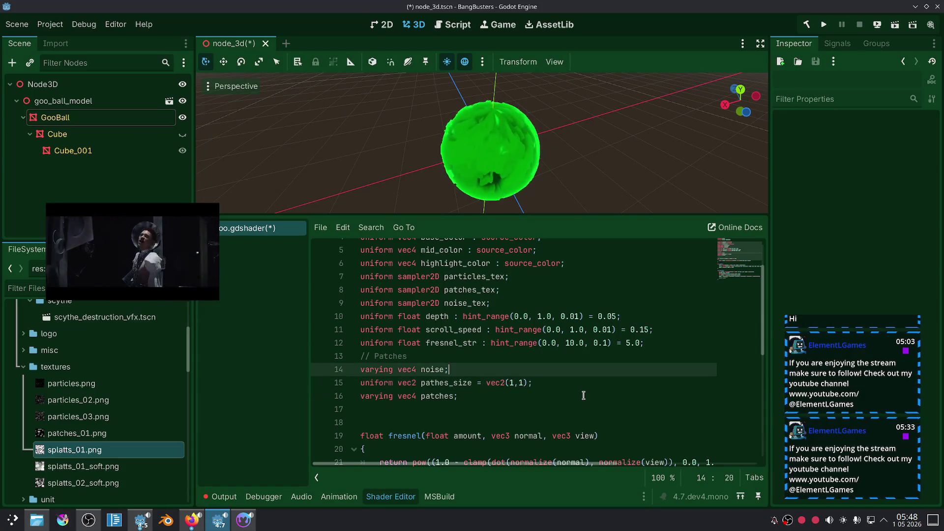
key("alt+Up")
key("Up")
key("Up")
key("Up")
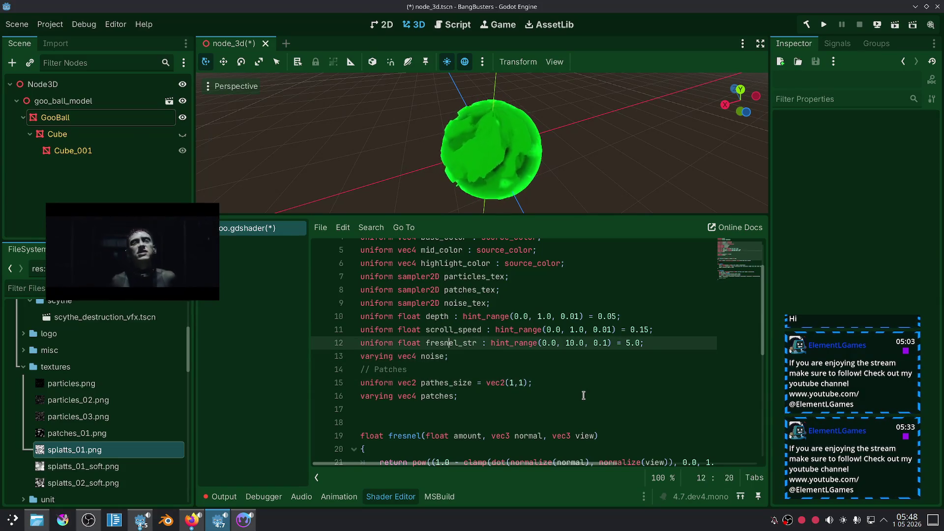
key("Up")
key("alt+Down")
key("alt+Down")
key("alt+Down")
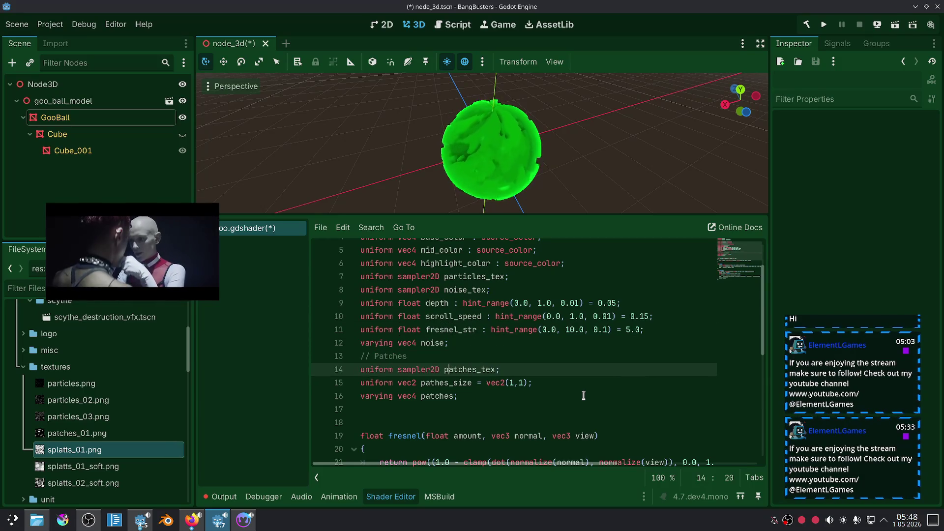
left_click(458, 345)
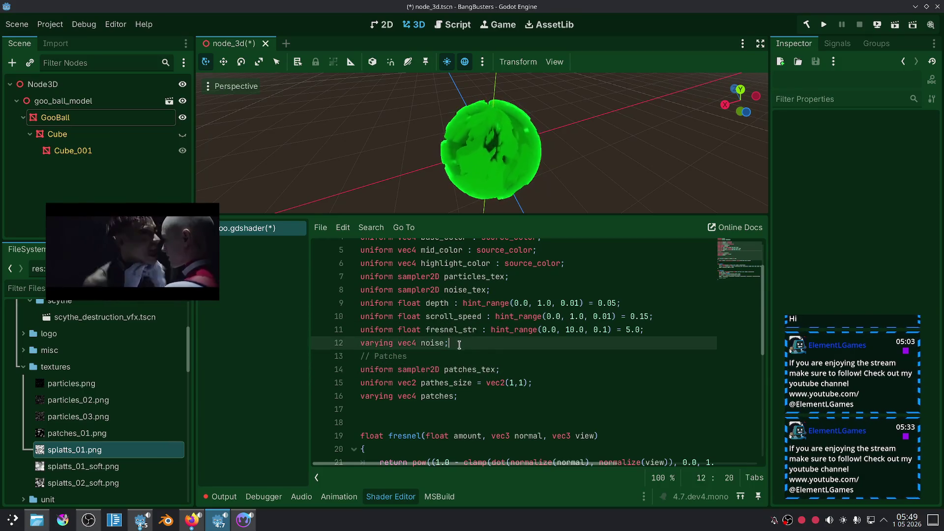
Step: Rename scroll_speed to patches_scroll and move it into the Patches group
left_click(510, 315)
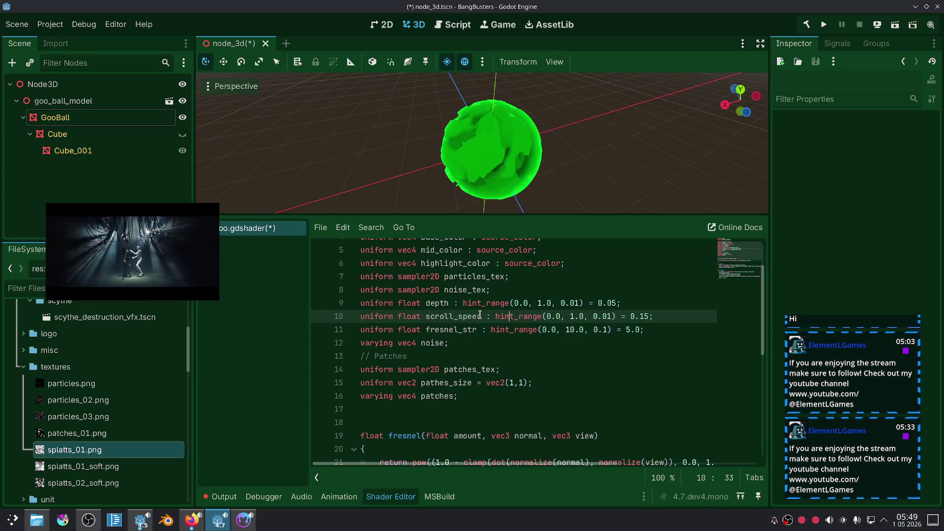
mouse_move(451, 316)
left_mouse_down()
mouse_move(418, 316)
mouse_move(426, 317)
left_mouse_up()
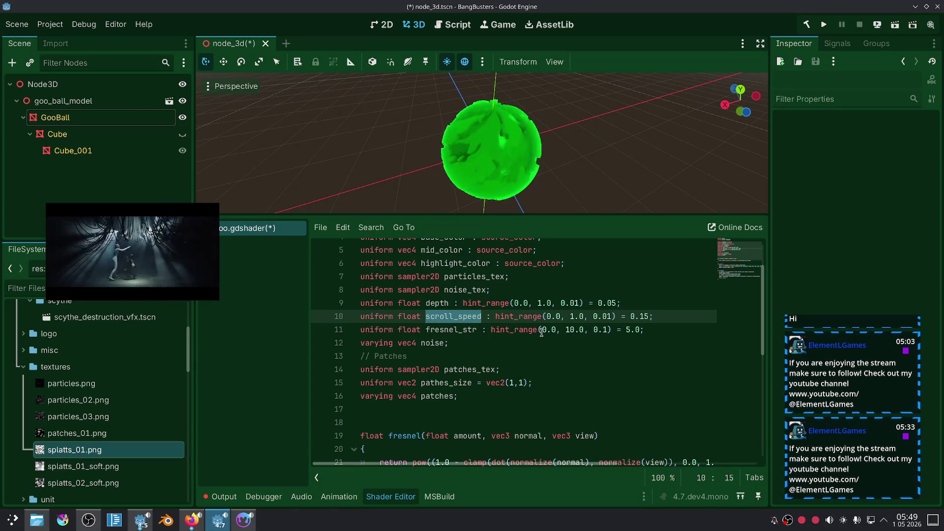
type("patches")
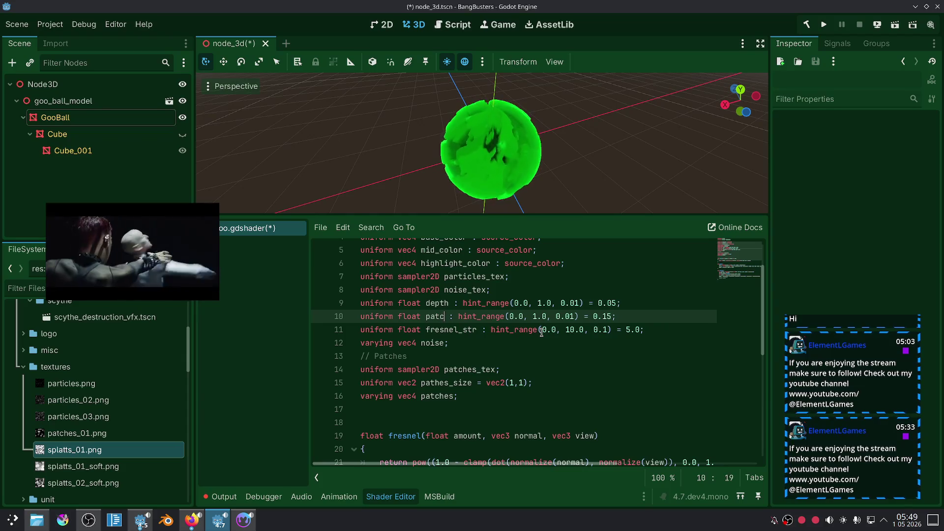
type("_scroll")
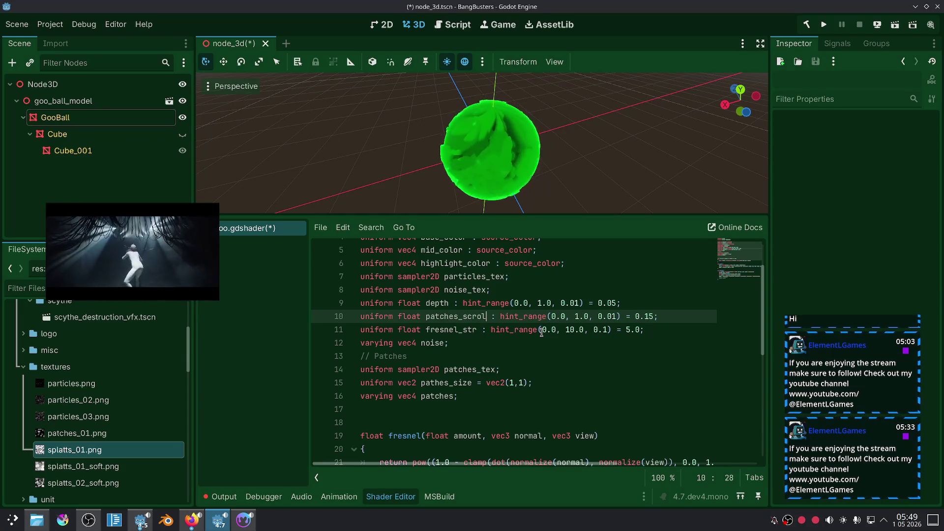
key("alt+Down")
key("alt+Down")
key("alt+Down")
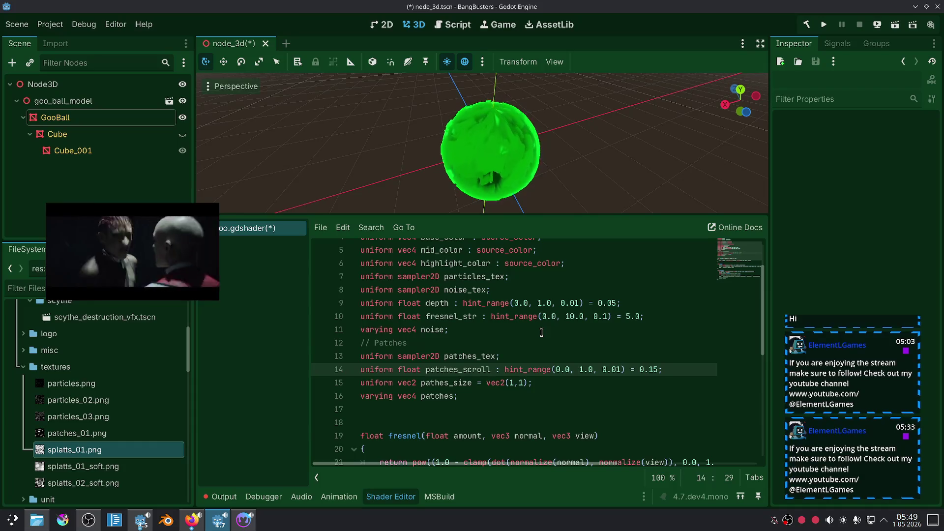
key("Down")
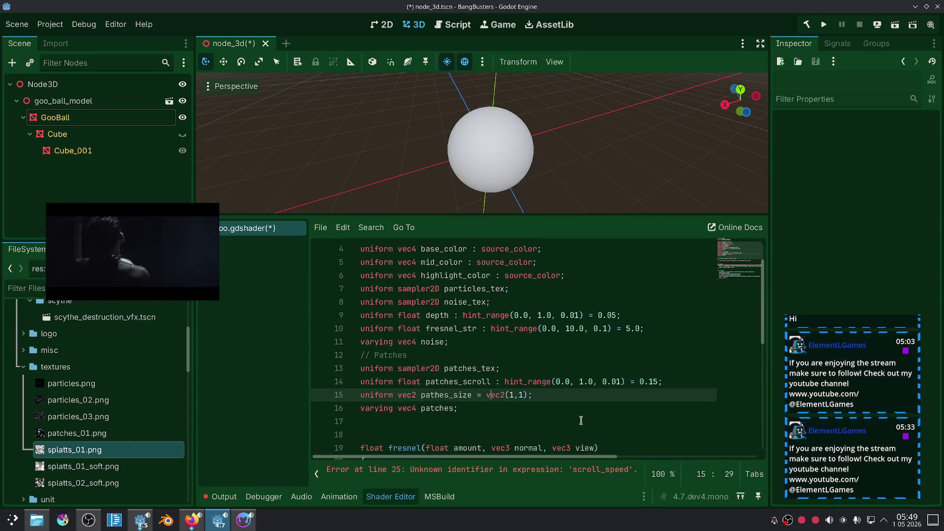
Step: Put pathes_size above patches_scroll and add a // Color comment below render_mode
key("alt+Up")
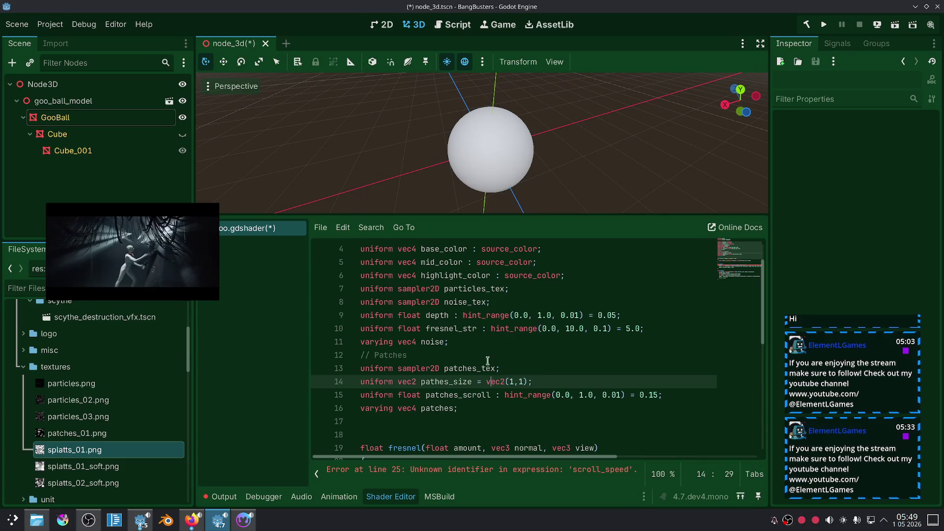
scroll(470, 335, "up", 1)
scroll(471, 336, "down", 2)
scroll(467, 315, "up", 2)
left_click(440, 277)
key("Return")
type("// Color")
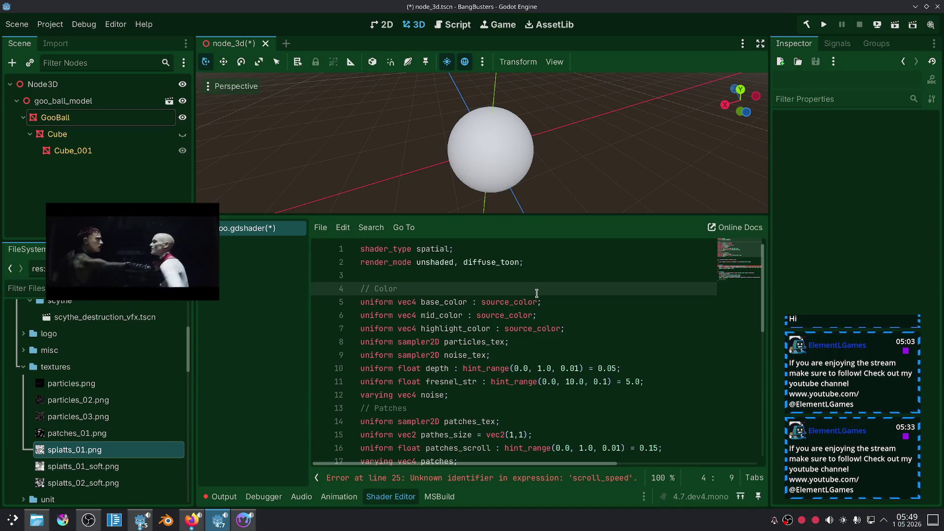
Step: Add a // Particles comment after the highlight_color line
left_click(583, 338)
left_click(591, 329)
scroll(643, 322, "down", 3)
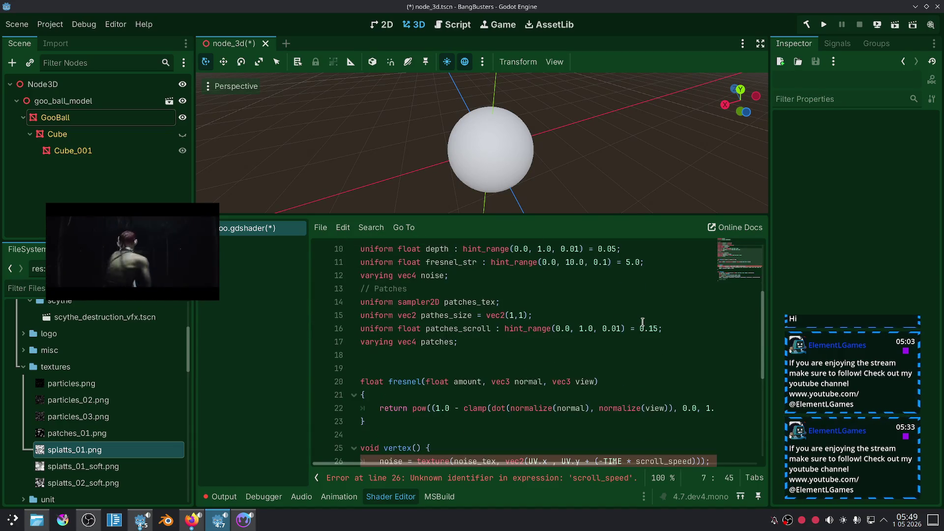
scroll(643, 322, "up", 1)
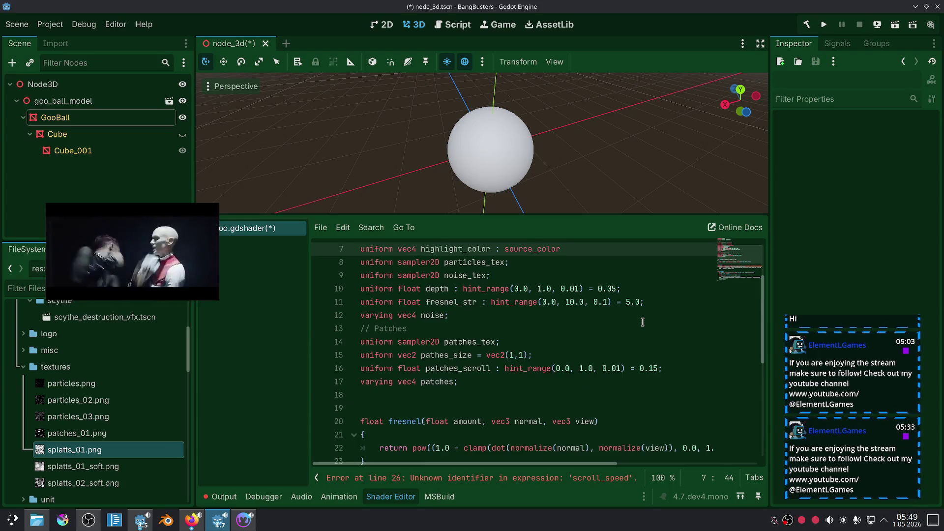
key("Return")
type("// P")
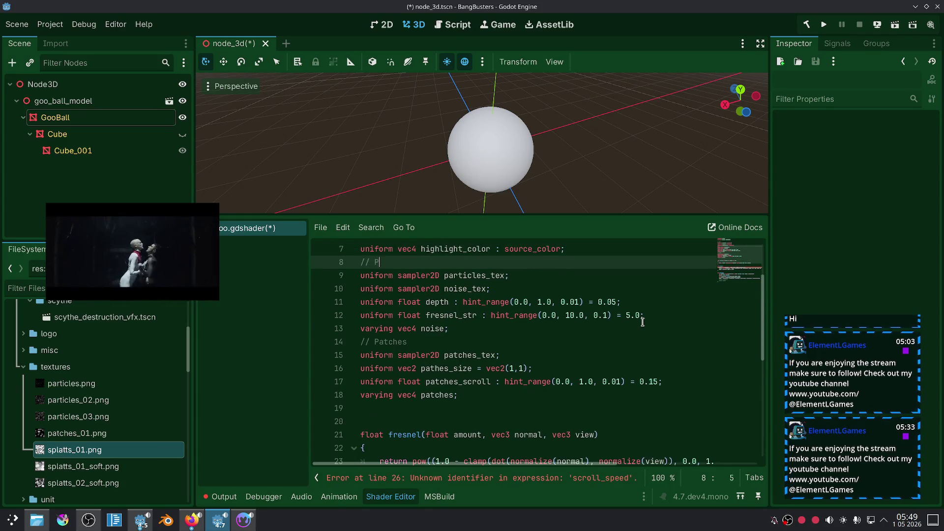
type("articles")
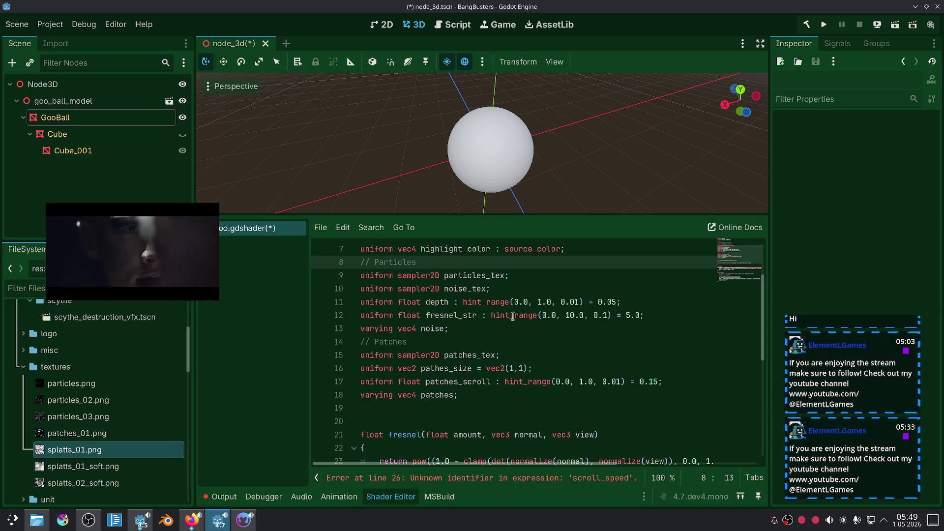
Step: Move the depth uniform up above the // Color comment
double_click(397, 341)
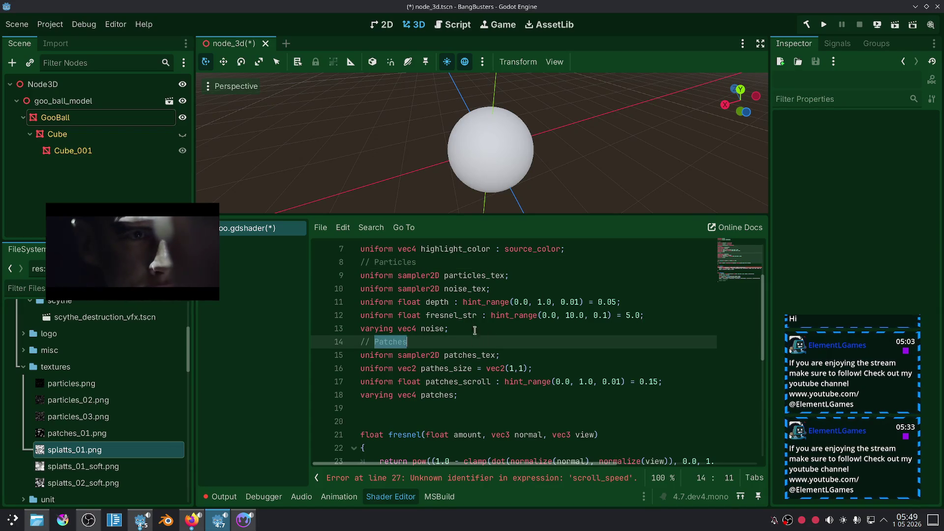
left_click(495, 327)
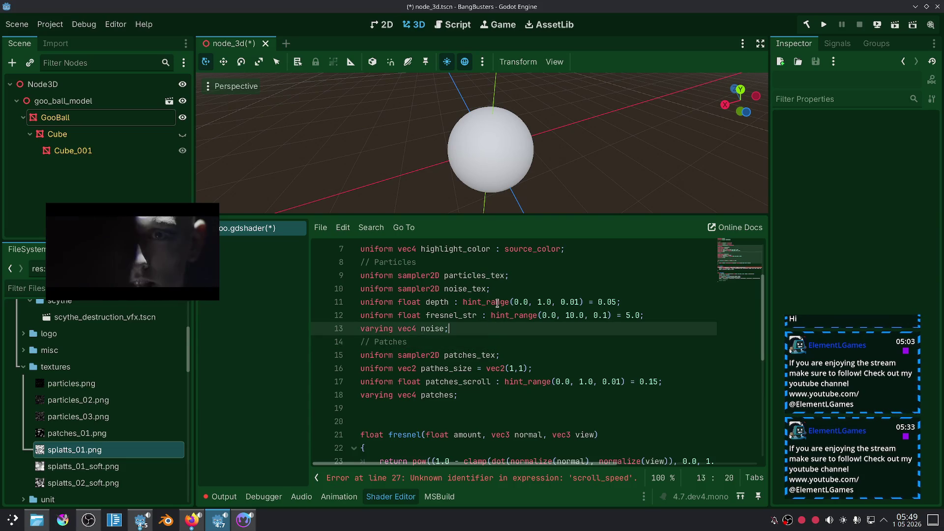
key("Up")
key("Up")
key("alt+Down")
key("alt+Down")
key("alt+Down")
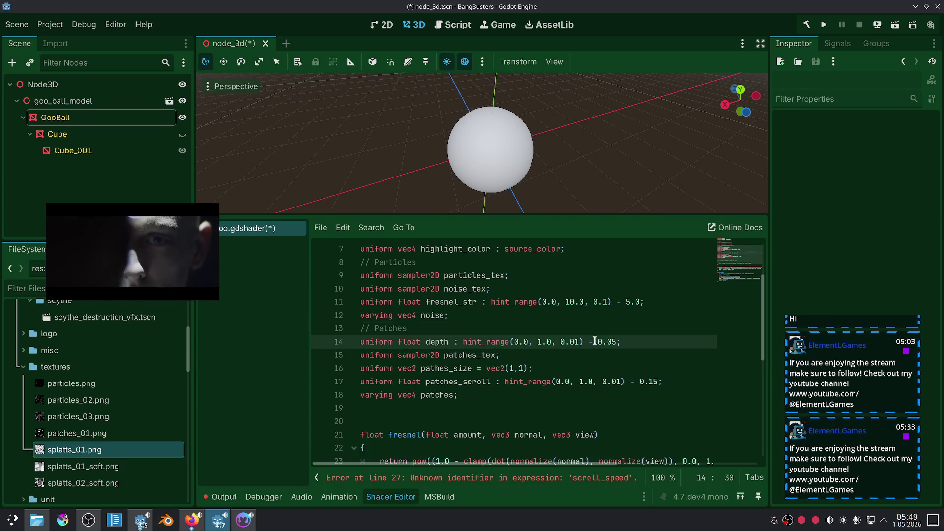
key("alt+Up")
key("alt+Up")
key("alt+Up")
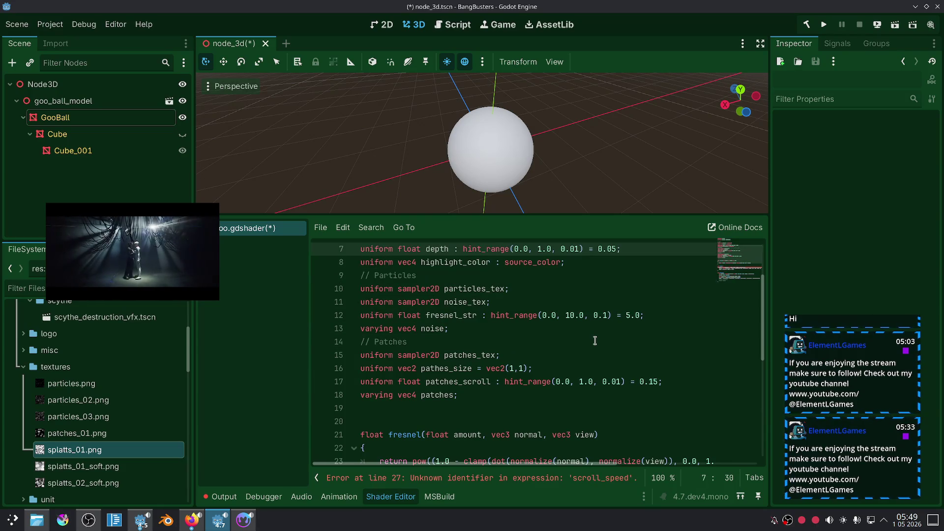
key("alt+Down")
key("alt+Down")
key("alt+Up")
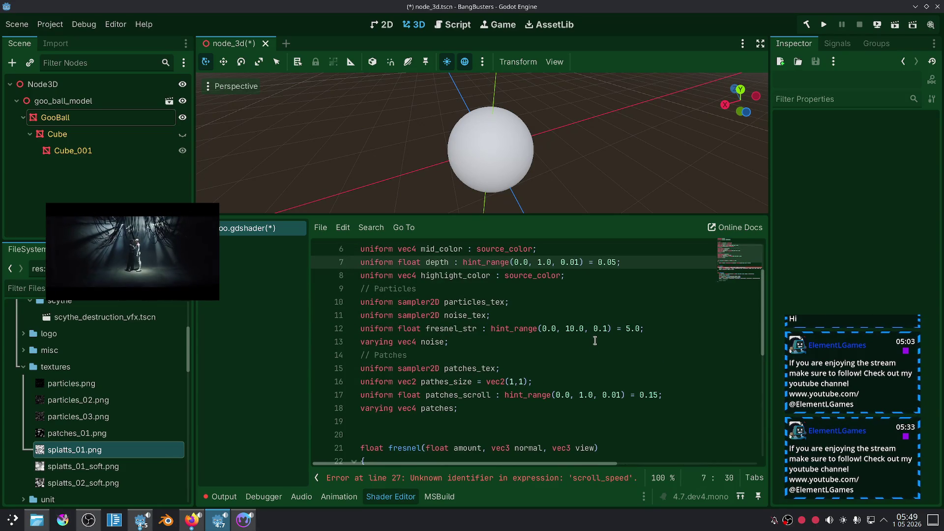
key("alt+Up")
key("alt+Up")
key("alt+Up")
key("Down")
key("Down")
key("Down")
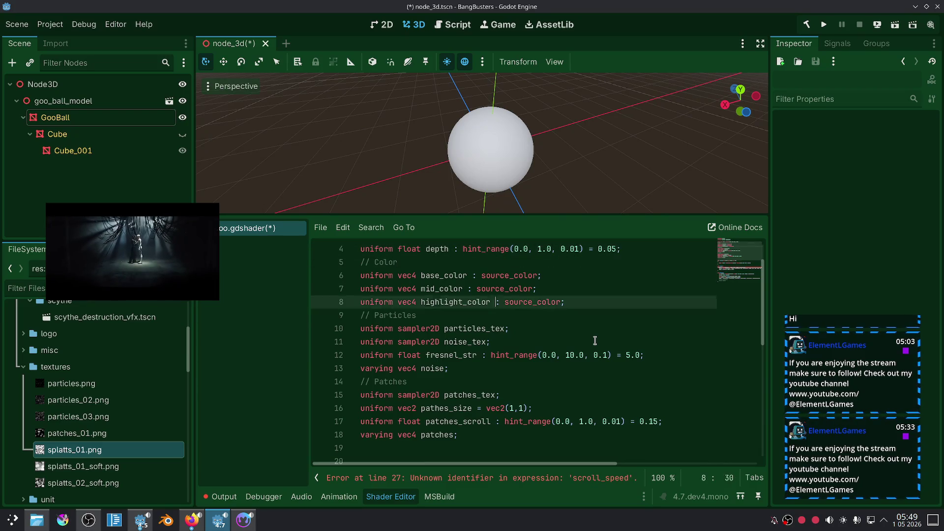
Step: Move the fresnel_str uniform up directly under depth
key("Up")
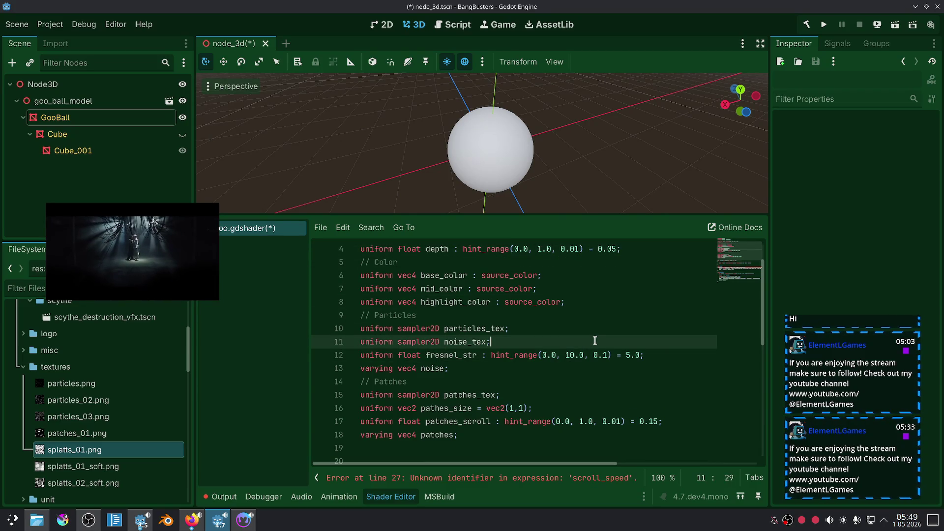
key("Up")
key("Down")
key("Down")
key("alt+Up")
key("alt+Up")
key("alt+Up")
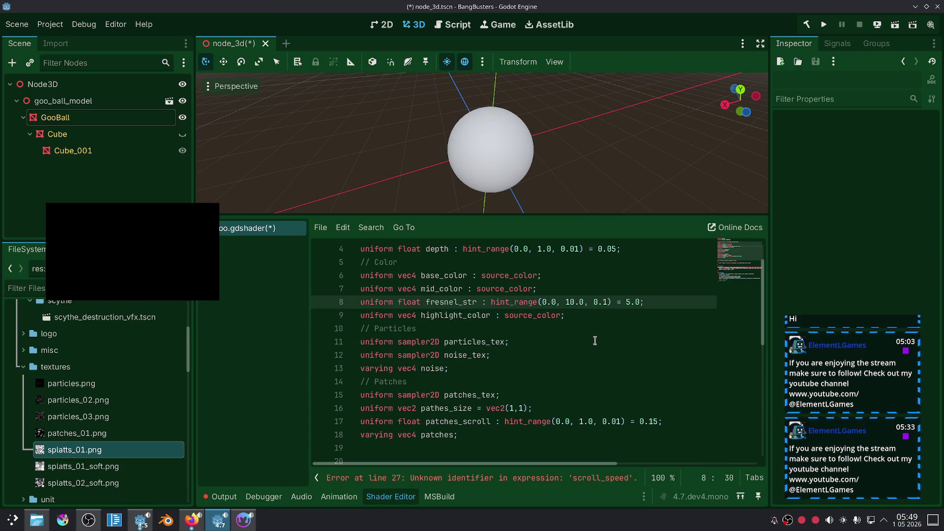
Step: Start a // Noise comment on a new line after particles_tex
key("Down")
key("Down")
key("Down")
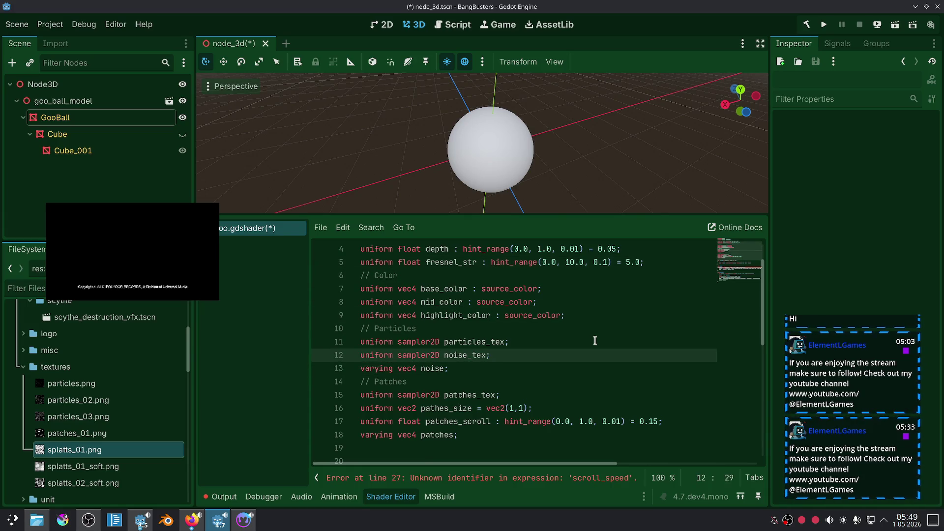
key("Down")
key("Up")
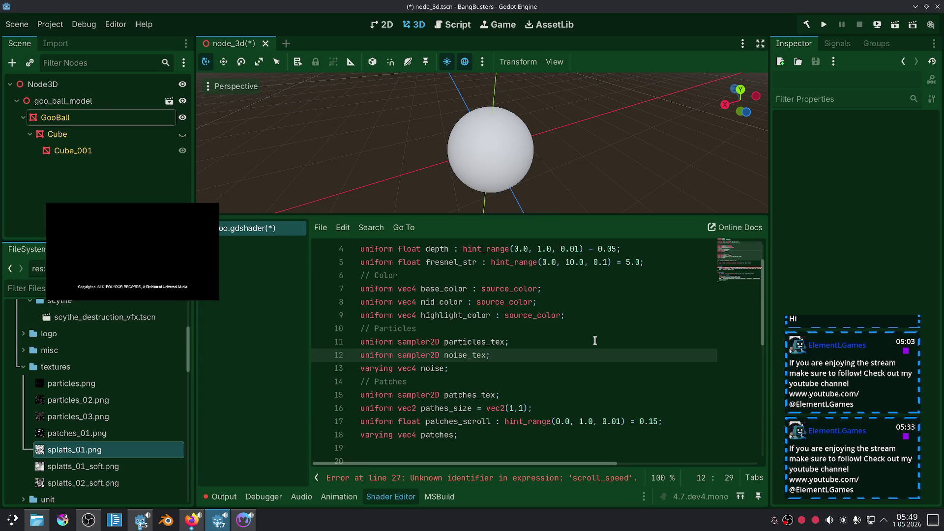
key("Up")
key("Return")
key("Return")
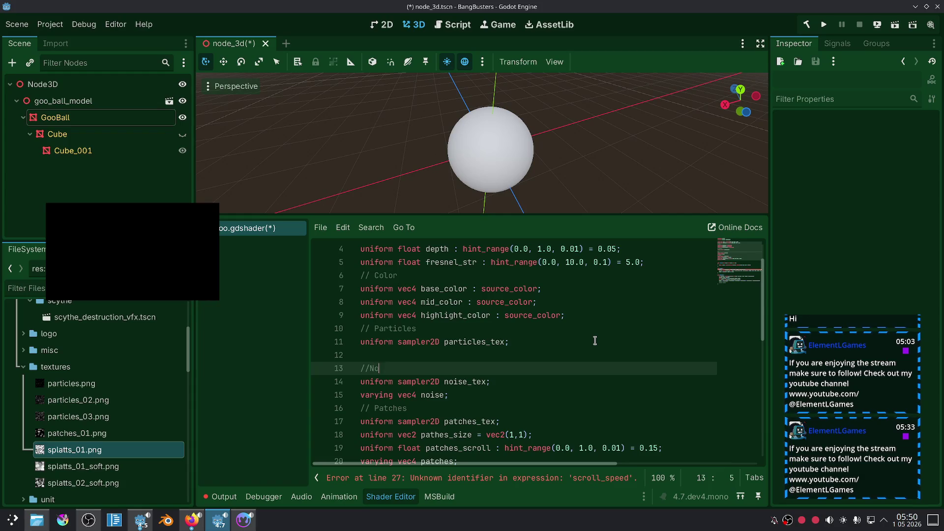
type("ise")
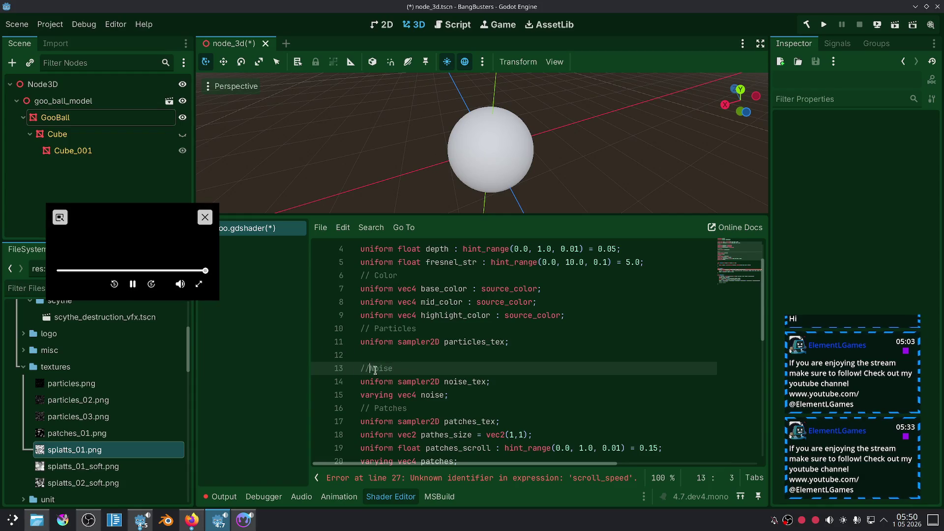
left_click(448, 395)
Step: Look over the Twitch stream tab, then scroll the YouTube music video's comments
left_click(220, 525)
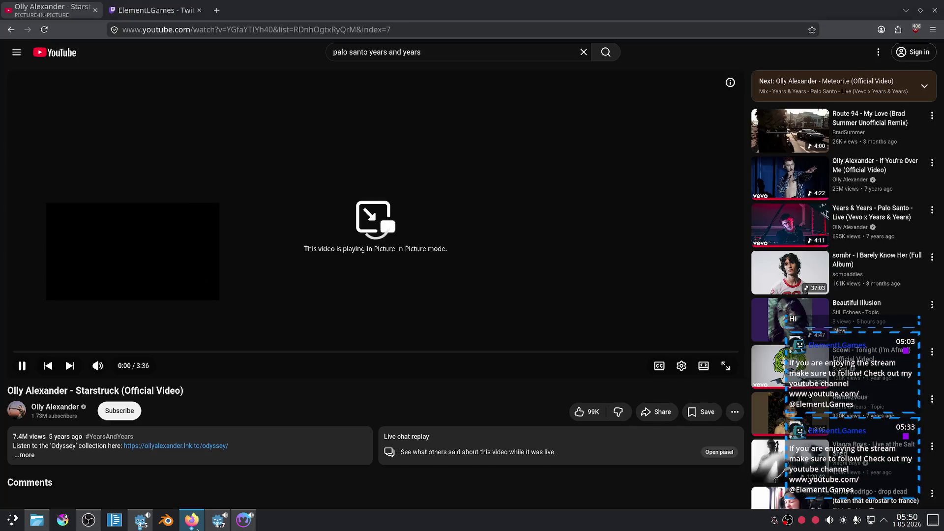
left_click(172, 10)
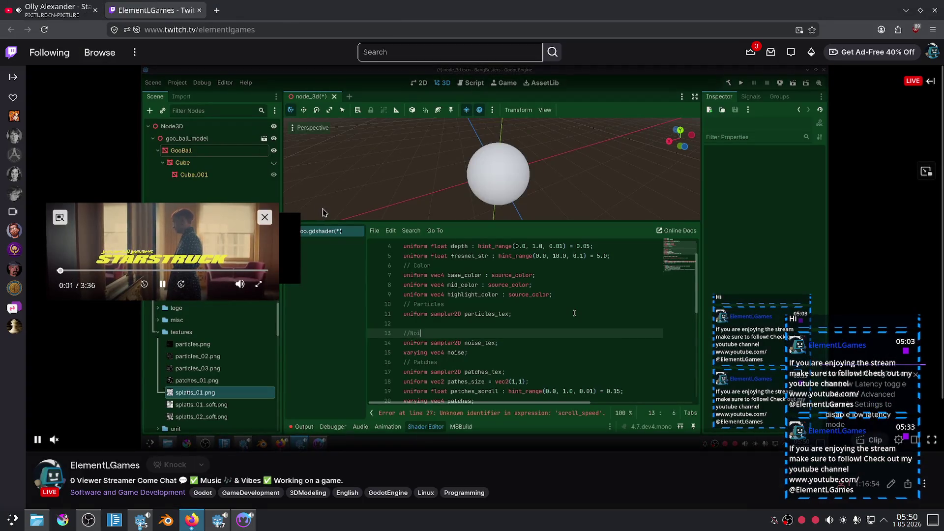
left_click(54, 10)
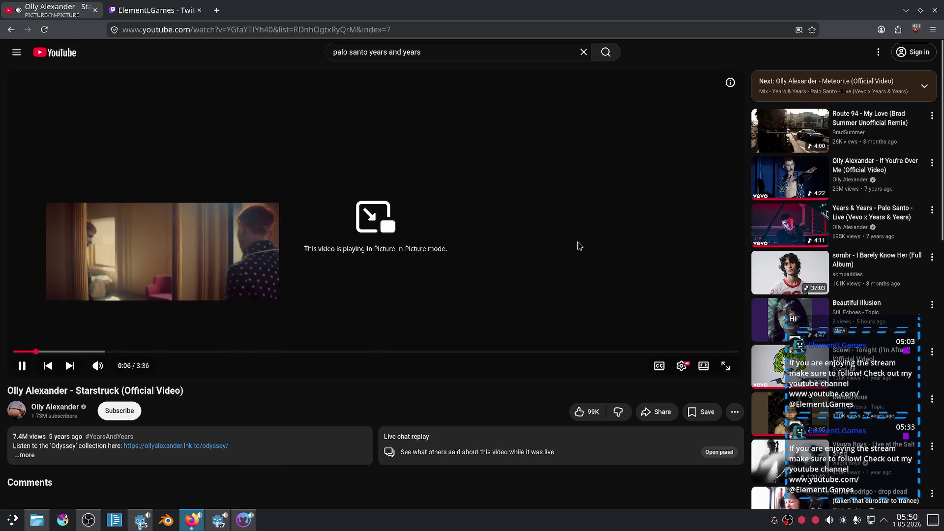
scroll(738, 211, "down", 3)
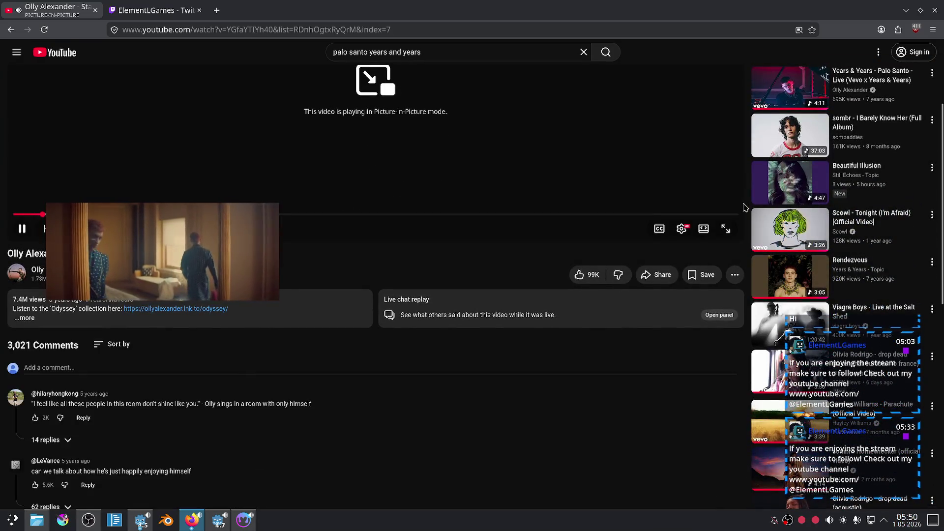
scroll(748, 220, "down", 2)
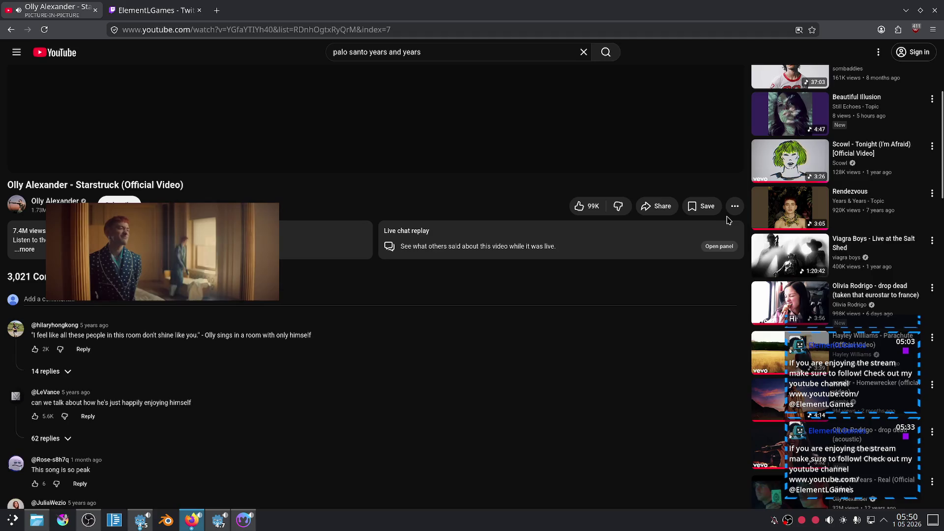
scroll(730, 220, "down", 3)
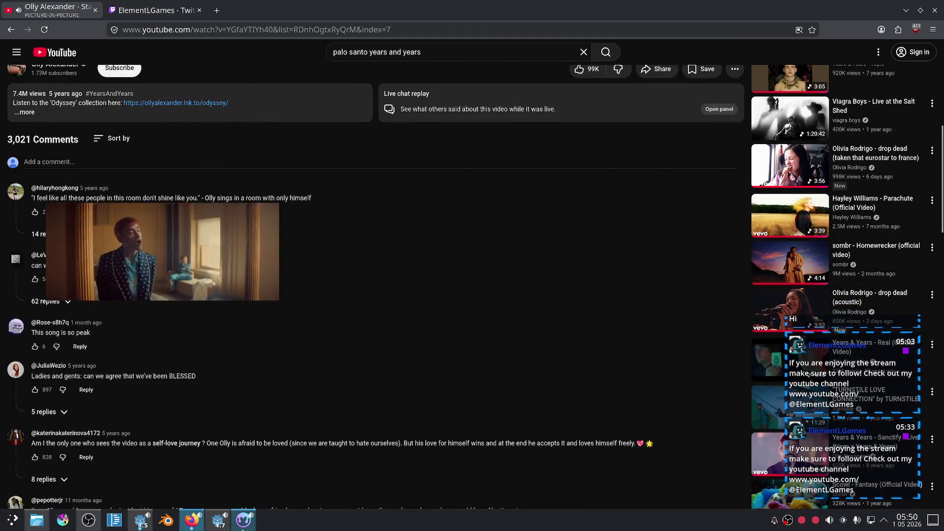
Step: Close Material Maker, confirming the alert, and return to Godot
left_click(243, 526)
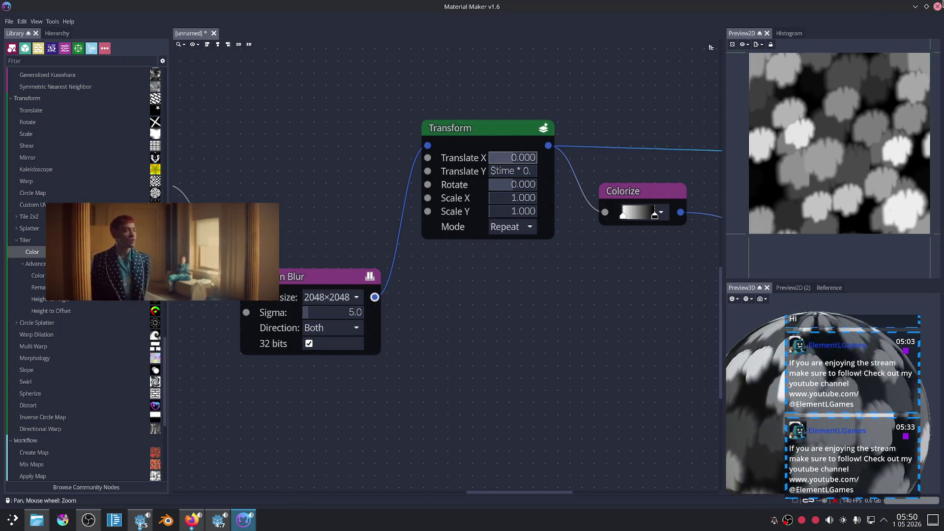
key("ctrl+w")
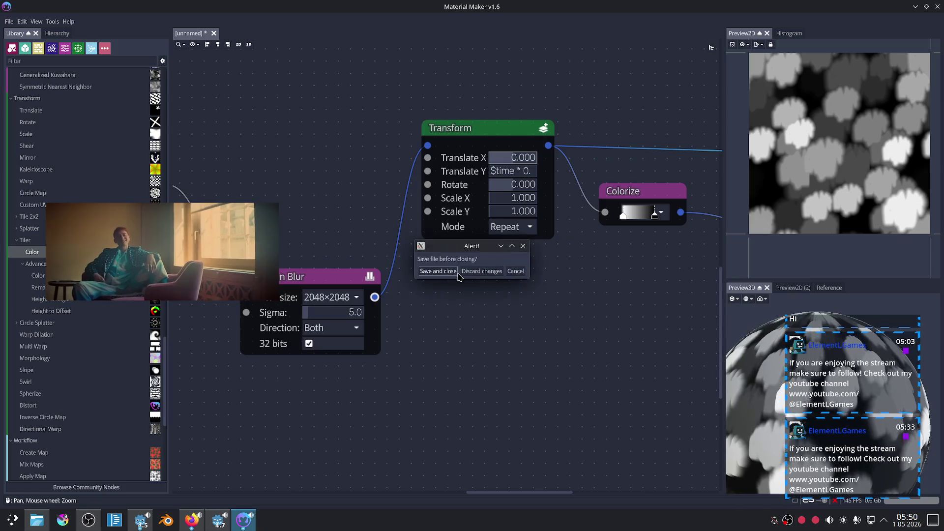
left_click(479, 271)
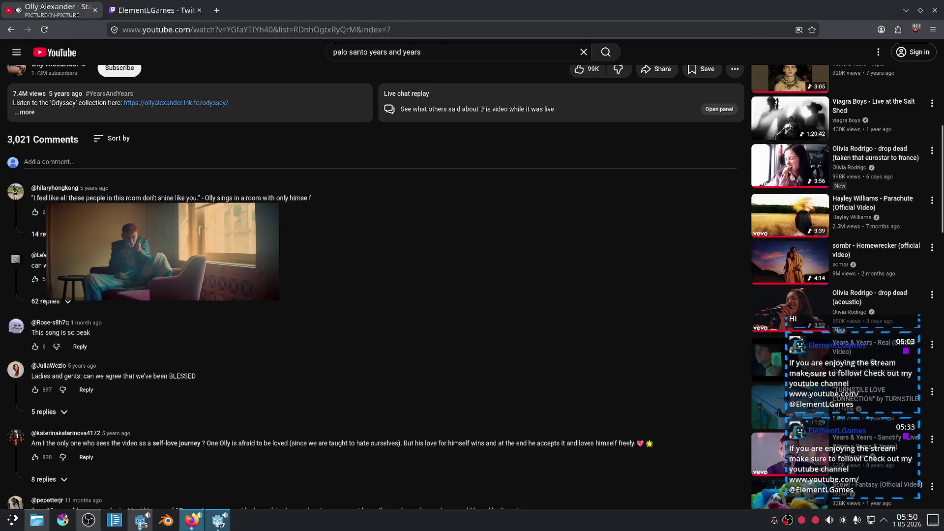
left_click(218, 529)
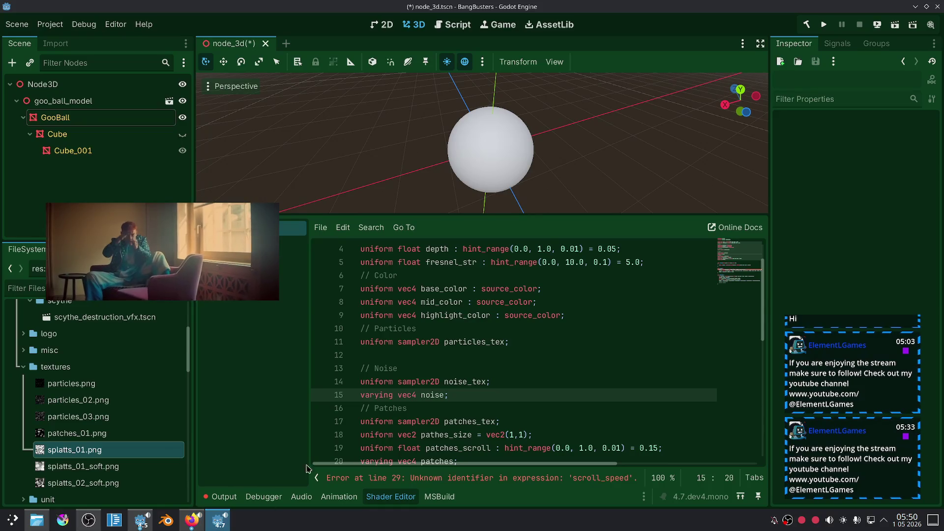
Step: Copy the whole patches_scroll uniform line
left_click(470, 364)
left_click(476, 354)
left_click(474, 334)
left_click(516, 357)
scroll(569, 343, "down", 2)
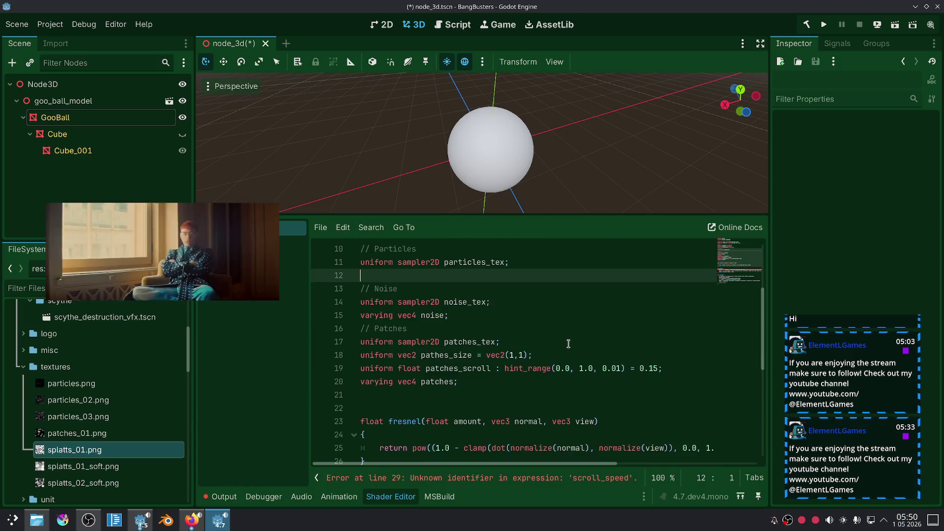
left_click(514, 370)
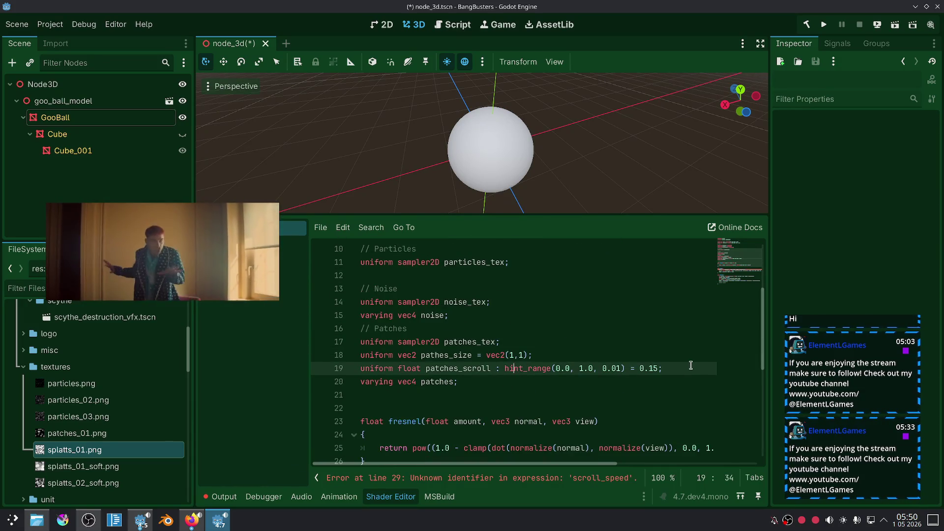
left_click_drag(657, 366, 355, 368)
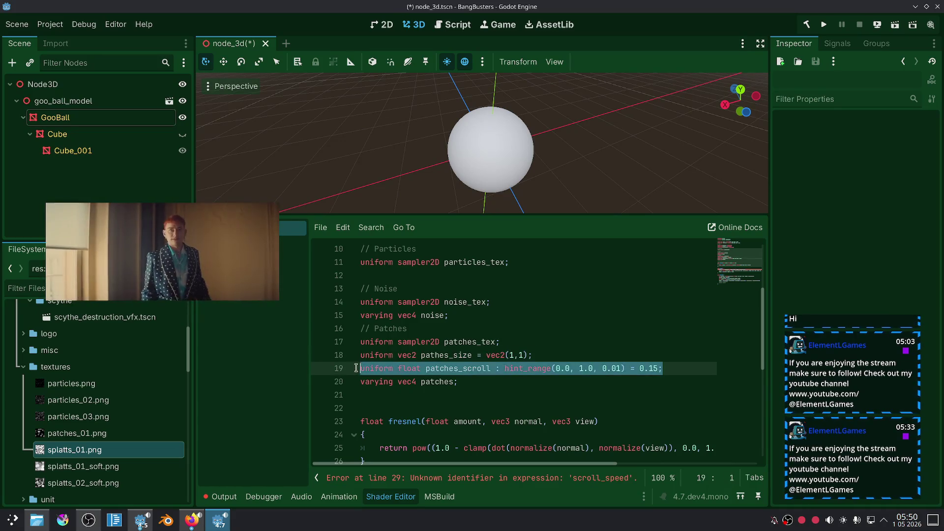
key("ctrl+c")
Step: Paste the line under the noise varying and rename the copy noise_scroll
left_click(465, 315)
key("Return")
key("ctrl+v")
left_click(426, 329)
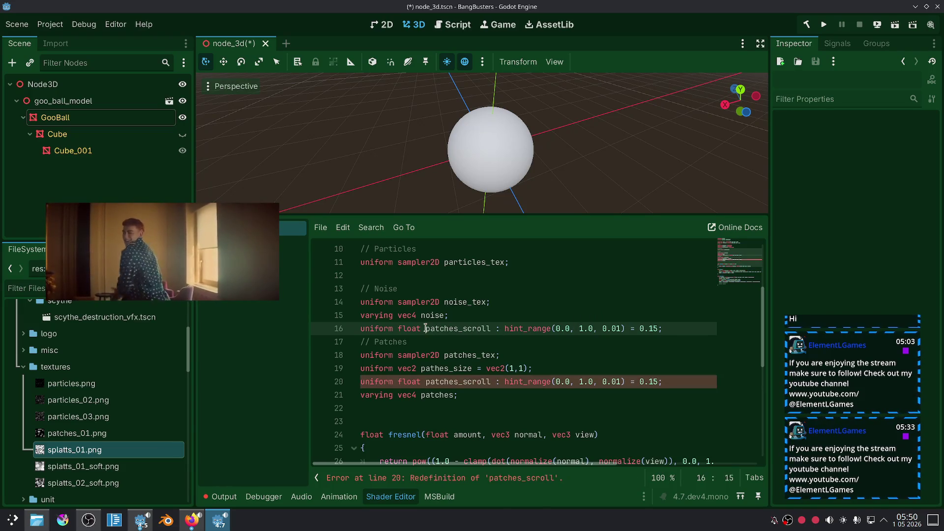
type("noise")
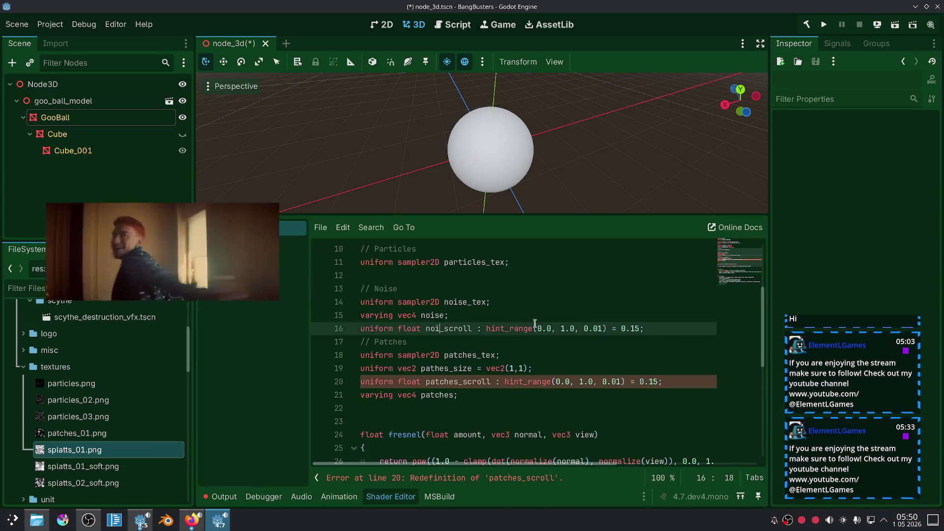
Step: Paste another copy below particles_tex and rename it particles_scroll
scroll(495, 300, "up", 1)
left_click(525, 303)
key("Return")
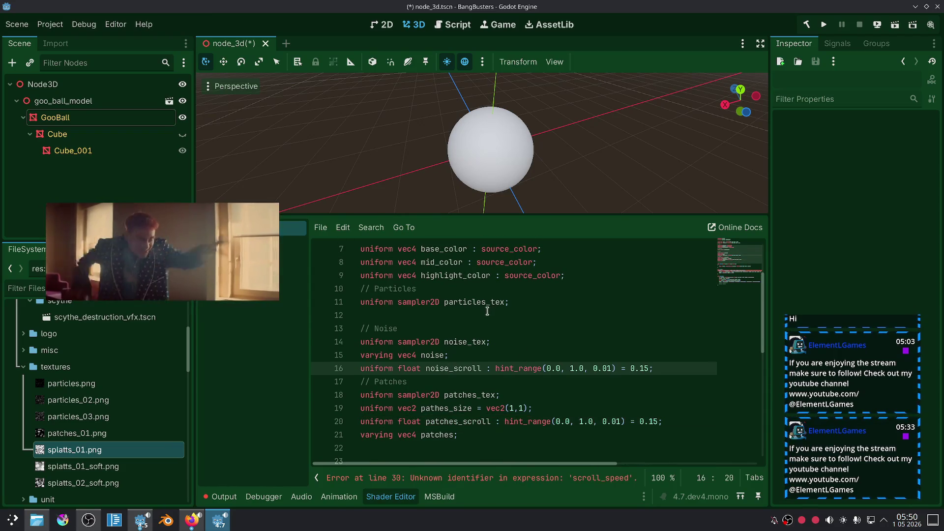
key("ctrl+v")
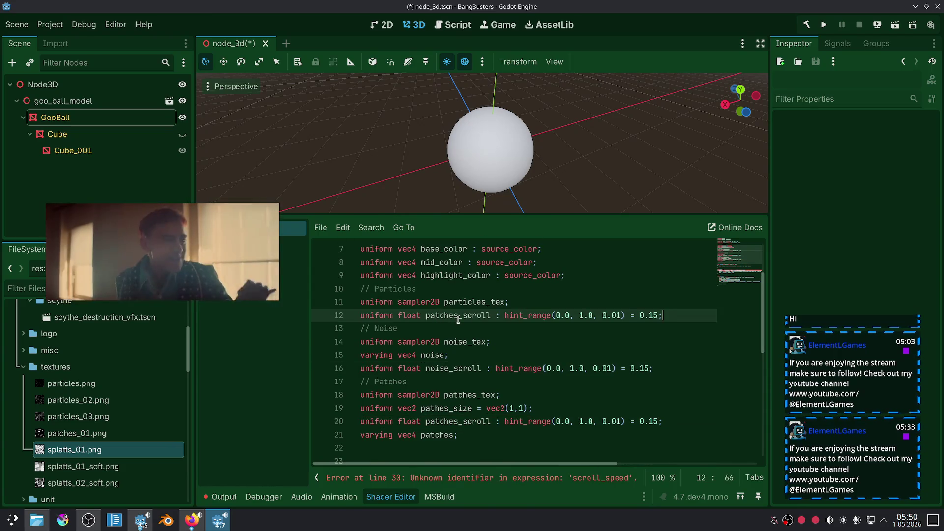
left_click_drag(459, 319, 427, 319)
type("particles")
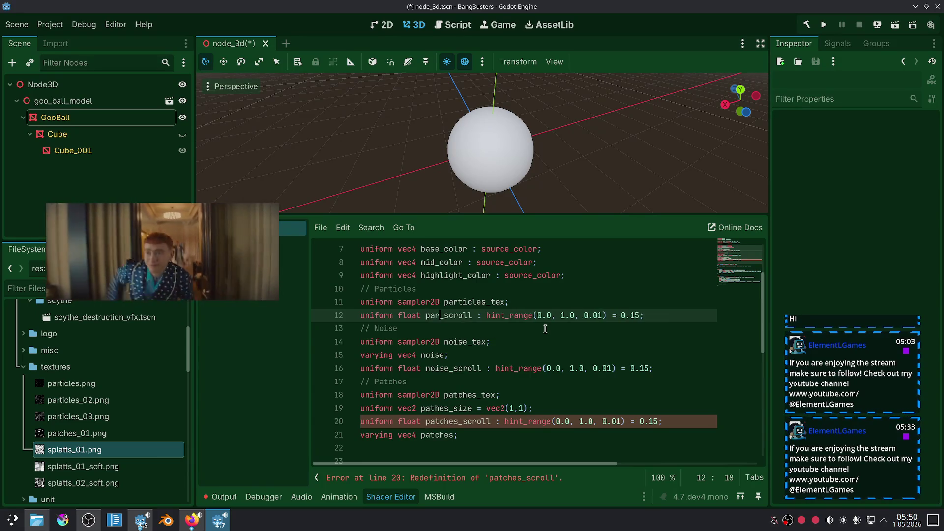
scroll(566, 335, "down", 2)
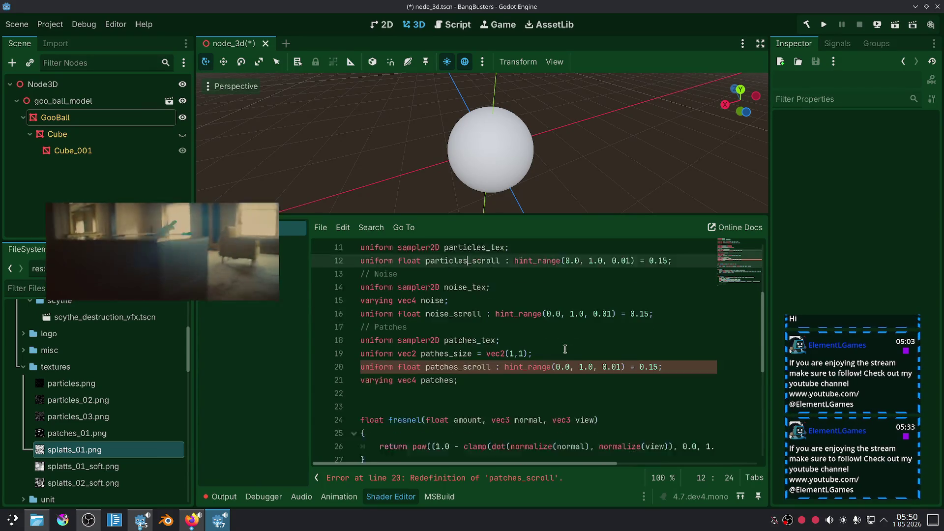
left_click(538, 359)
scroll(537, 360, "down", 4)
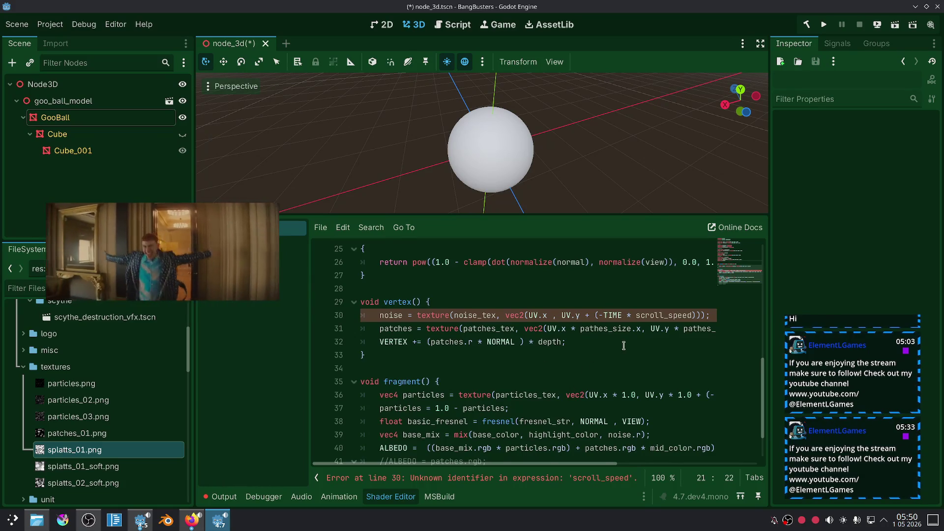
Step: Replace scroll_speed with noise_scroll in the noise texture lookup on line 30
scroll(624, 345, "up", 1)
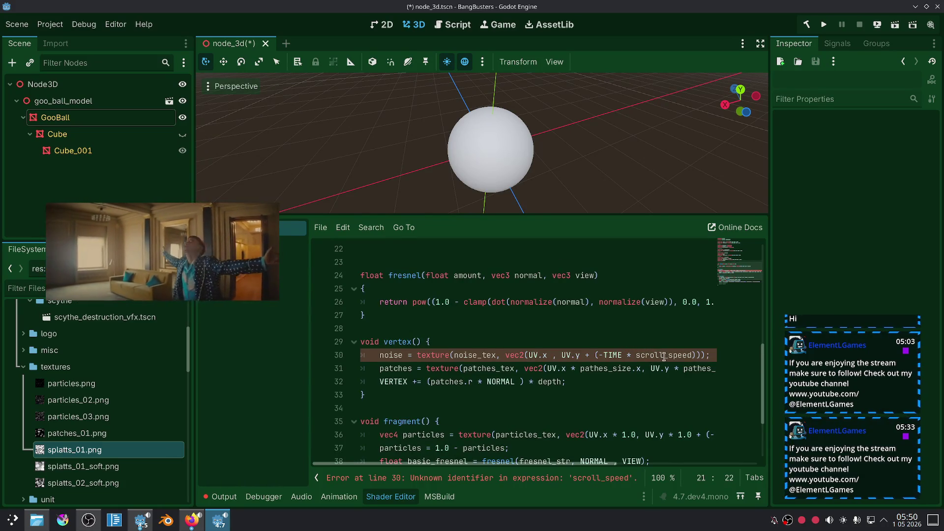
left_click_drag(664, 358, 646, 356)
type("n")
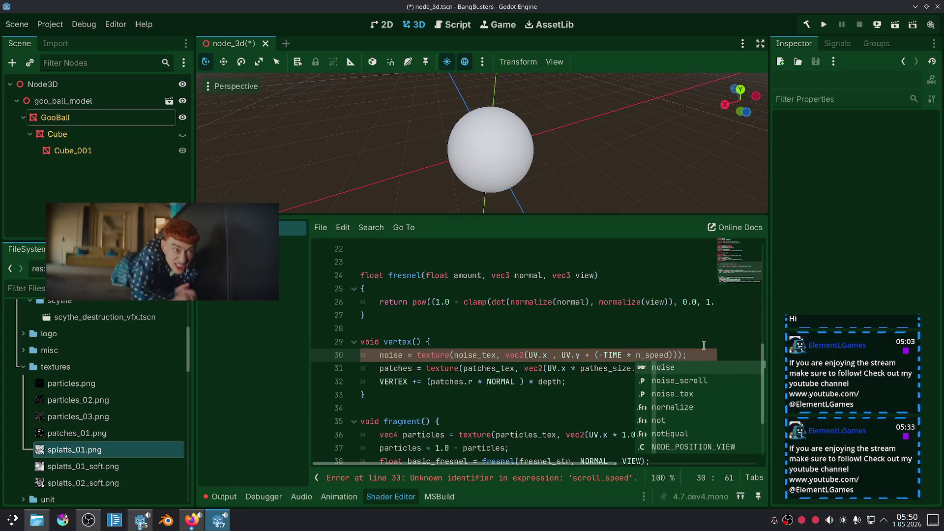
type("oi")
key("Down")
key("Return")
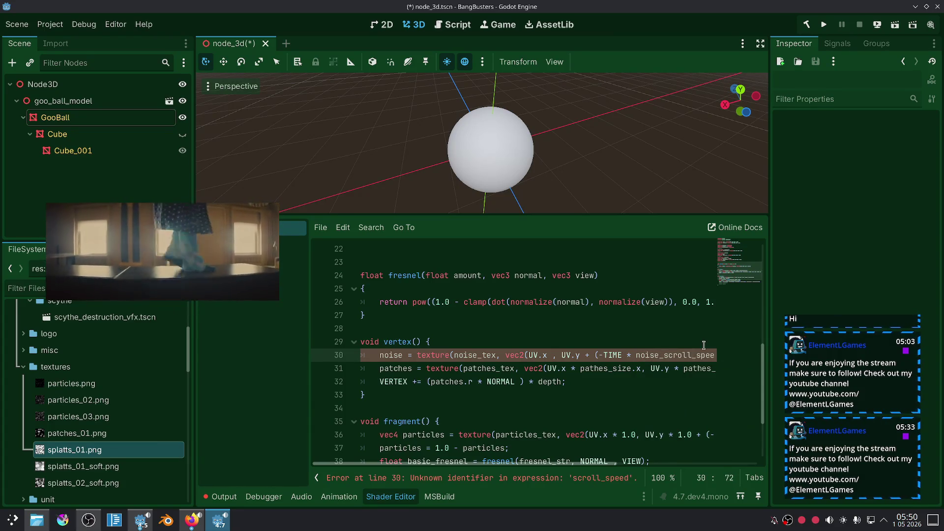
key("Delete")
key("Delete")
key("Delete")
key("BackSpace")
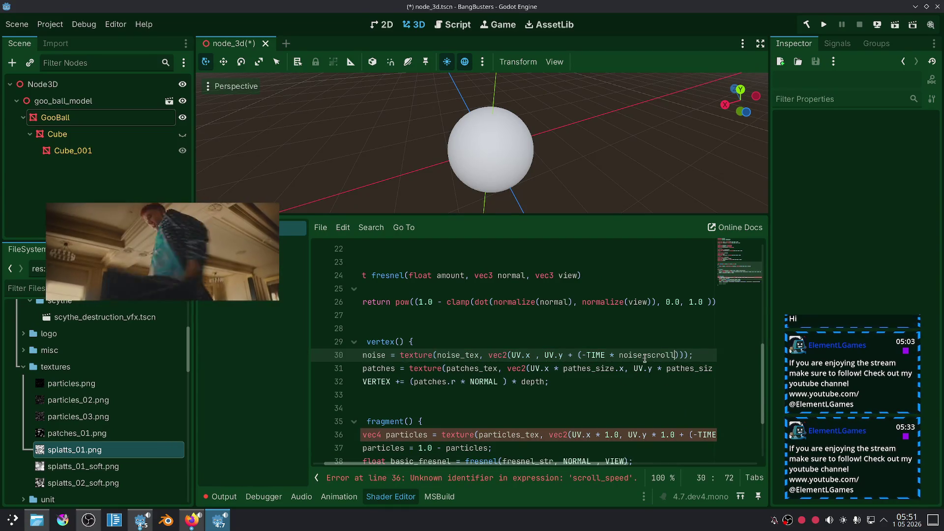
Step: Replace scroll_speed with particles_scroll in the particles texture lookup on line 36
scroll(603, 402, "down", 3)
left_click_drag(585, 461, 659, 455)
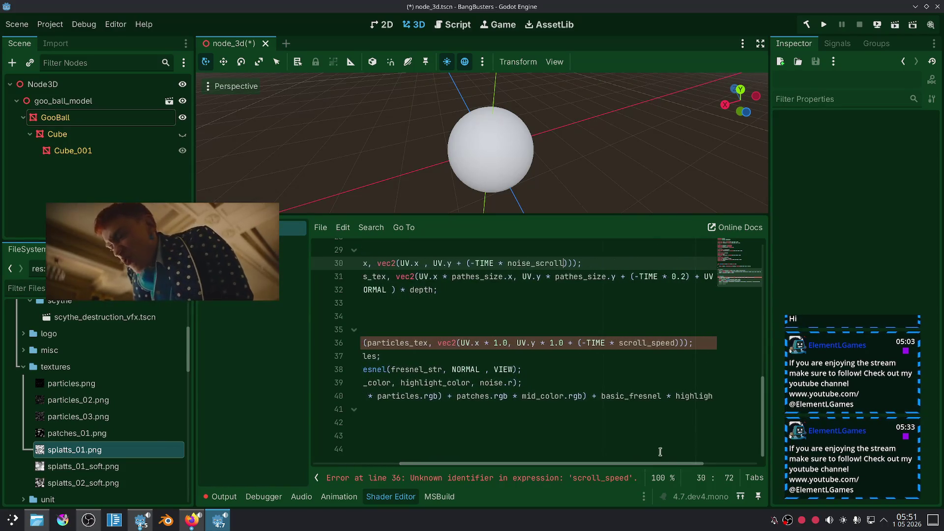
double_click(674, 343)
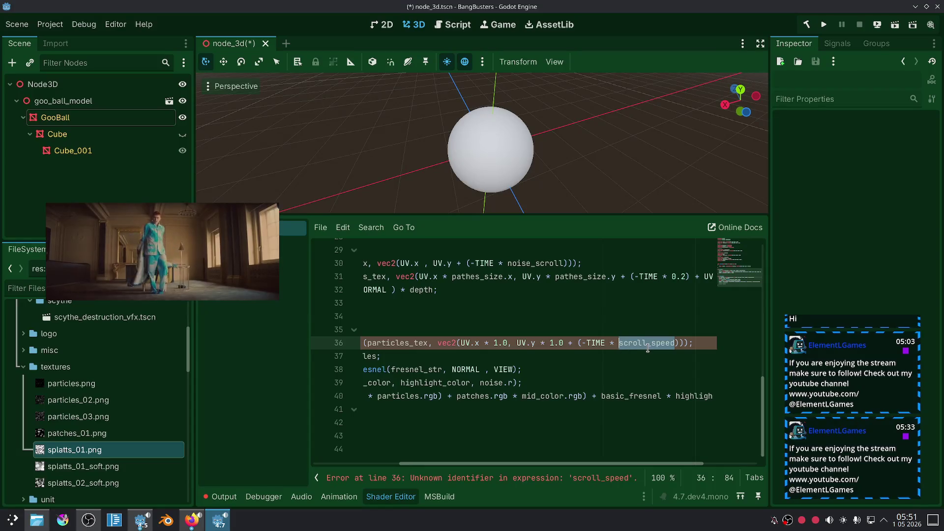
type("part")
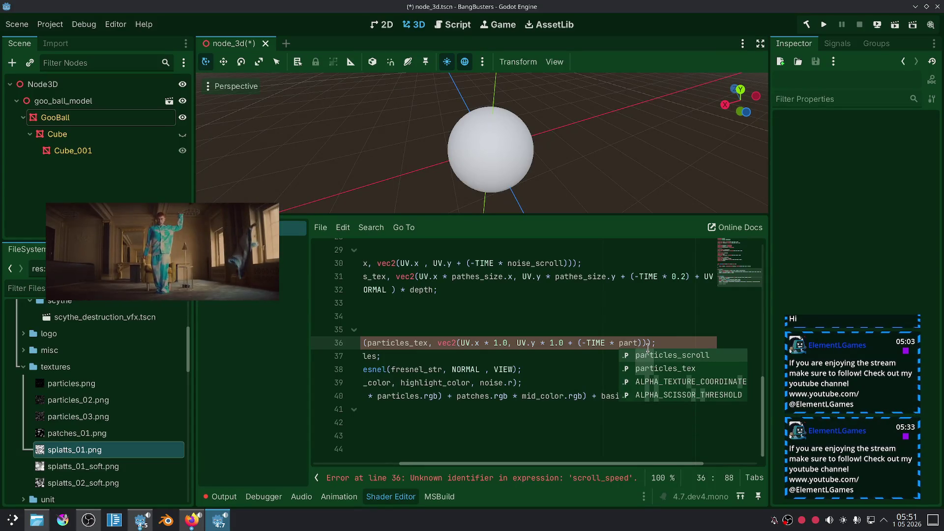
key("Return")
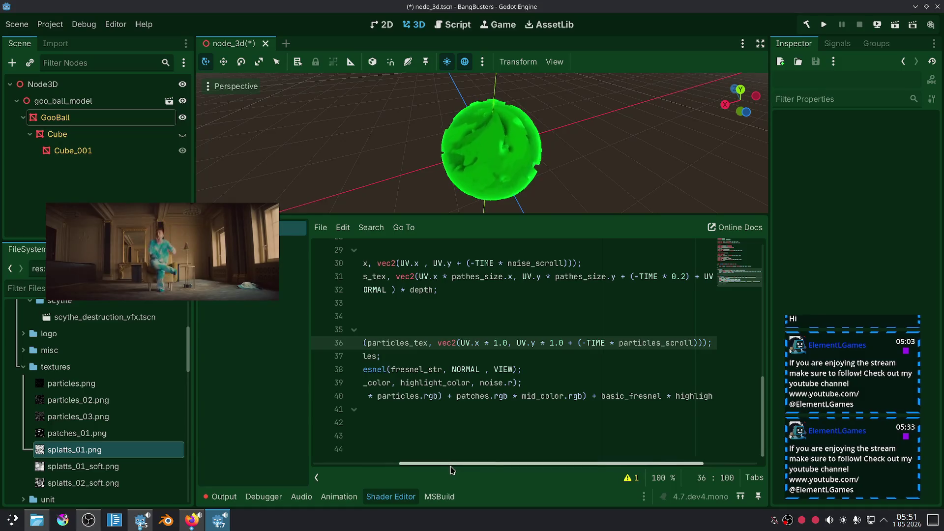
left_click_drag(450, 464, 374, 465)
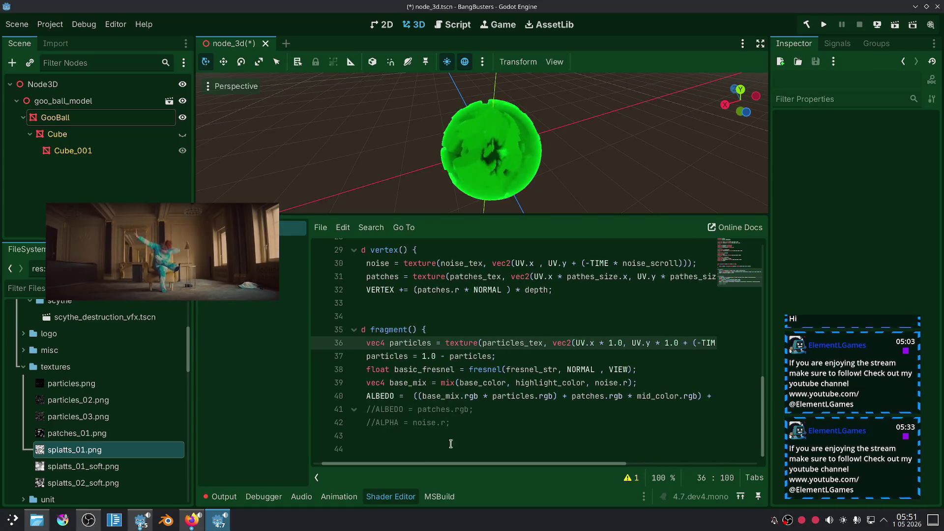
Step: Change line 31's fixed 0.2 to patches_scroll, giving a -TIME * patches_scroll scroll
scroll(589, 408, "up", 3)
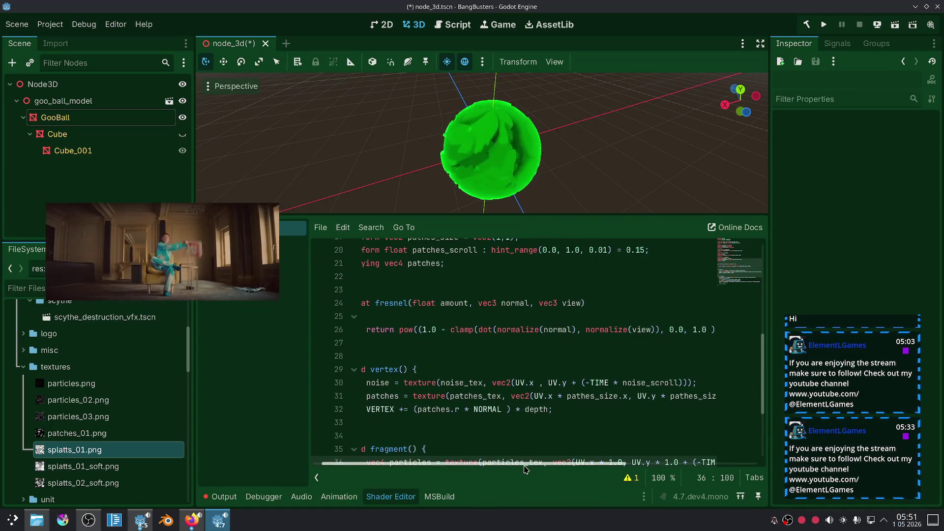
mouse_move(523, 467)
left_mouse_down()
mouse_move(497, 463)
mouse_move(632, 464)
left_mouse_up()
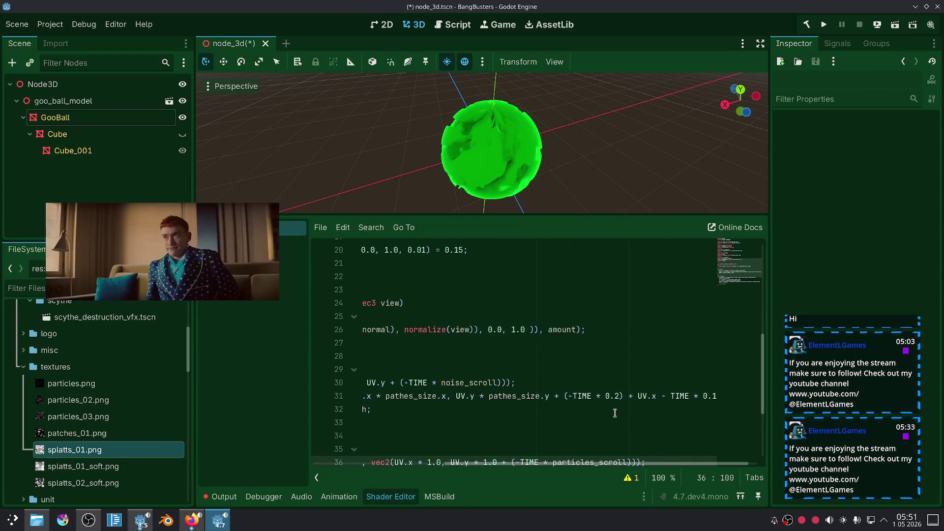
left_click_drag(619, 396, 605, 396)
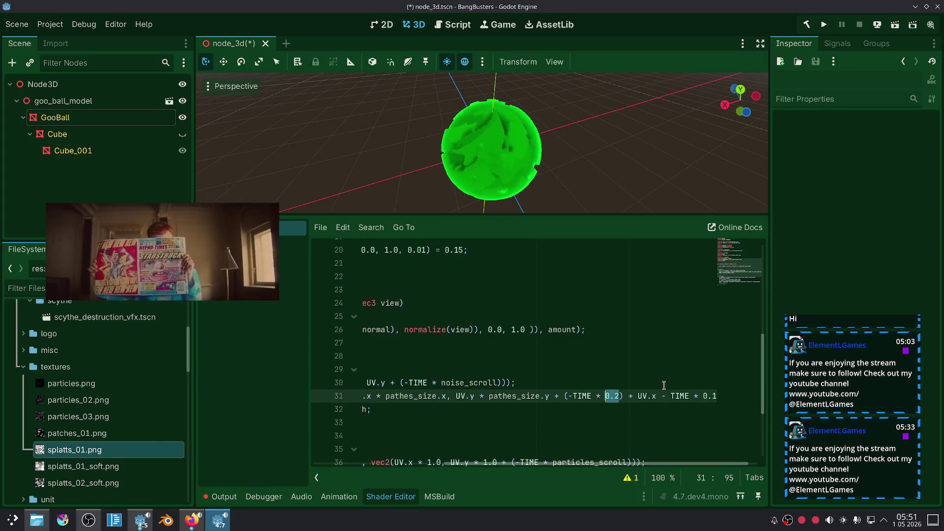
type("patches_s")
key("Return")
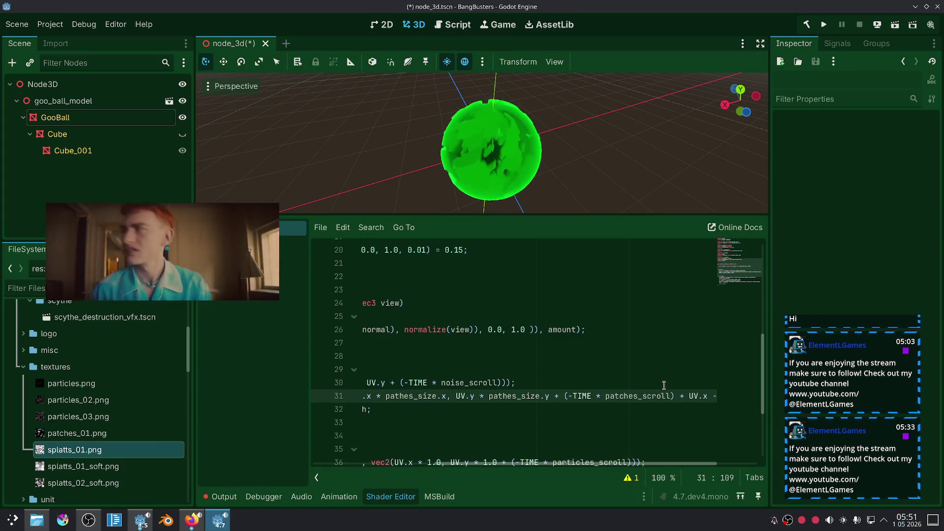
double_click(639, 396)
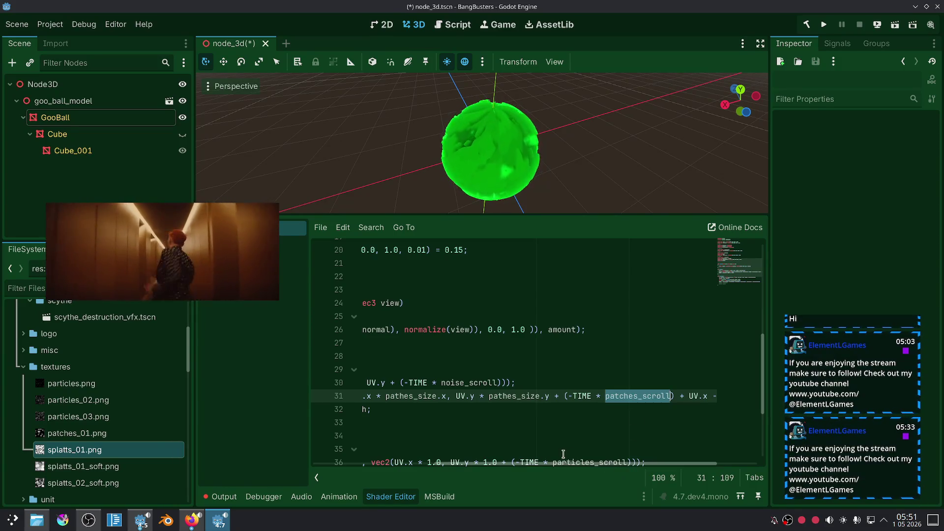
scroll(561, 461, "right", 3)
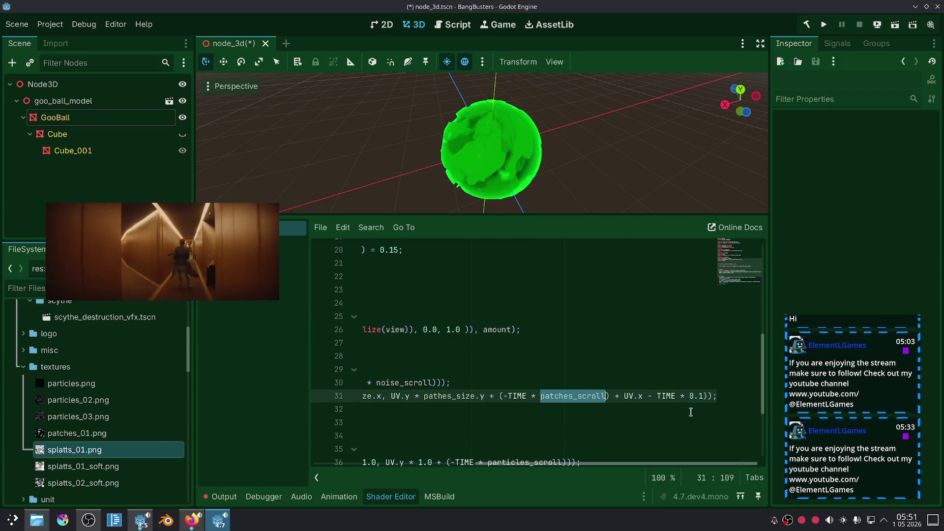
left_click(703, 396)
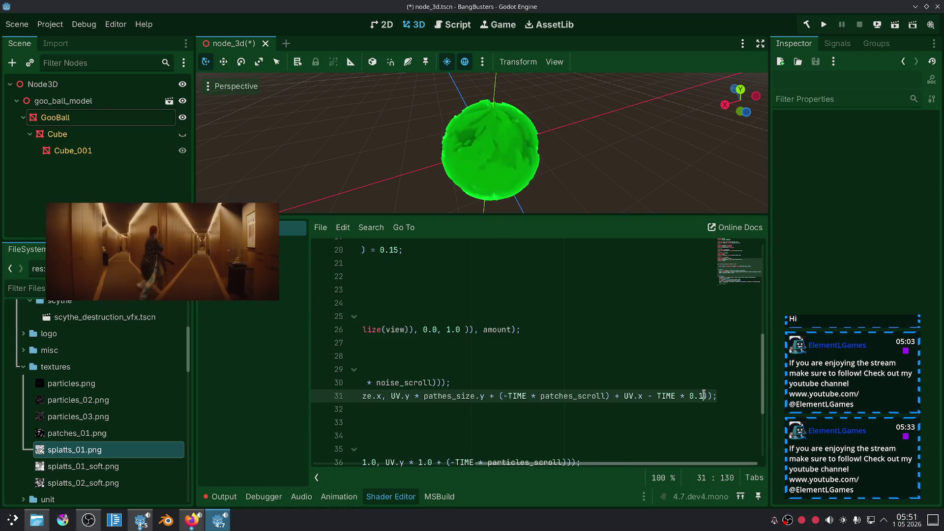
left_click(633, 387)
left_click(588, 431)
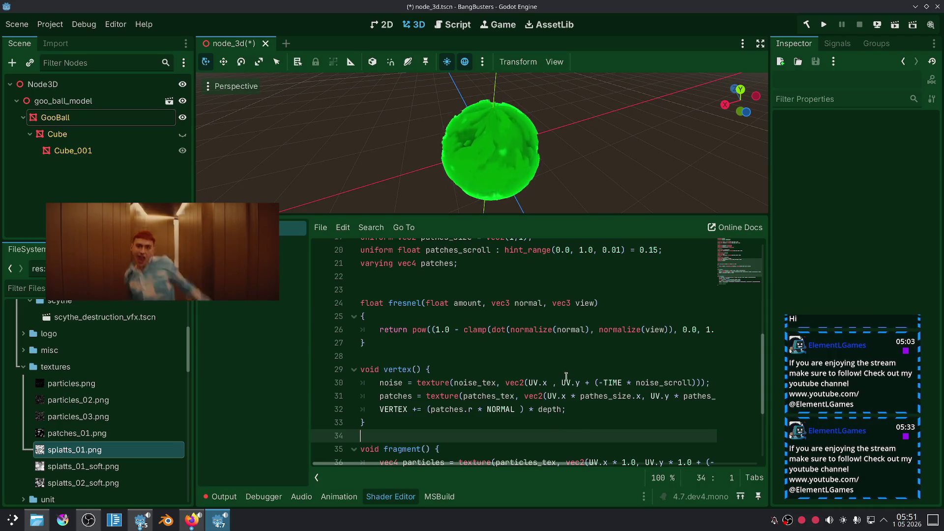
scroll(566, 377, "up", 6)
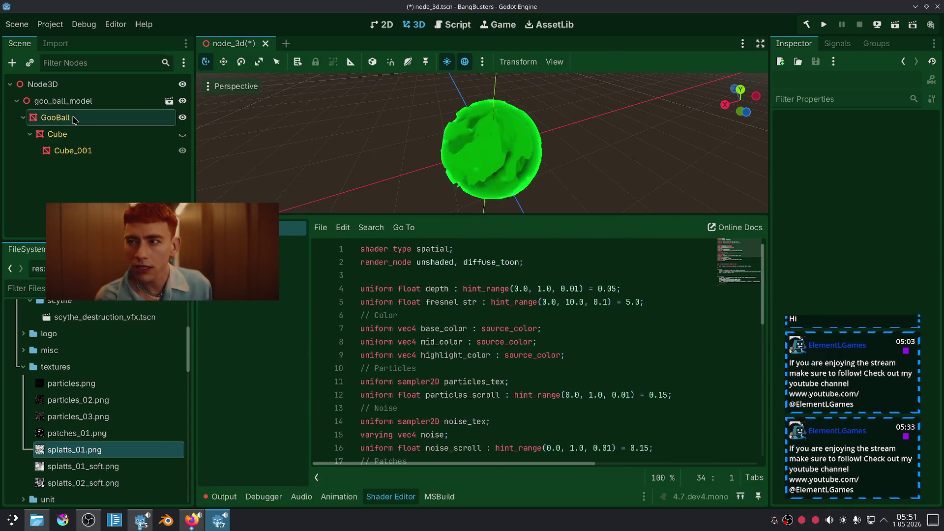
Step: Select GooBall in the Scene tree and save the shader file
left_click(75, 119)
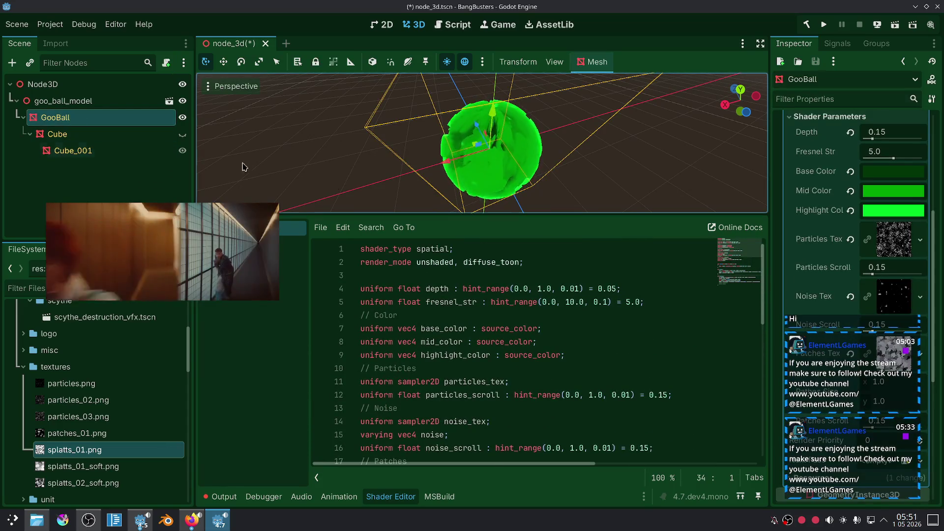
left_click(318, 228)
left_click(323, 310)
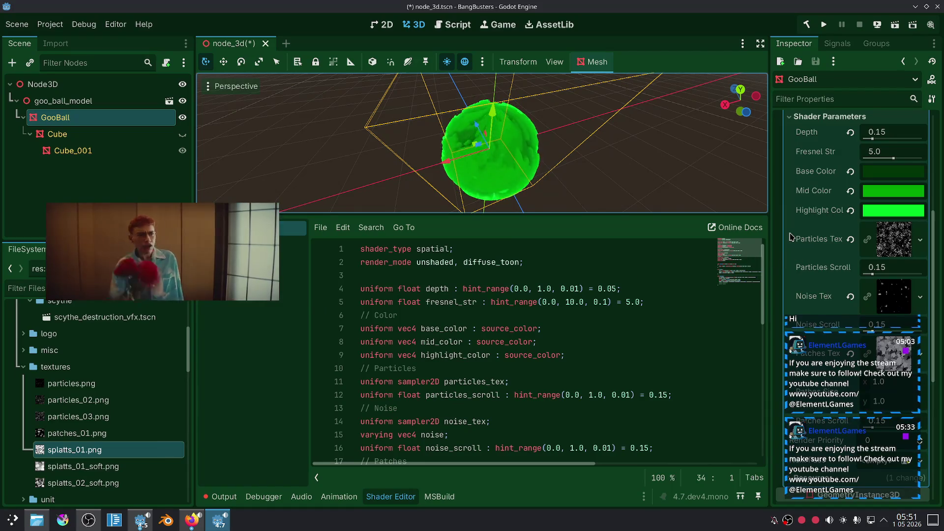
Step: Try yellow-green and blue hues for Mid Color, settling on bright green
scroll(631, 172, "up", 3)
left_click(869, 193)
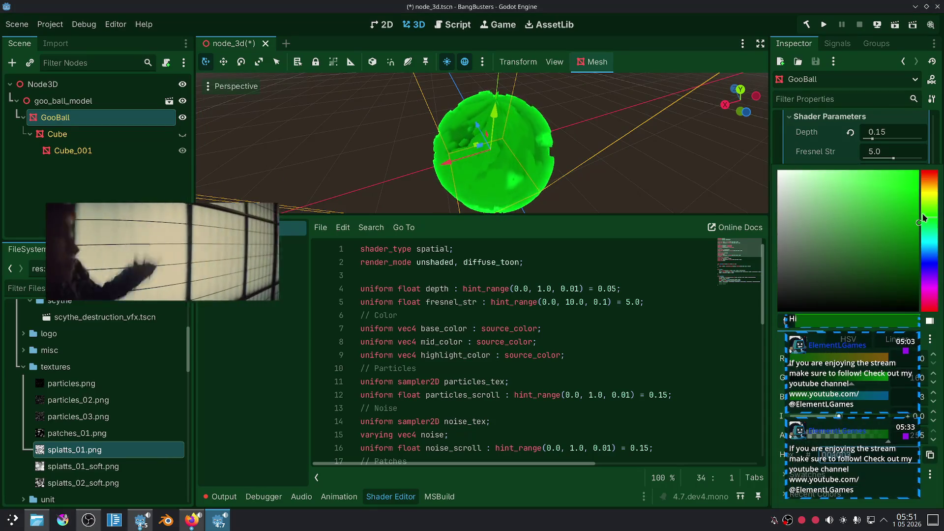
left_click_drag(931, 203, 930, 200)
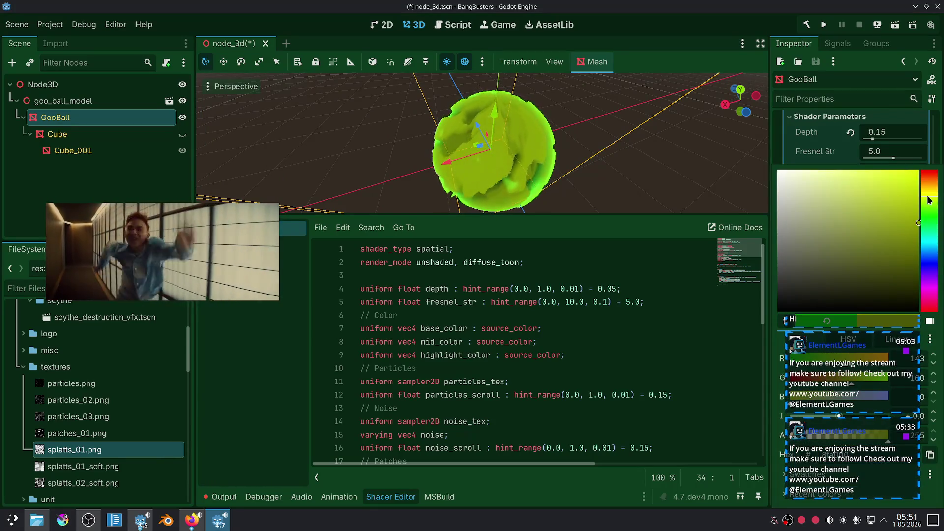
left_click_drag(931, 213, 921, 213)
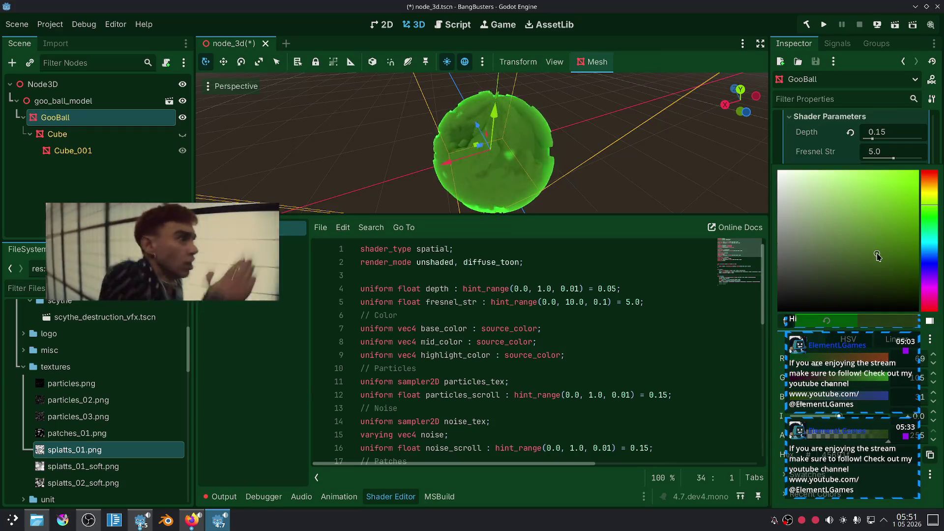
left_click_drag(935, 264, 934, 237)
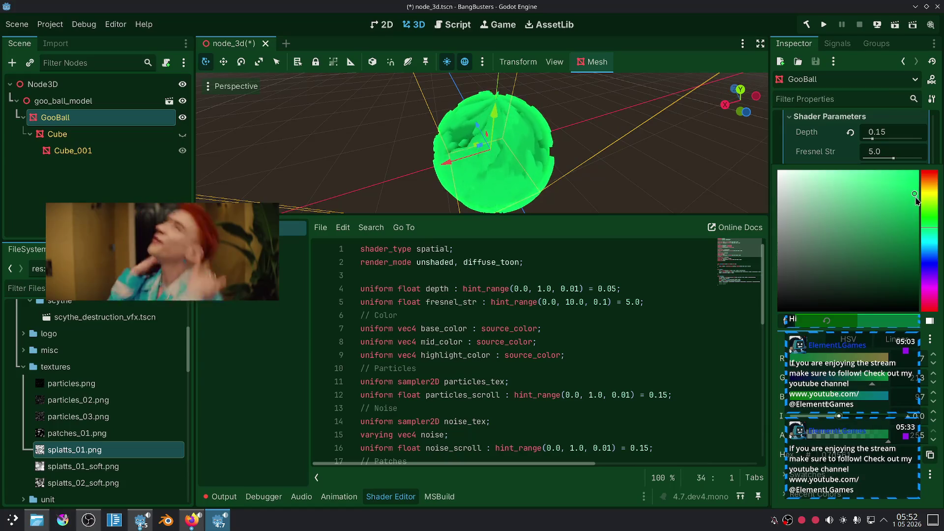
left_click_drag(929, 227, 931, 223)
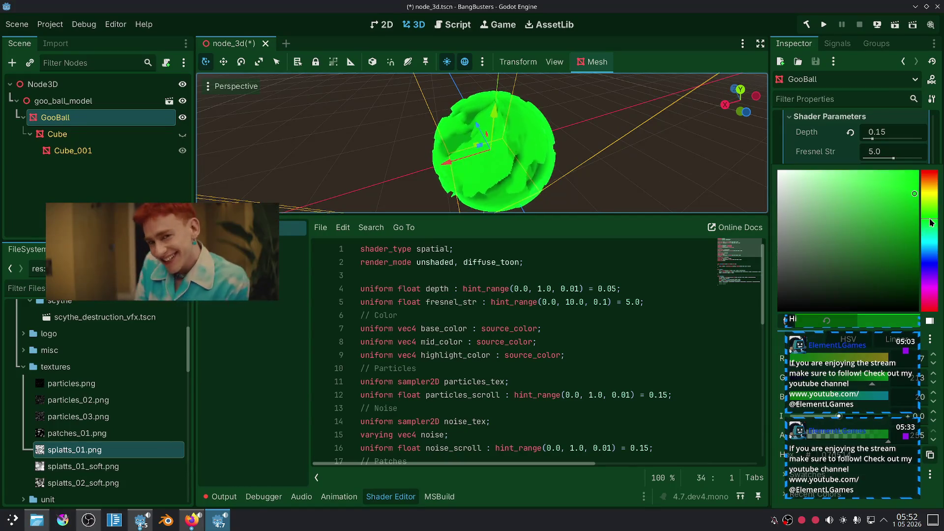
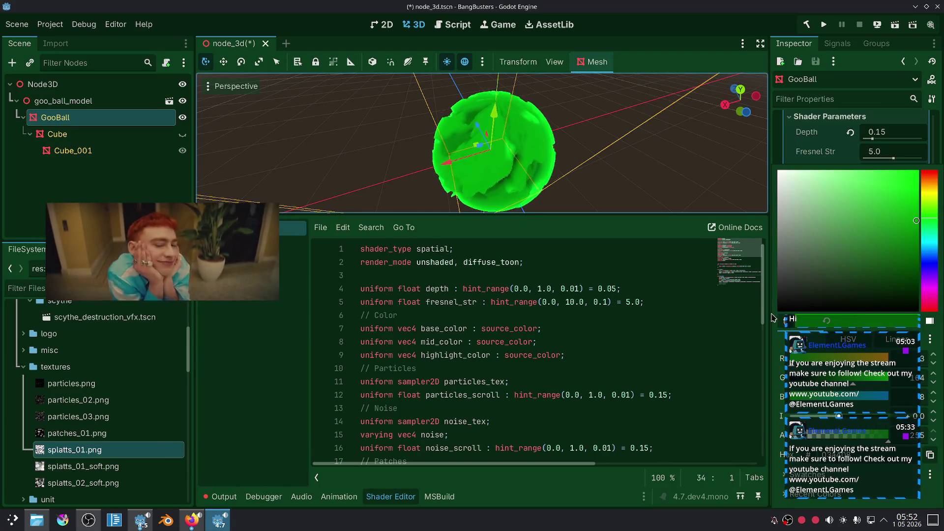
Step: Close the colour picker to reveal GooBall's shader parameters and bring the YouTube browser forward
left_click(940, 159)
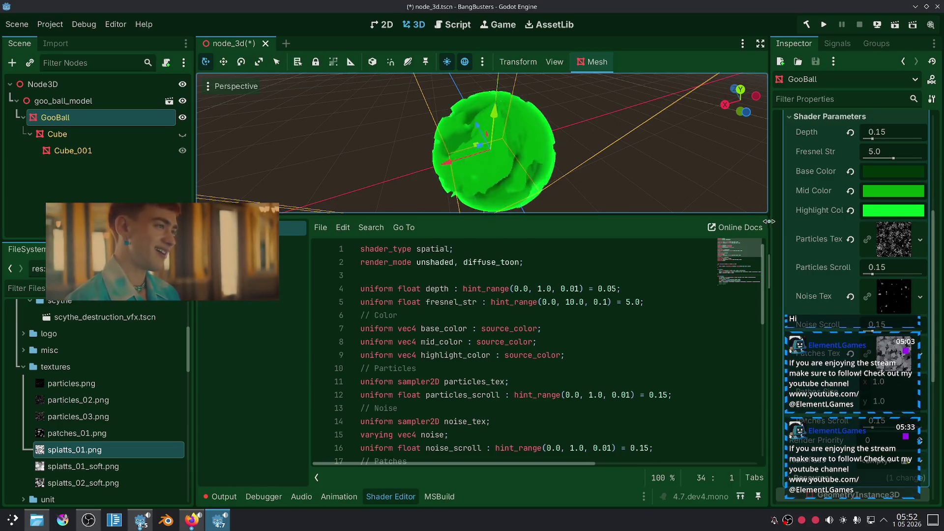
left_click(192, 520)
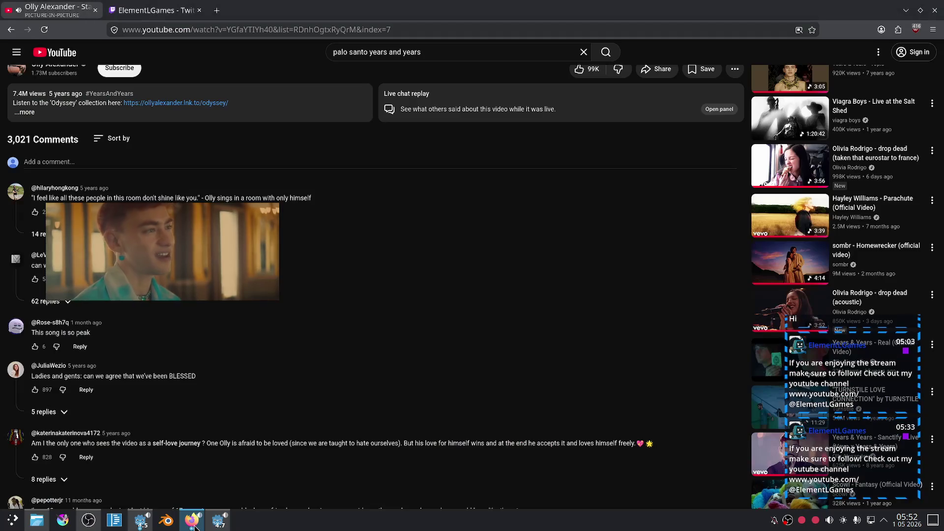
Step: Glance at OBS, then scroll down through the YouTube video's comments in Firefox
left_click(85, 525)
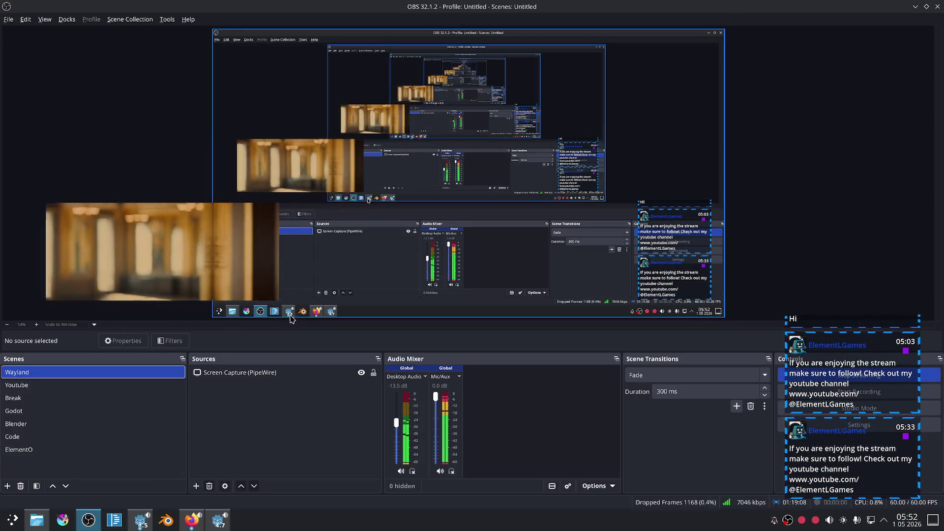
left_click(192, 520)
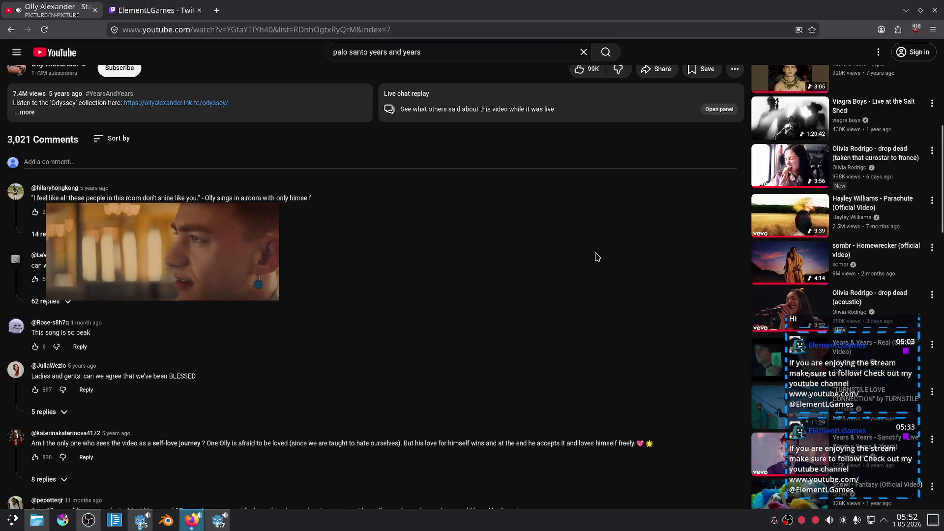
scroll(585, 241, "down", 3)
scroll(612, 232, "down", 5)
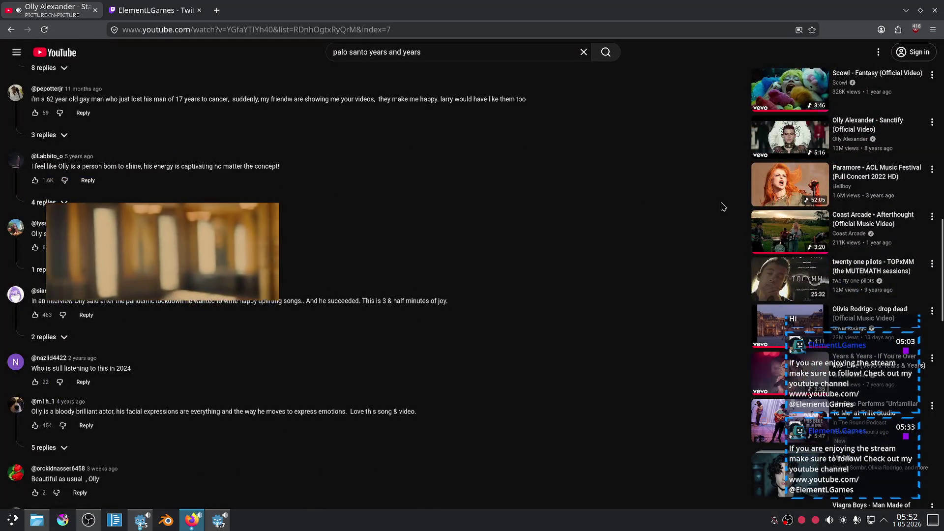
scroll(698, 246, "down", 4)
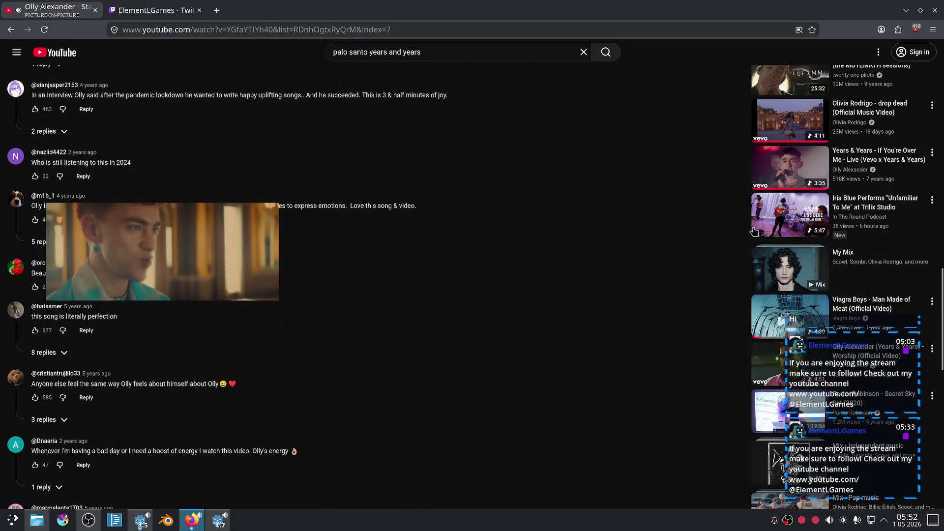
scroll(723, 255, "down", 3)
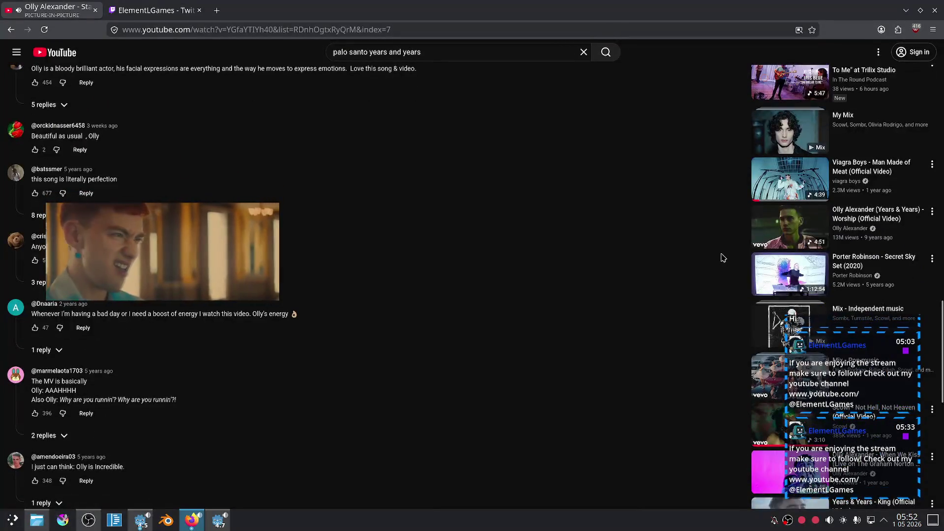
scroll(723, 258, "down", 3)
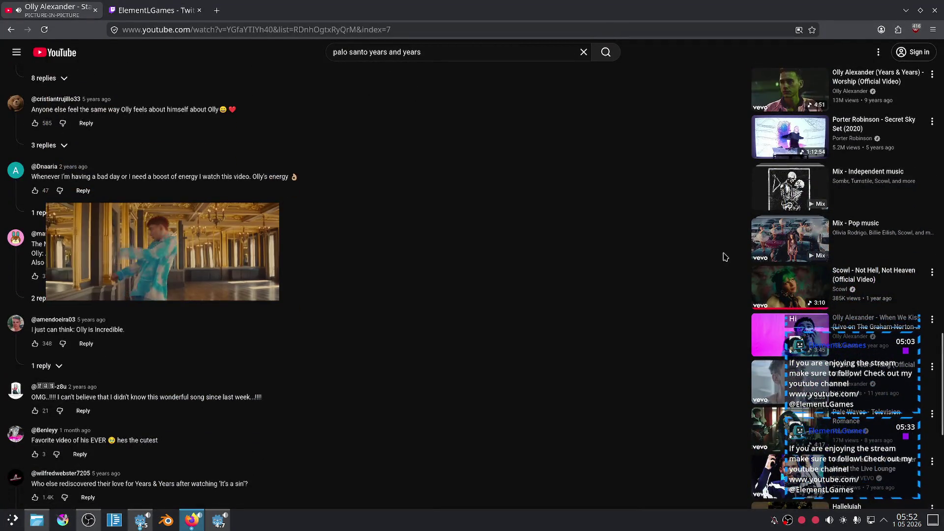
scroll(728, 251, "down", 3)
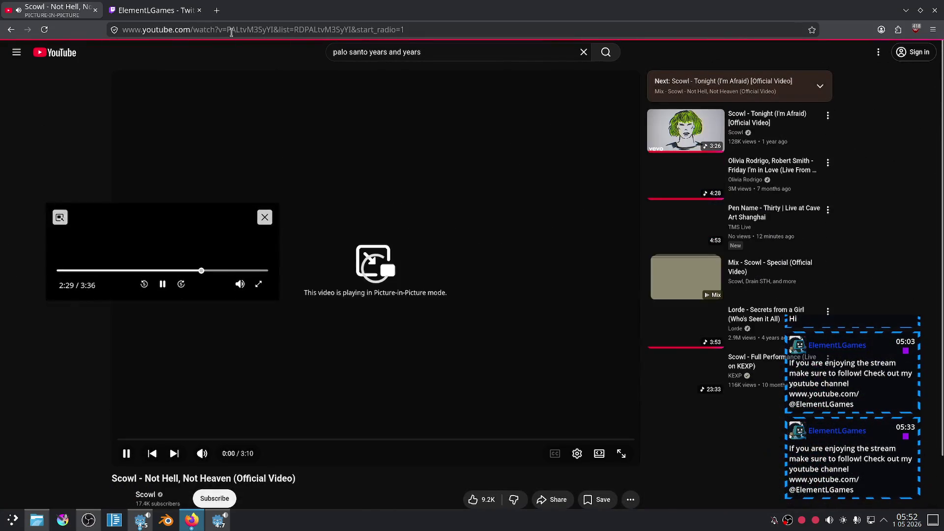
Step: Check the Twitch stream tab, then return to the Godot editor
left_click(170, 6)
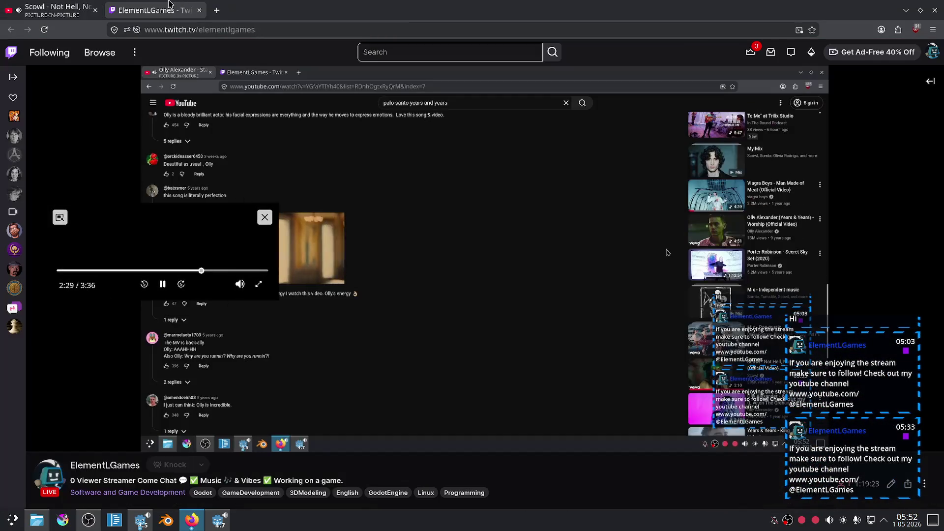
mouse_move(430, 375)
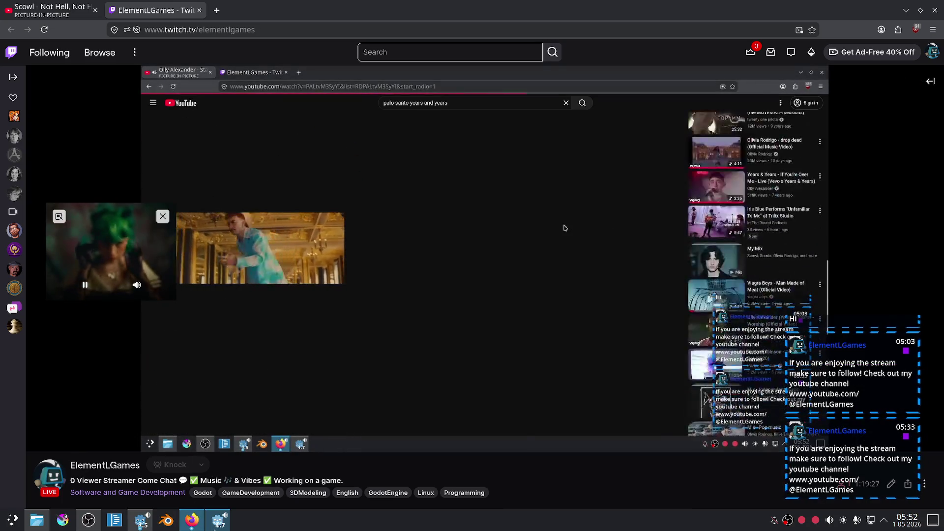
key("alt+Tab")
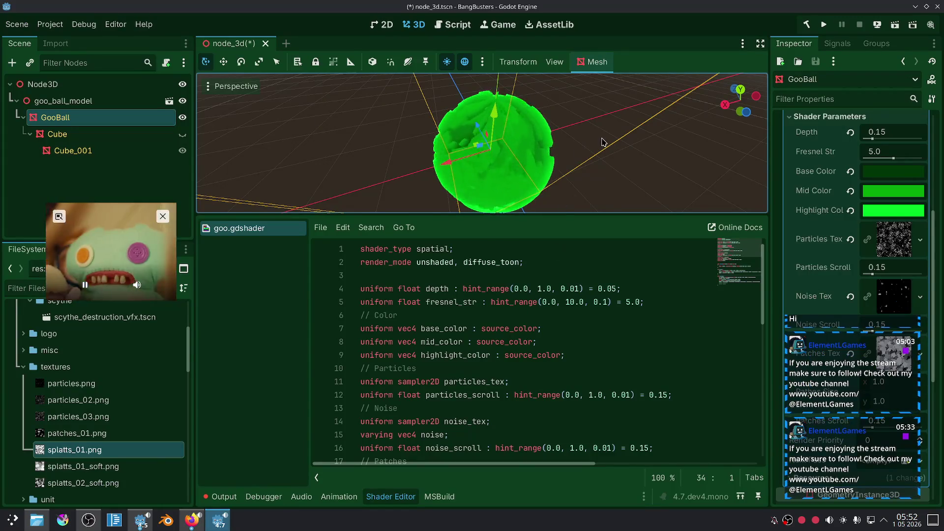
Step: Deselect GooBall and zoom in and out to inspect the green goo ball
left_click(601, 143)
scroll(552, 175, "down", 3)
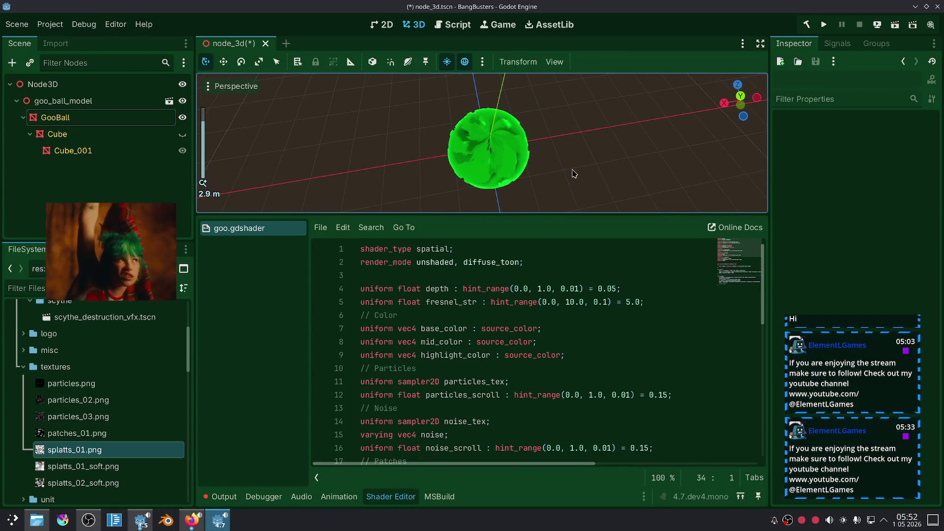
scroll(565, 188, "up", 5)
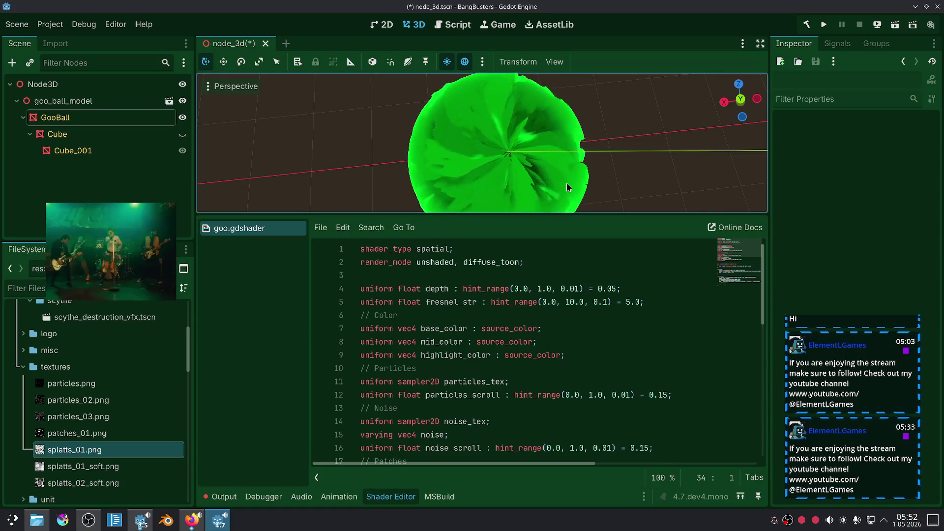
scroll(583, 178, "down", 7)
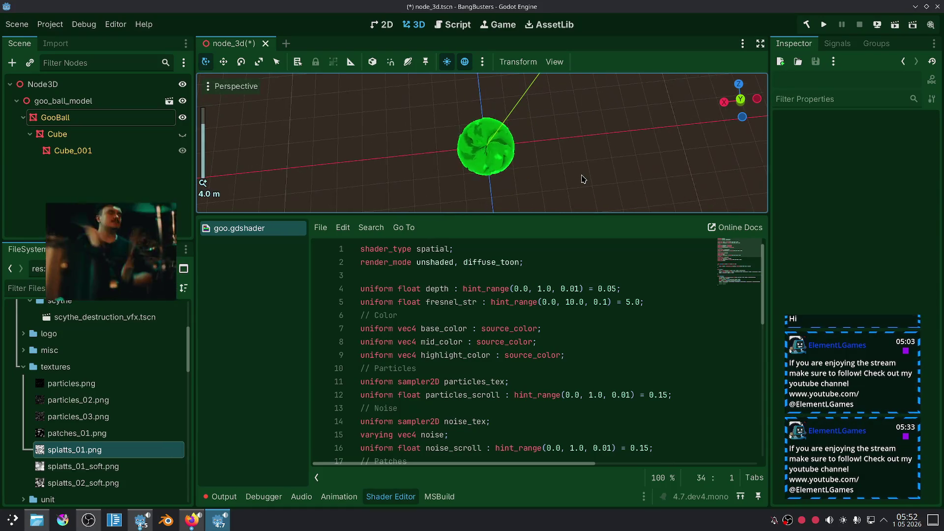
scroll(583, 178, "down", 5)
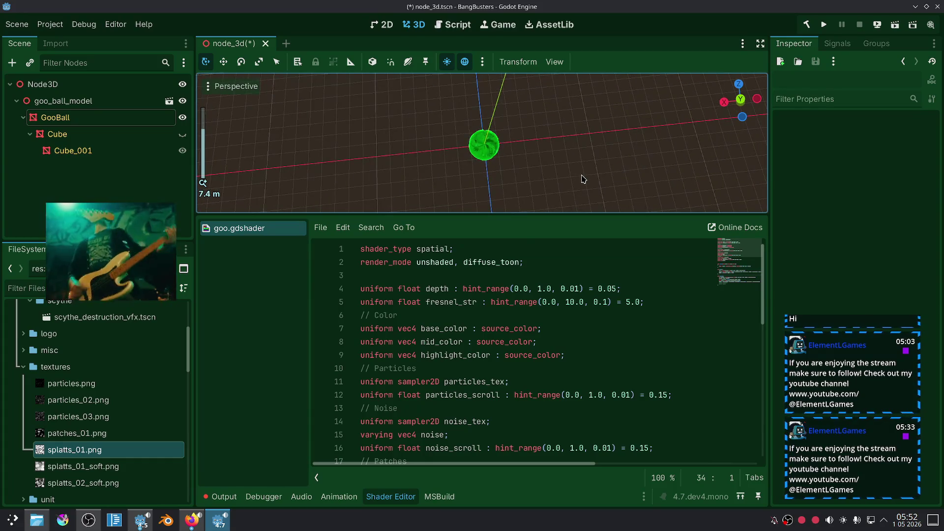
scroll(583, 179, "up", 8)
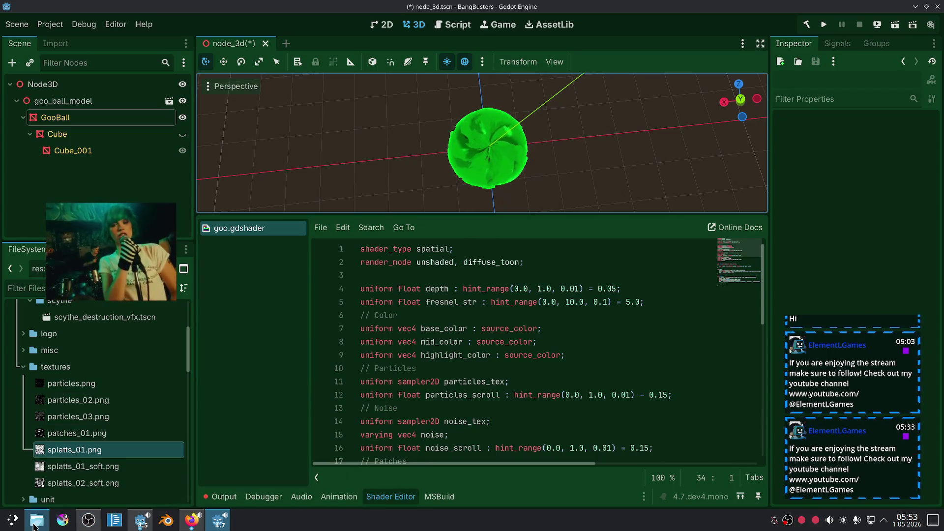
left_click(37, 520)
Step: Launch Material Maker and add a Circle Shape node with a smaller radius
double_click(657, 107)
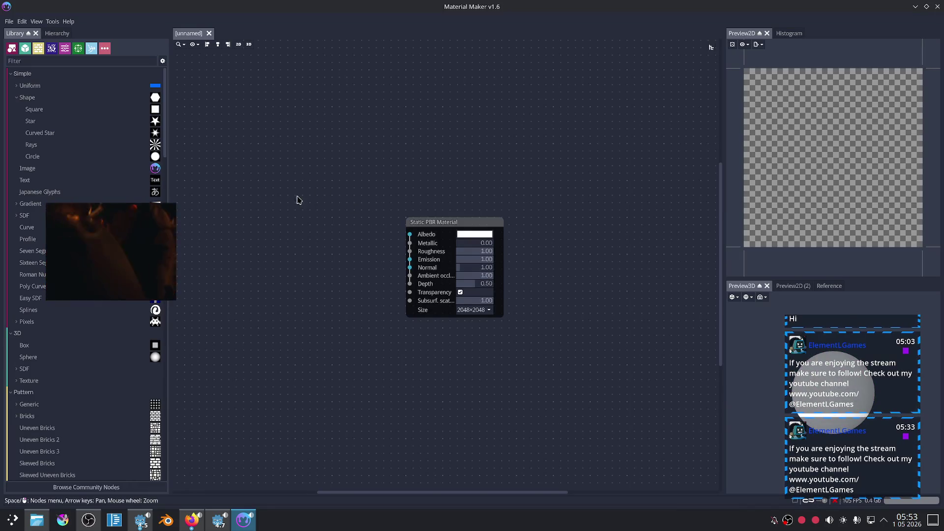
right_click(297, 154)
left_click(319, 159)
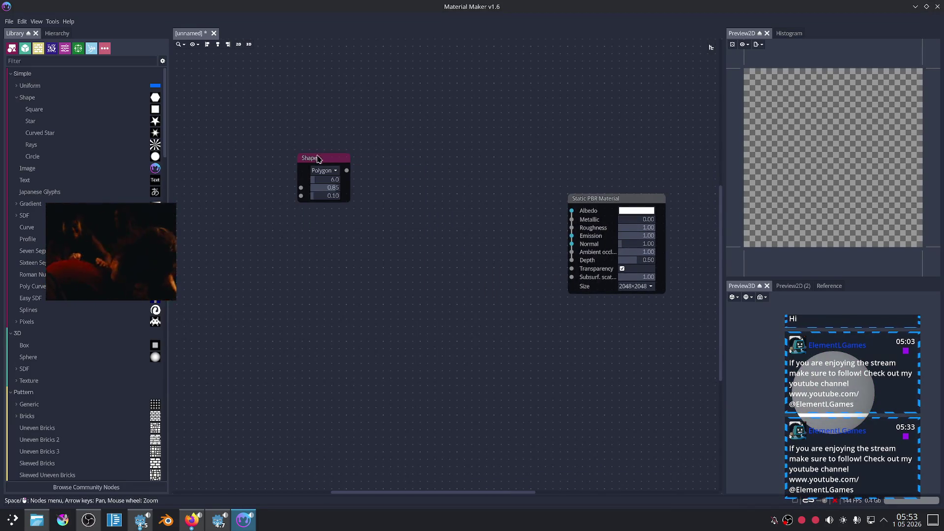
scroll(315, 263, "up", 1)
left_click(321, 142)
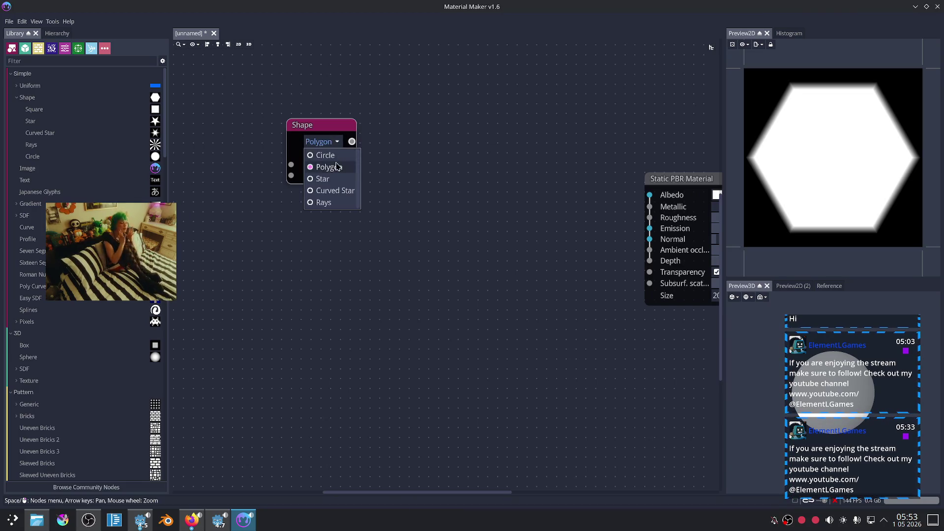
left_click(325, 155)
left_click_drag(340, 165, 310, 169)
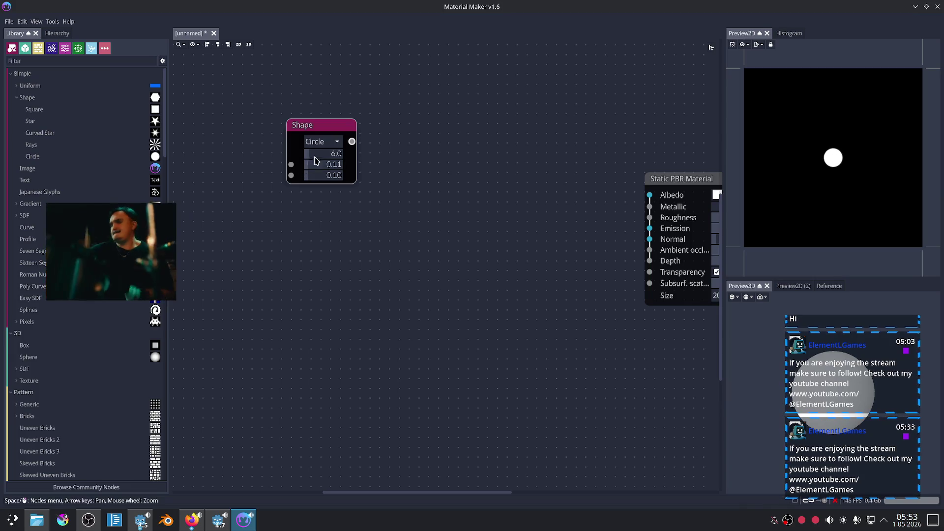
Step: Feed the circle into a new Tiler with fully random positions and Fixed Offset 1.00
left_click_drag(351, 142, 424, 152)
left_click(482, 158)
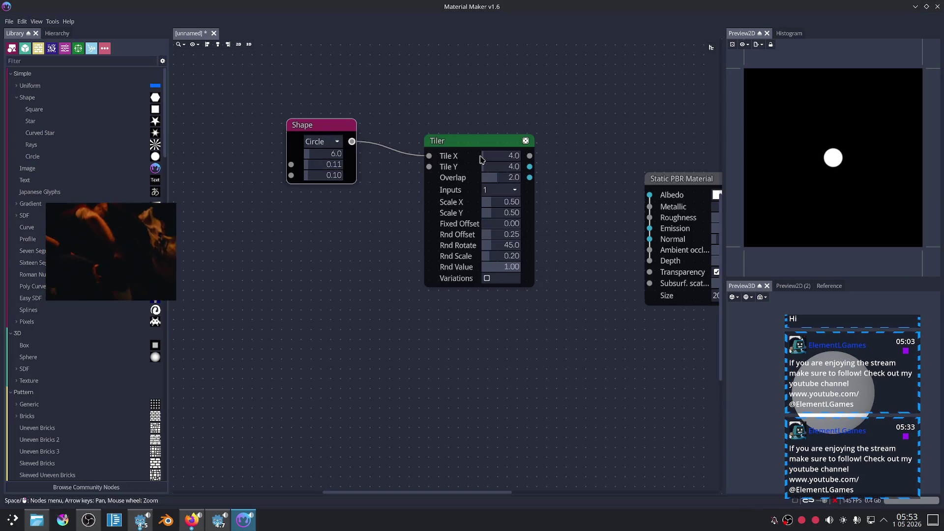
scroll(548, 191, "up", 1)
scroll(541, 194, "up", 1)
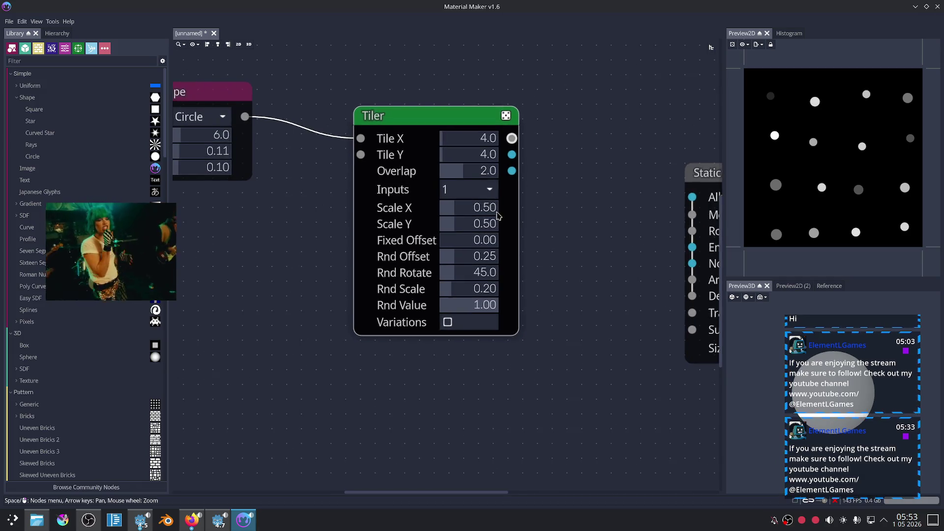
left_click_drag(457, 256, 514, 266)
left_click_drag(458, 242, 546, 244)
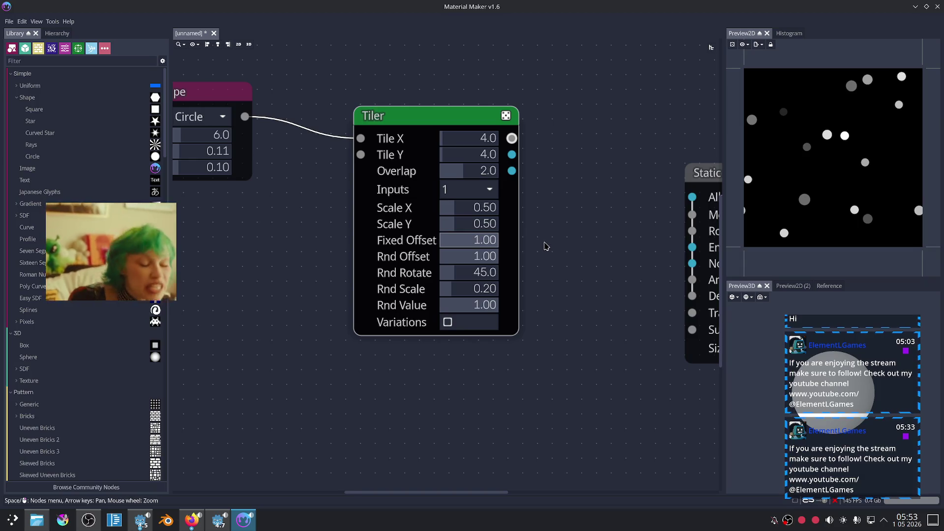
Step: Fine-tune the slider values by scrolling, setting the shape values to 0.12 and 0.40
scroll(456, 143, "up", 10)
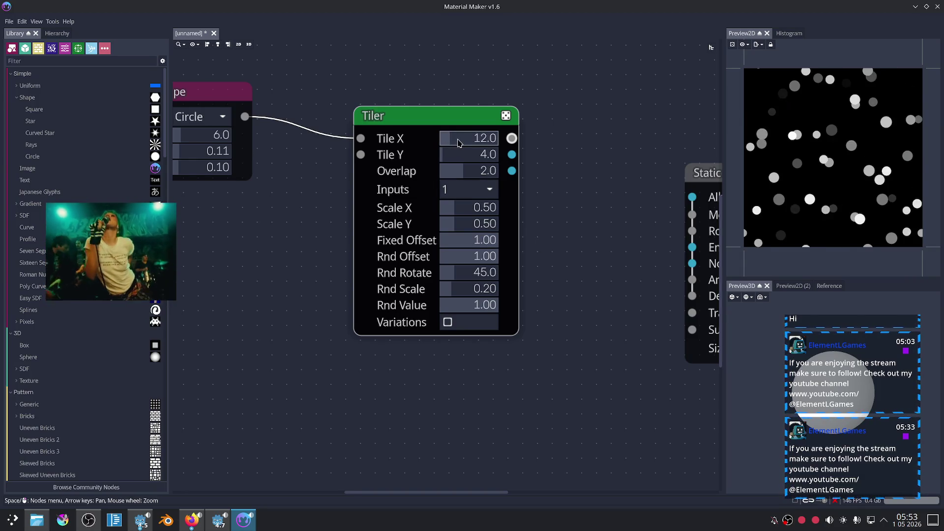
scroll(460, 143, "up", 1)
scroll(456, 156, "up", 9)
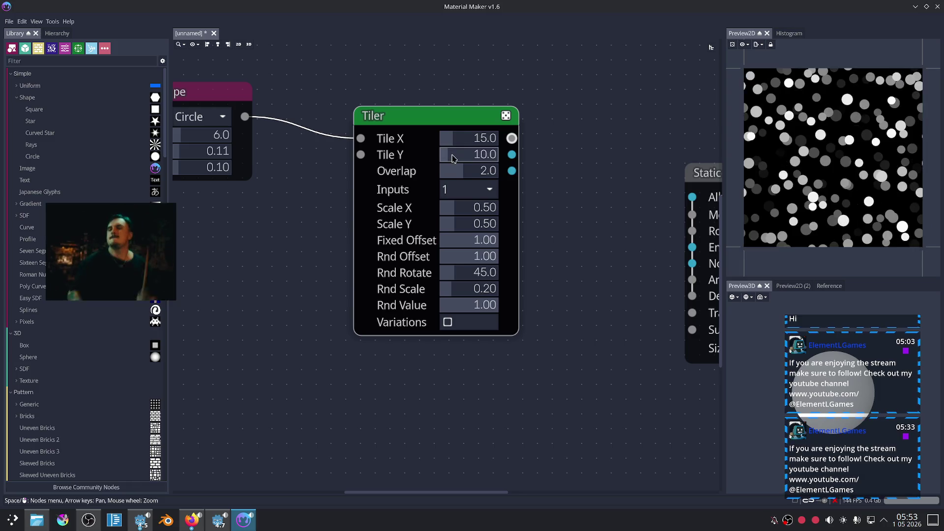
scroll(455, 156, "down", 1)
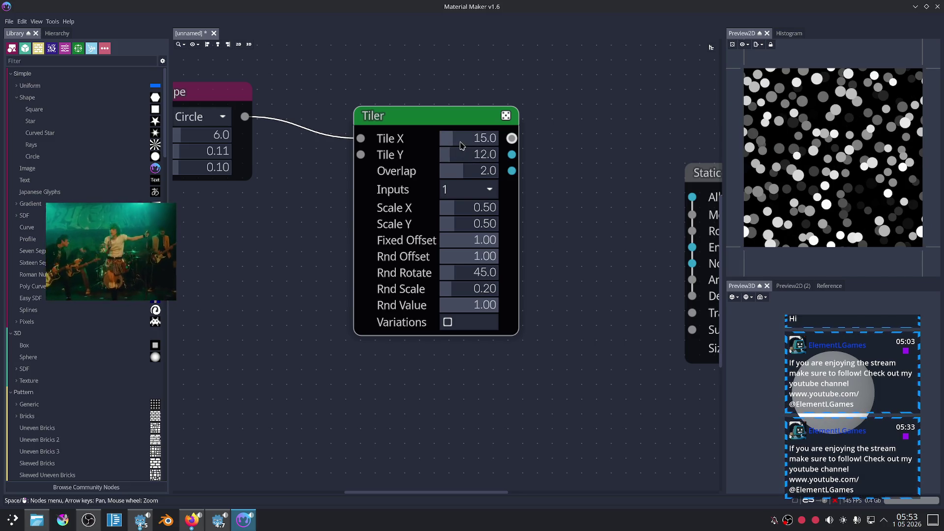
scroll(458, 140, "down", 4)
scroll(565, 185, "down", 2)
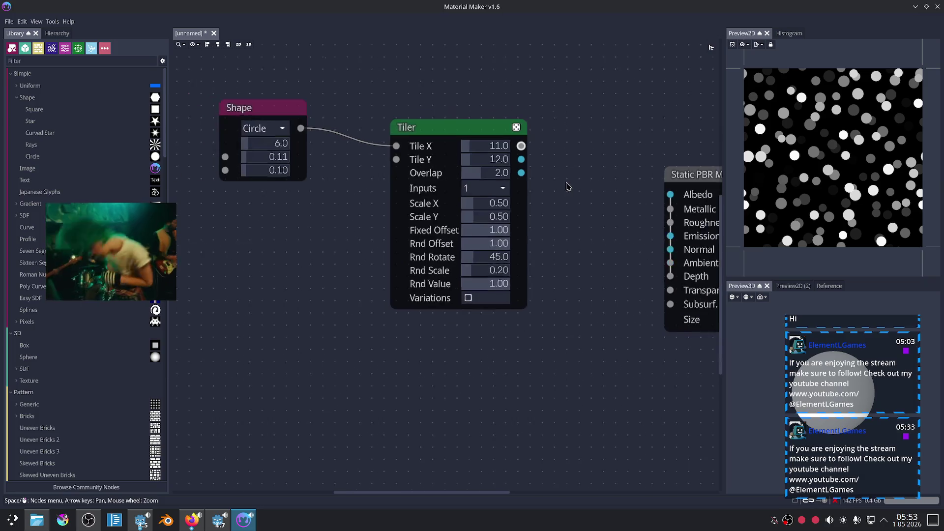
scroll(358, 185, "down", 1)
scroll(361, 231, "up", 1)
scroll(331, 207, "up", 12)
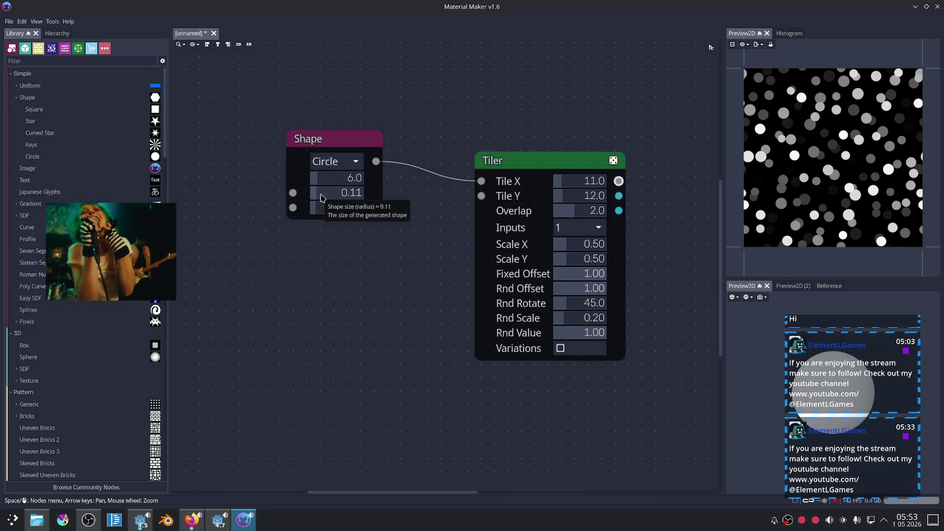
scroll(329, 209, "up", 18)
scroll(333, 197, "up", 14)
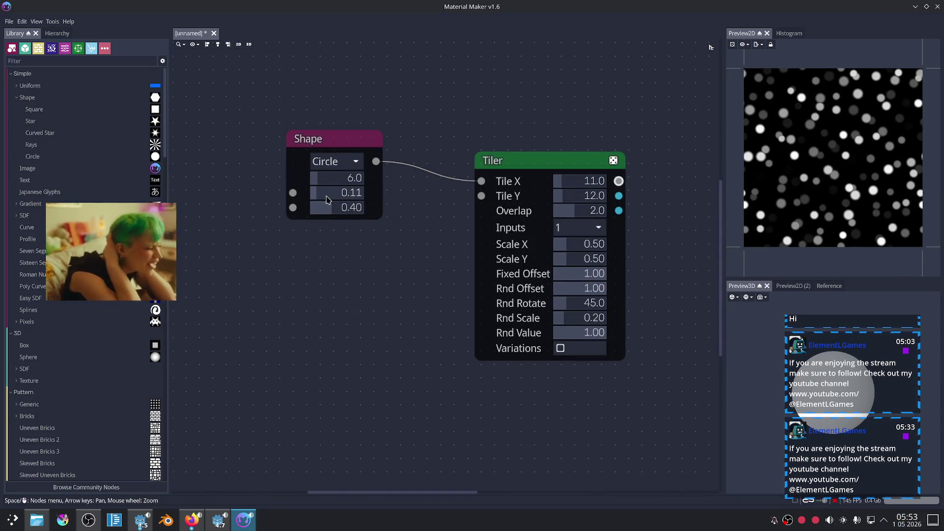
scroll(333, 197, "down", 14)
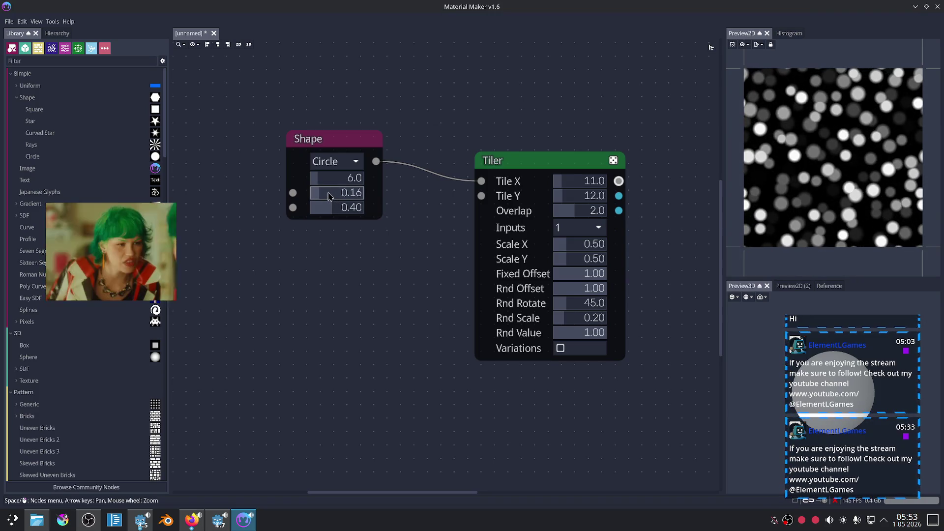
scroll(327, 196, "up", 1)
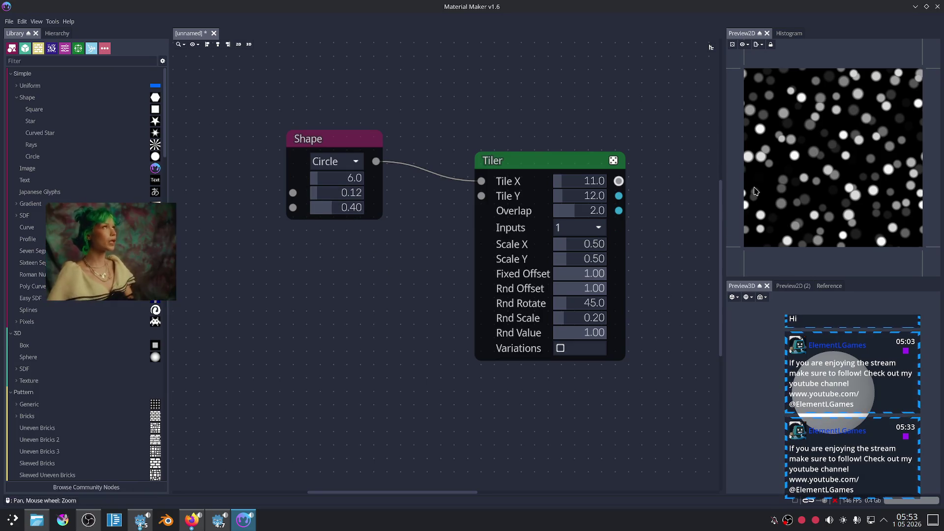
scroll(460, 195, "up", 1)
Step: Rearrange the graph, moving the Shape node further left
mouse_move(451, 240)
left_mouse_down()
mouse_move(442, 244)
mouse_move(471, 232)
left_mouse_up()
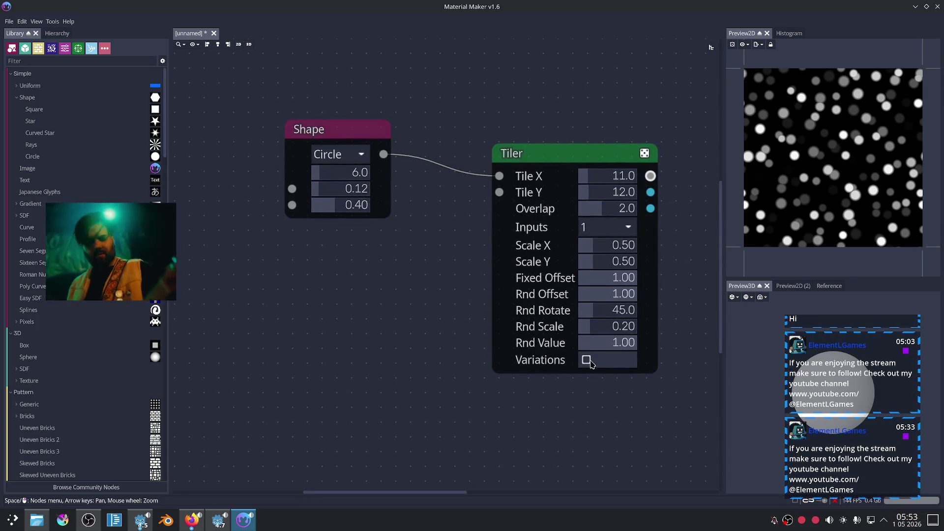
left_click_drag(344, 130, 278, 129)
right_click(376, 193)
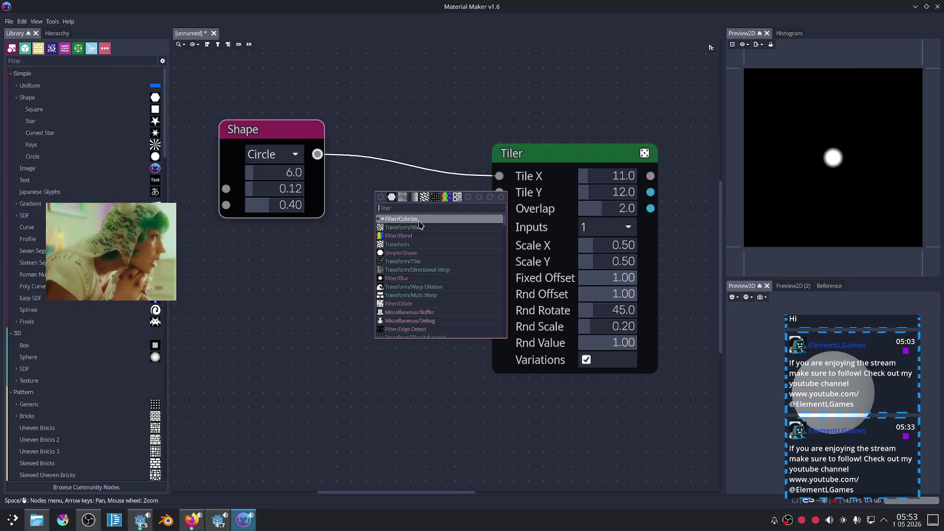
Step: Insert a Value Noise-driven Warp between the circle and Tiler, with warp strength 0.200
left_click(404, 227)
left_click_drag(467, 231, 499, 176)
mouse_move(376, 250)
left_mouse_down()
mouse_move(359, 271)
mouse_move(292, 285)
left_mouse_up()
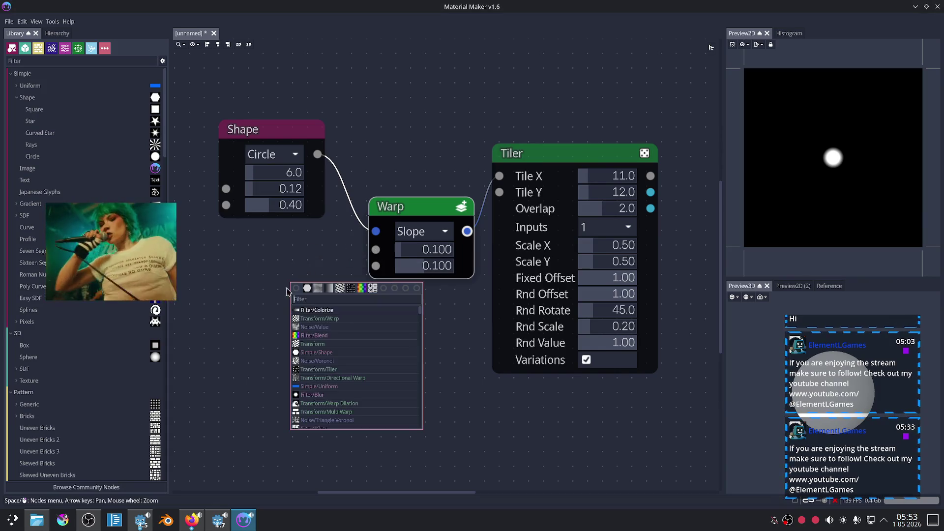
left_click(327, 328)
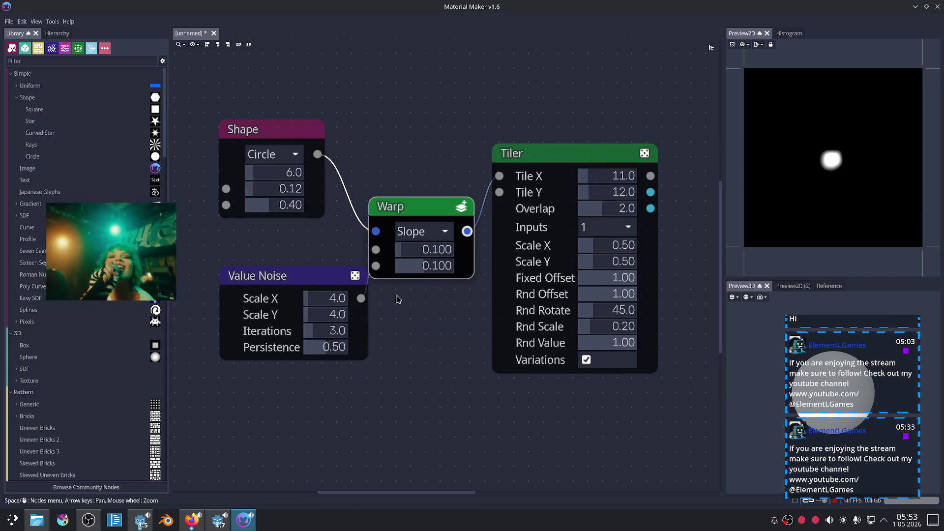
left_click_drag(412, 251, 453, 272)
left_click(566, 164)
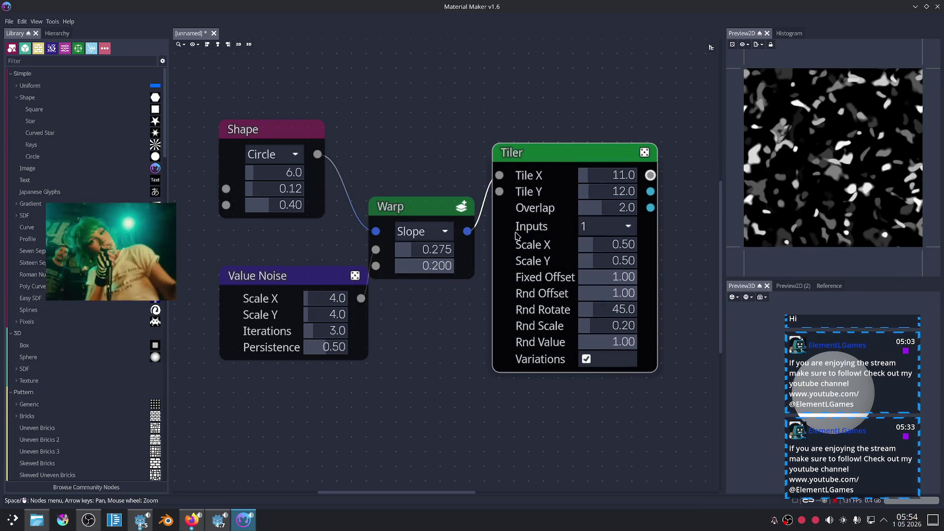
left_click_drag(458, 364, 433, 381)
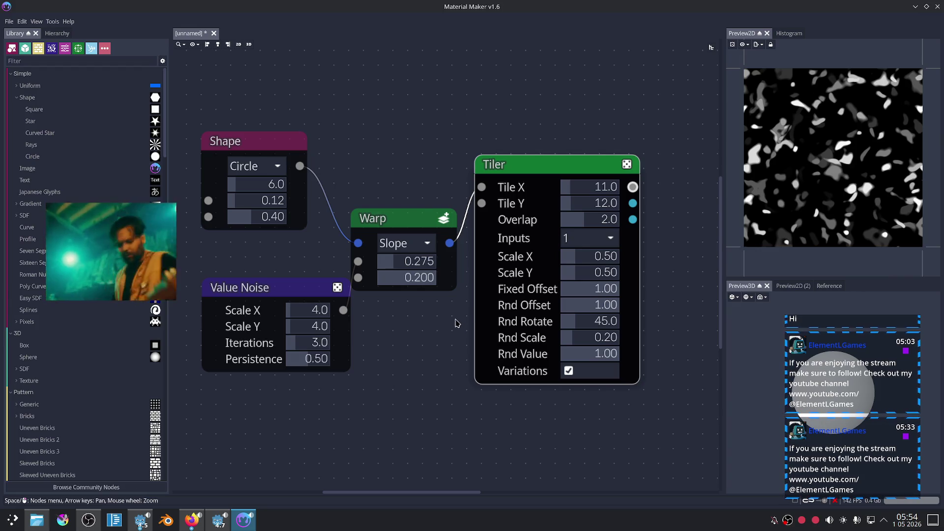
left_click_drag(421, 263, 406, 263)
Step: Export the tiled preview as particles_soft_02.png
left_click(759, 45)
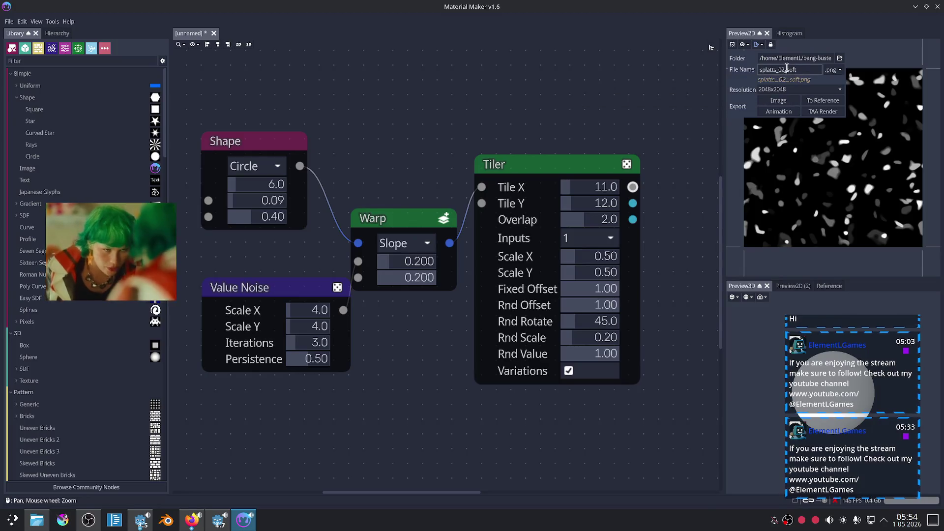
left_click_drag(800, 69, 734, 69)
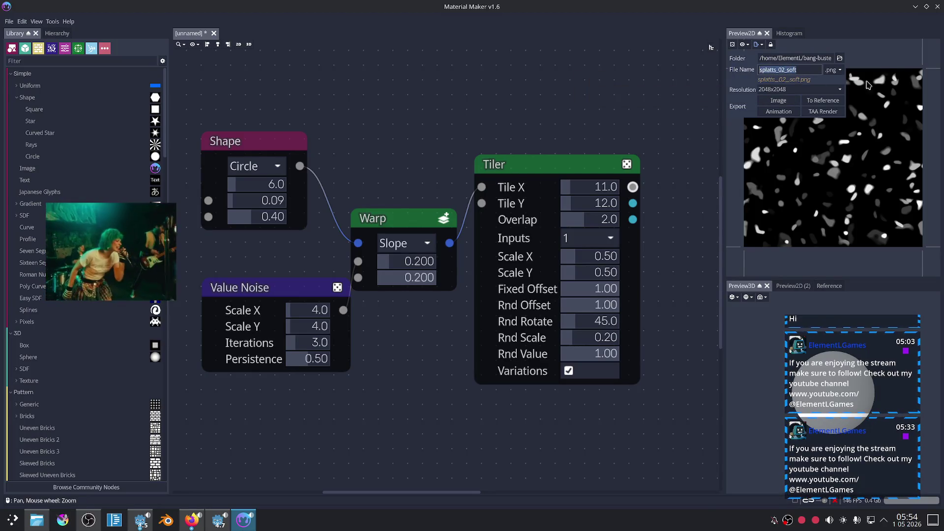
type("particles")
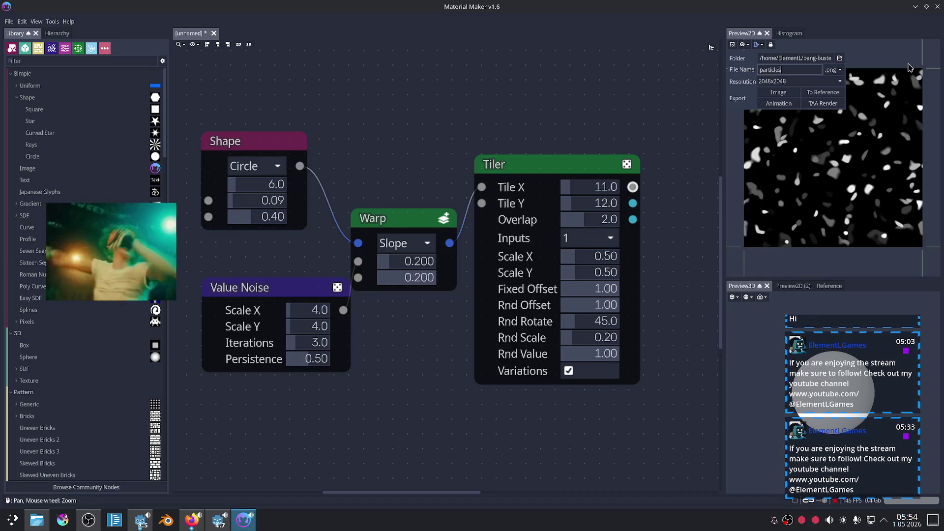
type("_soft_02")
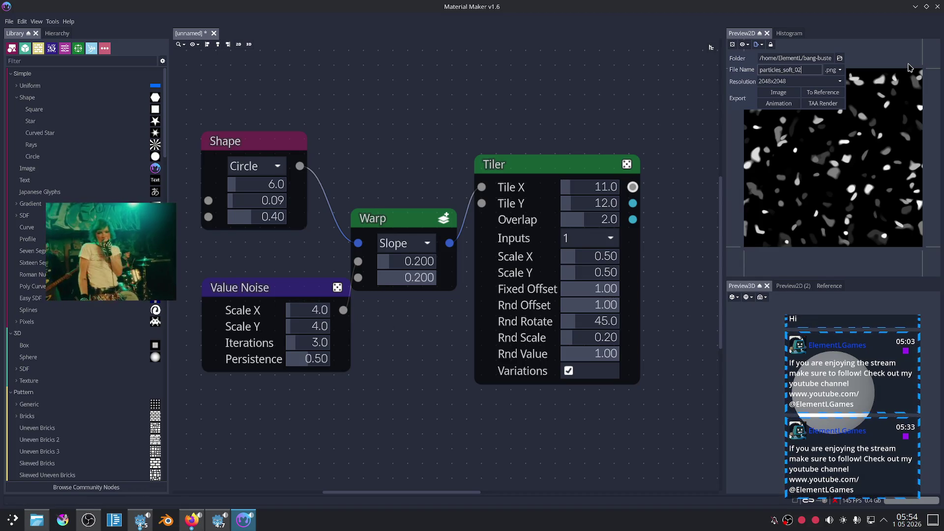
left_click(778, 92)
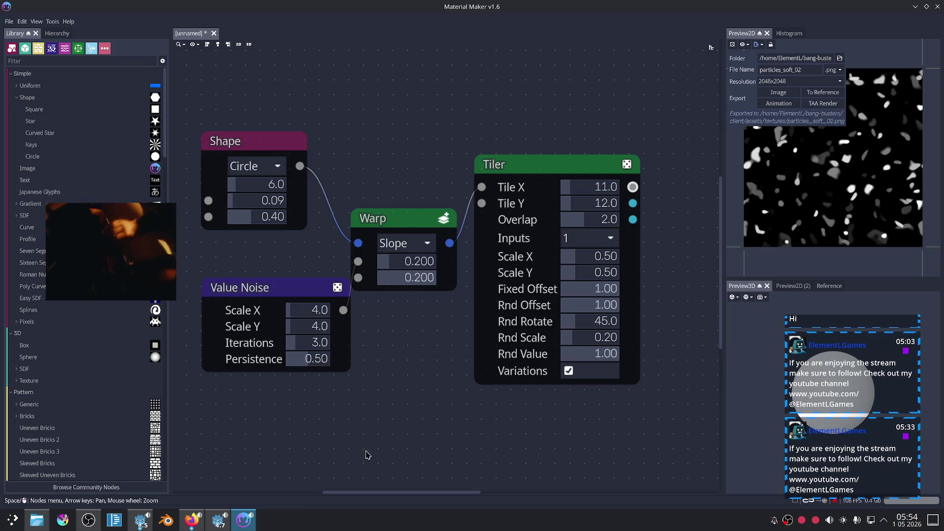
left_click(219, 520)
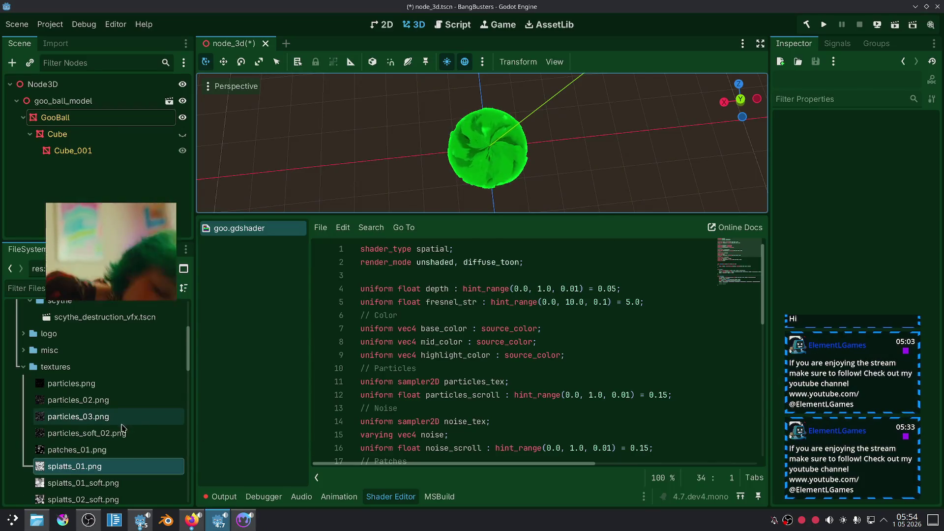
Step: Assign particles_soft_02.png to GooBall's Particles Tex shader parameter
left_click(104, 118)
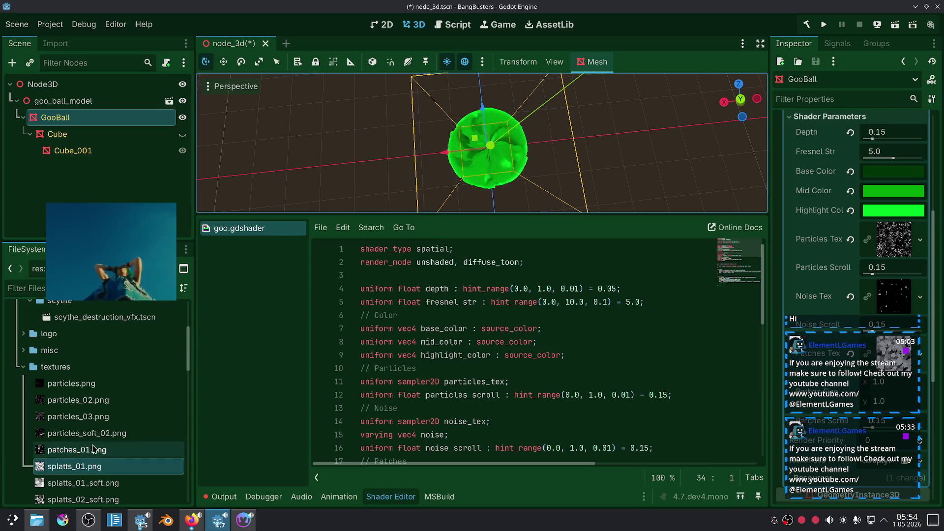
mouse_move(92, 440)
left_mouse_down()
mouse_move(768, 206)
mouse_move(860, 246)
left_mouse_up()
scroll(607, 135, "up", 5)
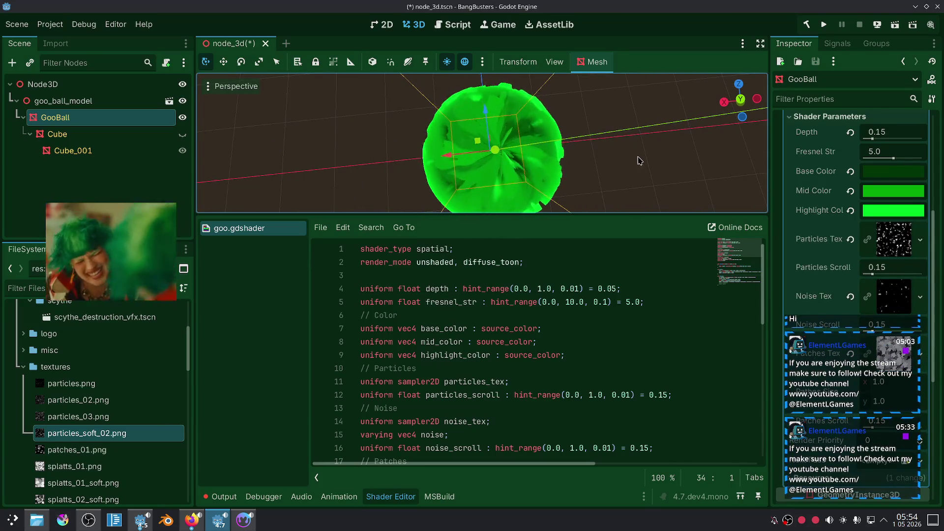
scroll(565, 358, "down", 8)
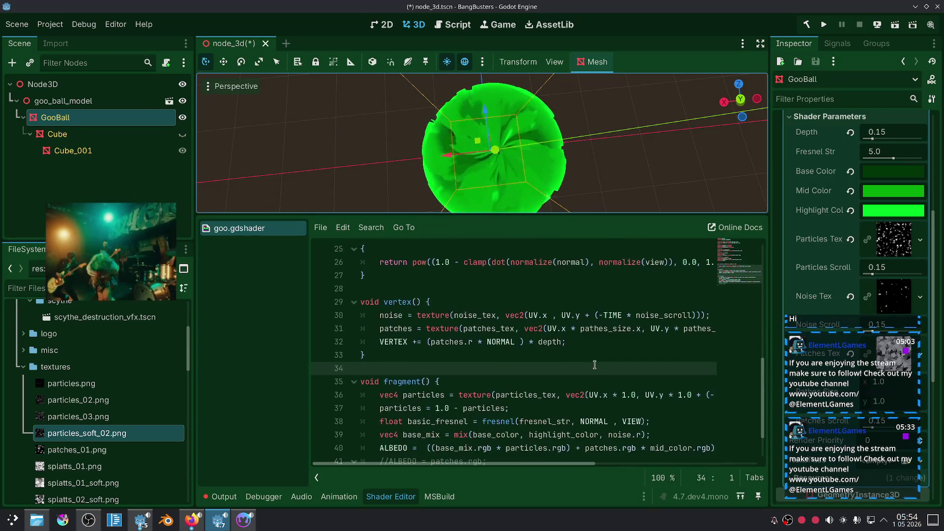
scroll(531, 347, "up", 8)
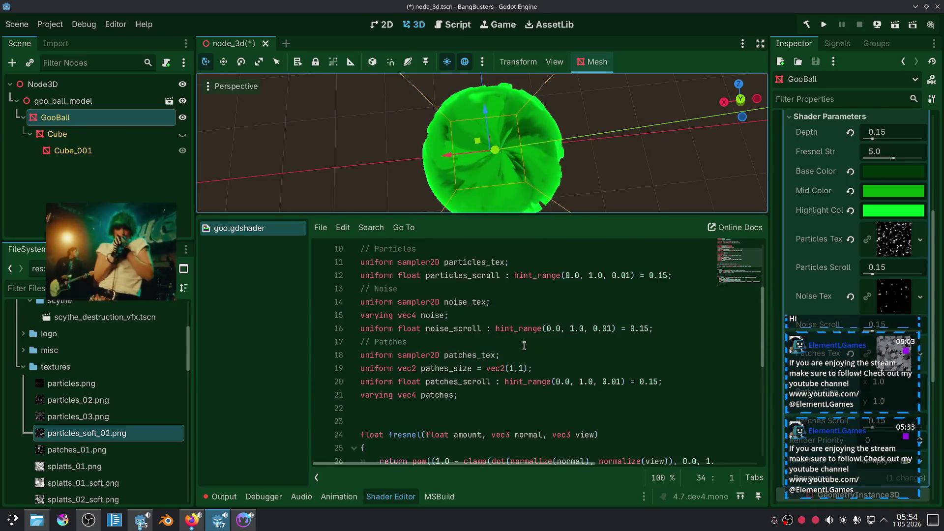
scroll(528, 353, "down", 2)
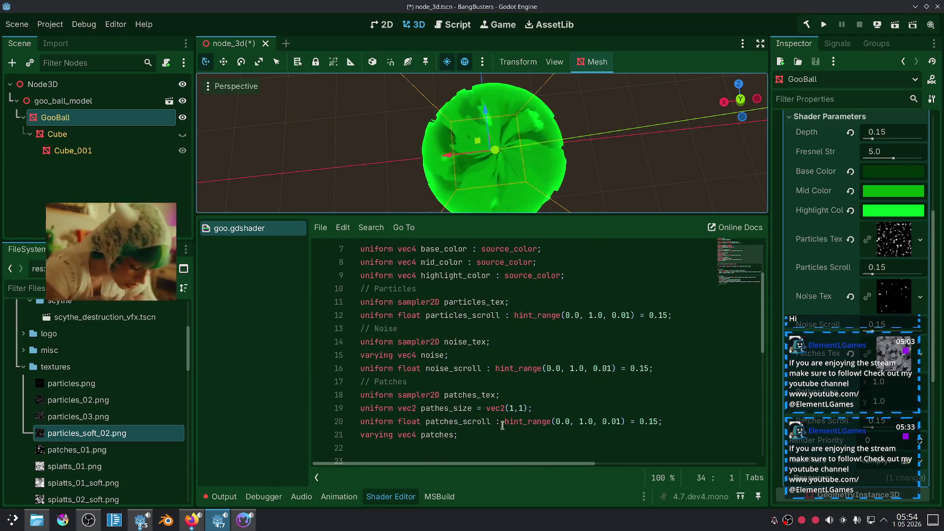
left_click_drag(533, 408, 319, 410)
key("ctrl+c")
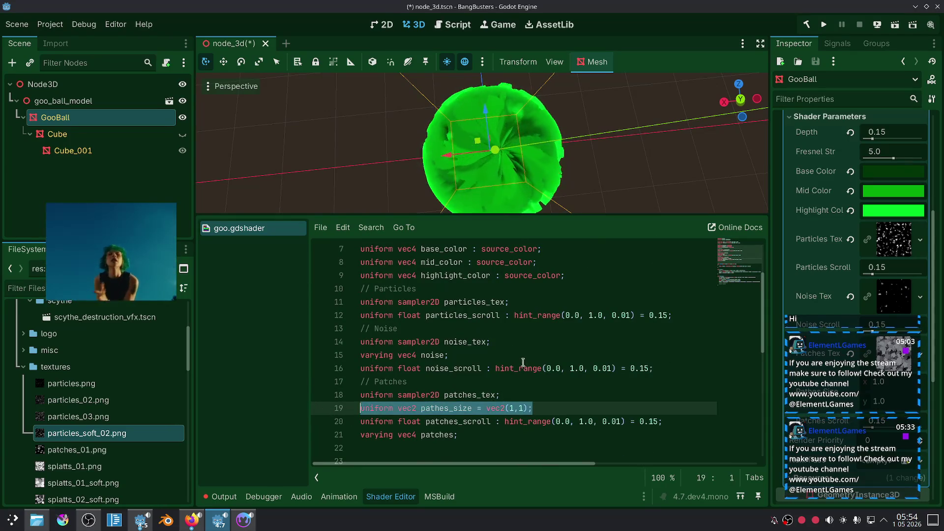
Step: Add a particles_size uniform after particles_scroll by pasting and renaming the pathes_size declaration
left_click(498, 355)
left_click(515, 345)
left_click(523, 307)
scroll(598, 343, "up", 1)
left_click(672, 355)
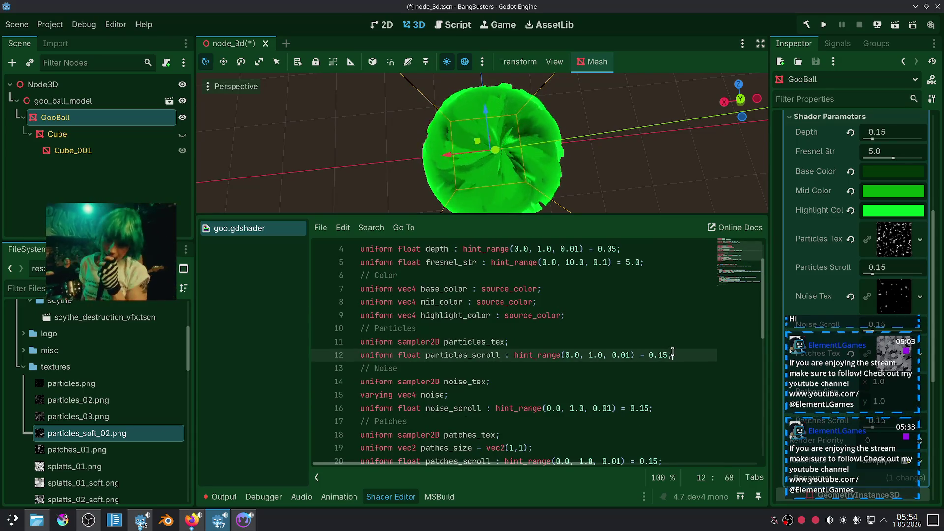
key("Return")
key("ctrl+v")
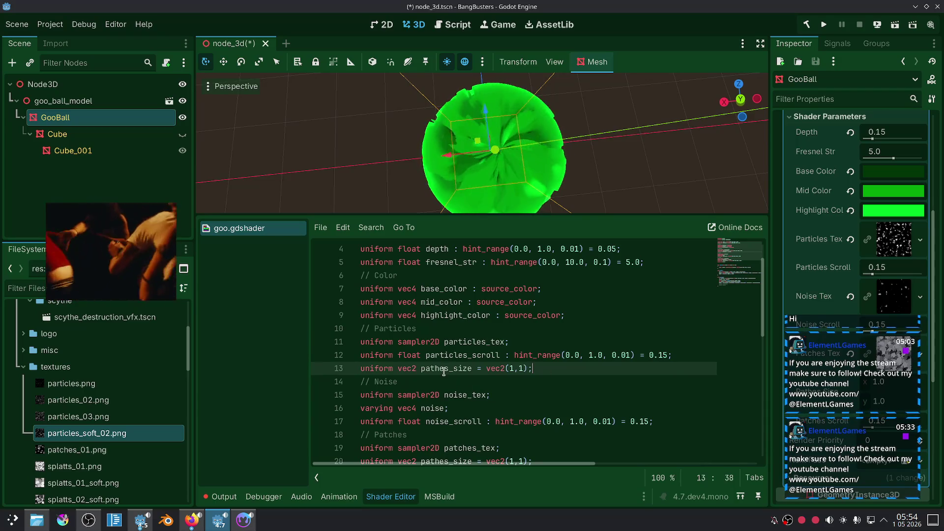
left_click(461, 368)
key("shift+Left")
key("shift+Left")
key("shift+Left")
type("rt")
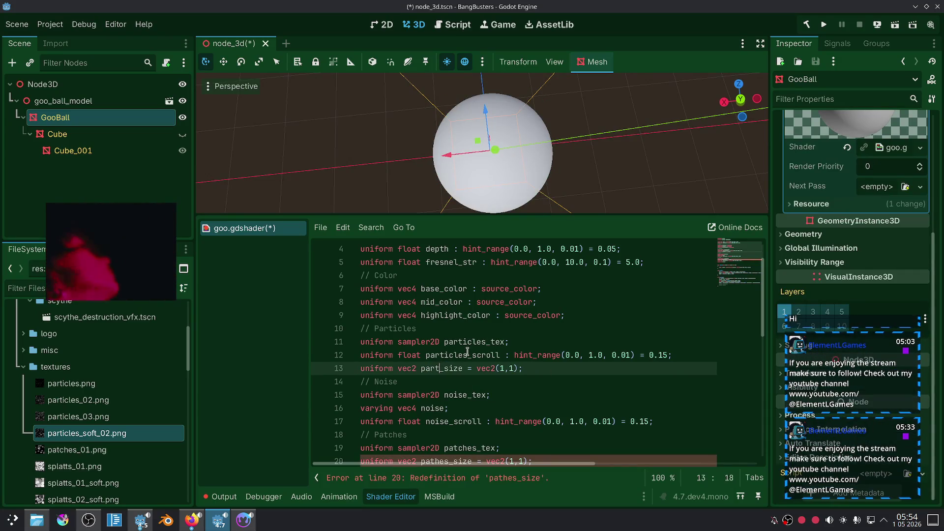
type("icles")
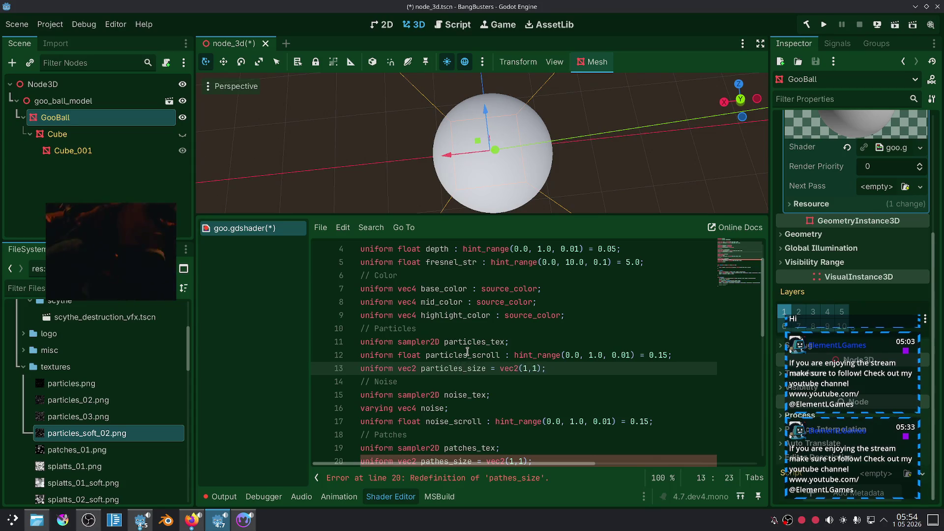
Step: Replace the 1.0 UV scales with particles_size.x and particles_size.y in the particles lookup
double_click(448, 377)
key("ctrl+c")
scroll(521, 389, "down", 8)
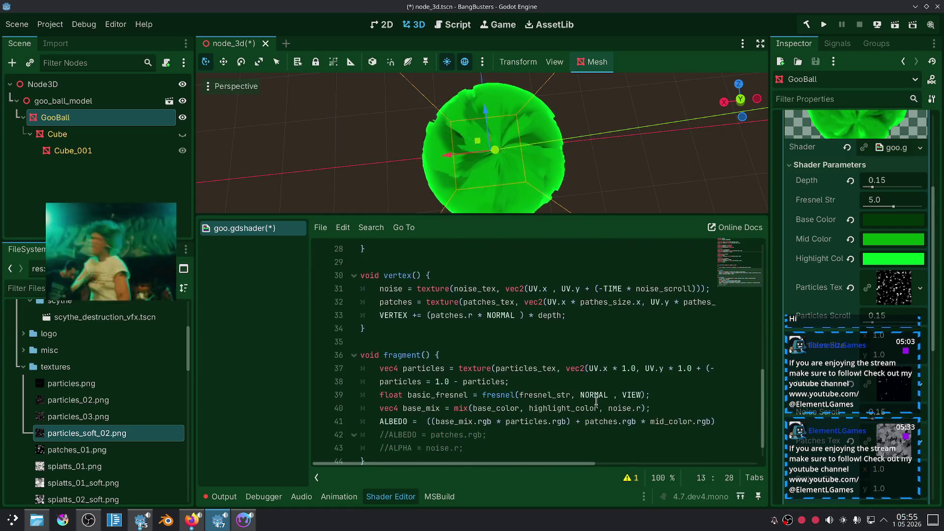
left_click_drag(494, 469, 552, 468)
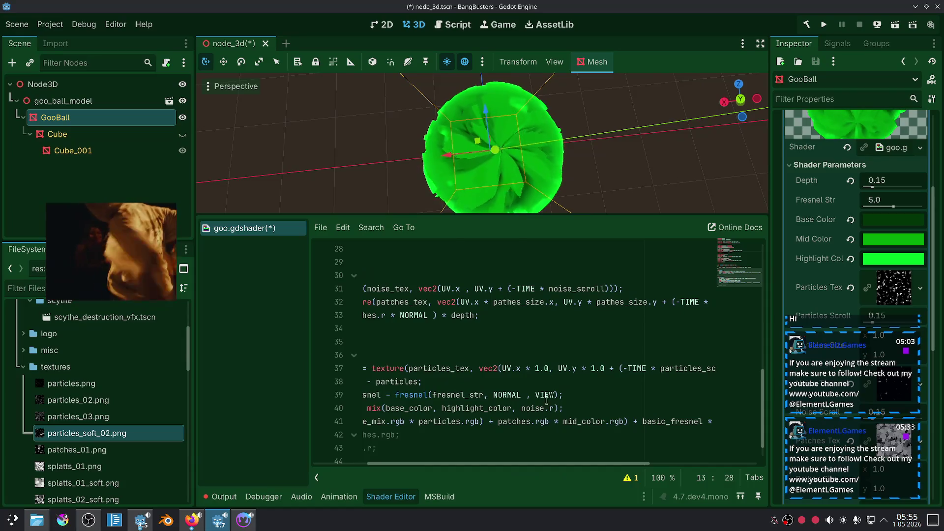
double_click(547, 367)
key("ctrl+v")
type(".x")
double_click(664, 368)
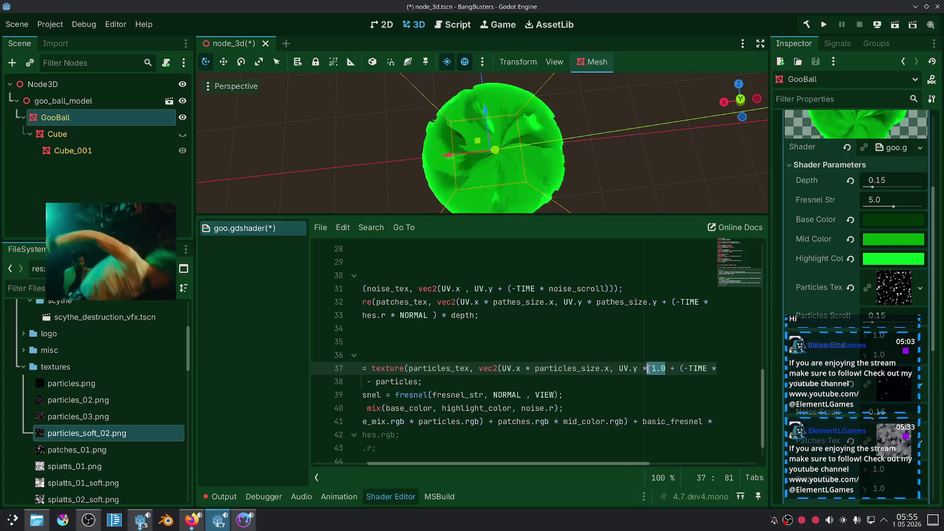
key("ctrl+v")
type(".")
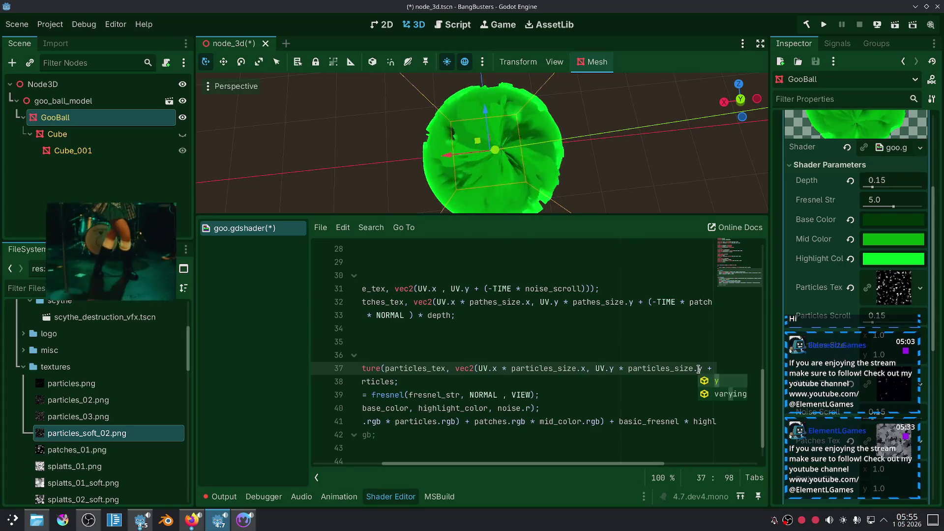
left_click(646, 329)
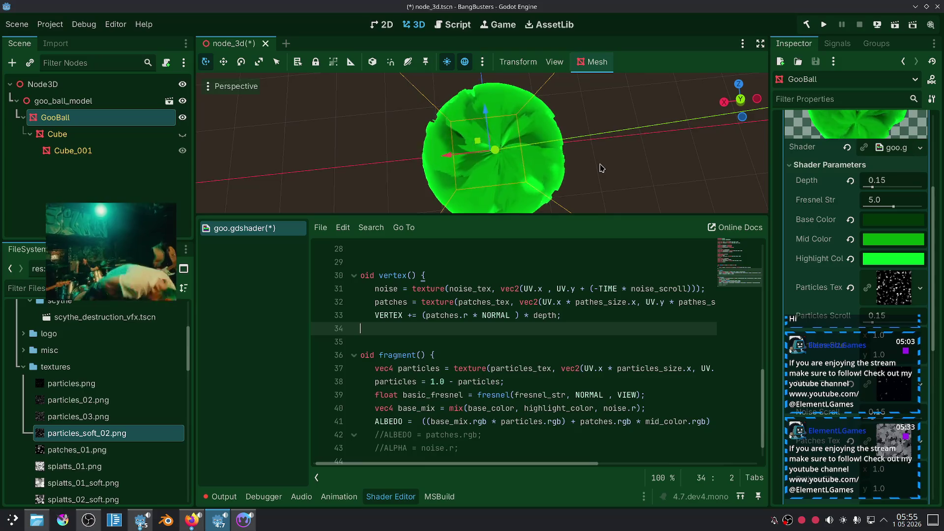
left_click(248, 524)
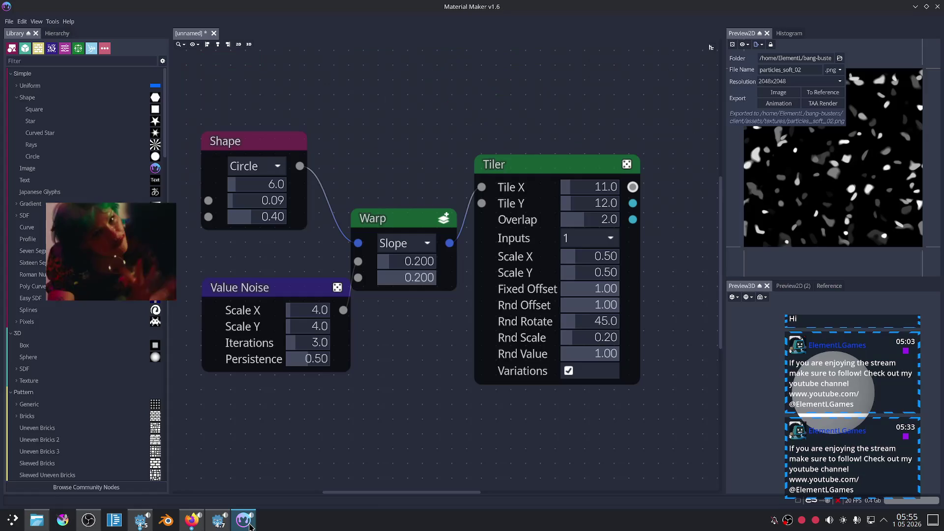
Step: Comment out line 38's inversion and show particles via the debug ALBEDO line 42
left_click(249, 525)
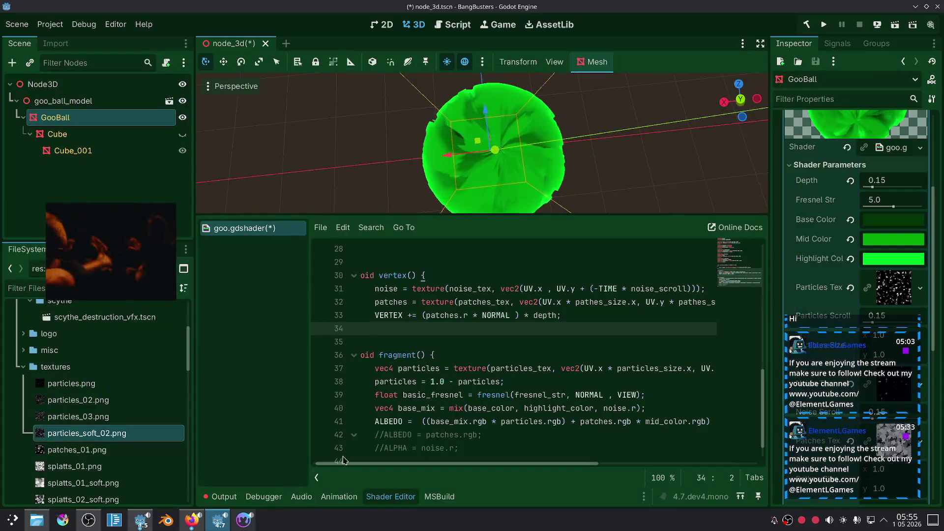
left_click(508, 379)
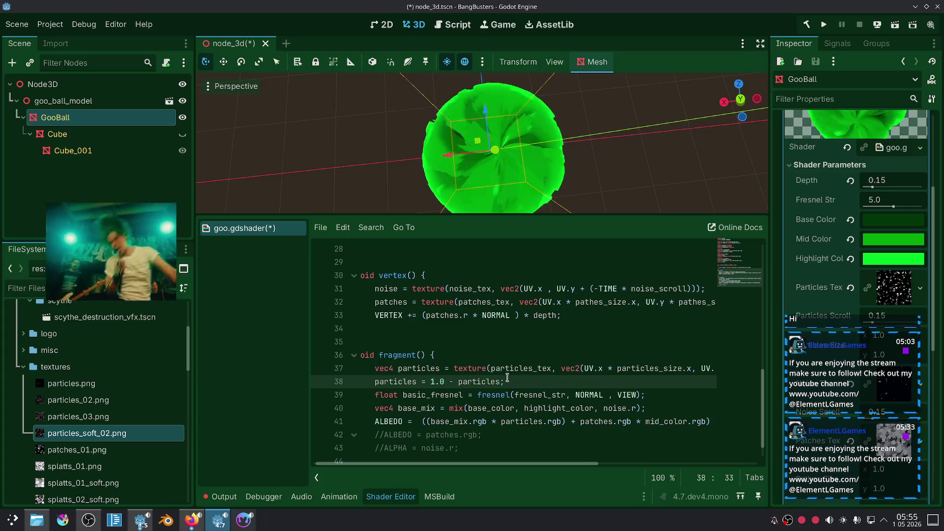
key("ctrl+k")
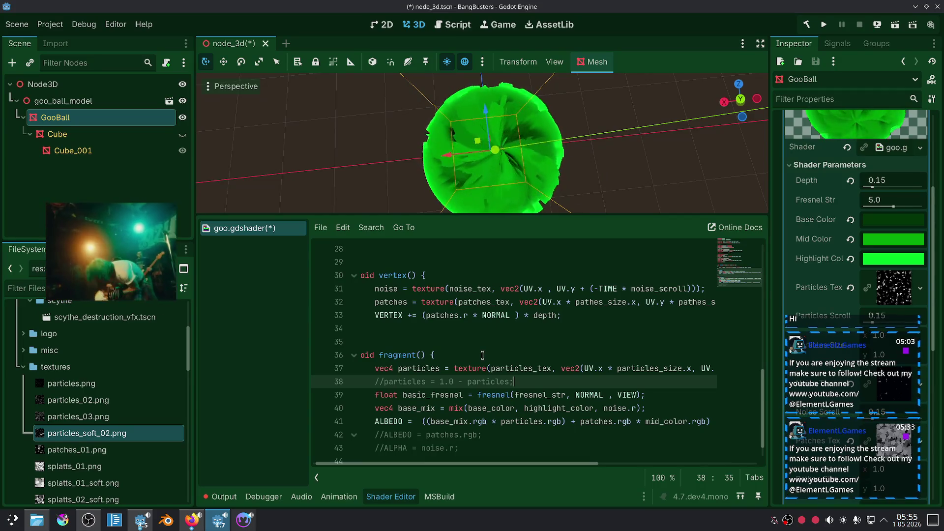
left_click(507, 435)
key("ctrl+k")
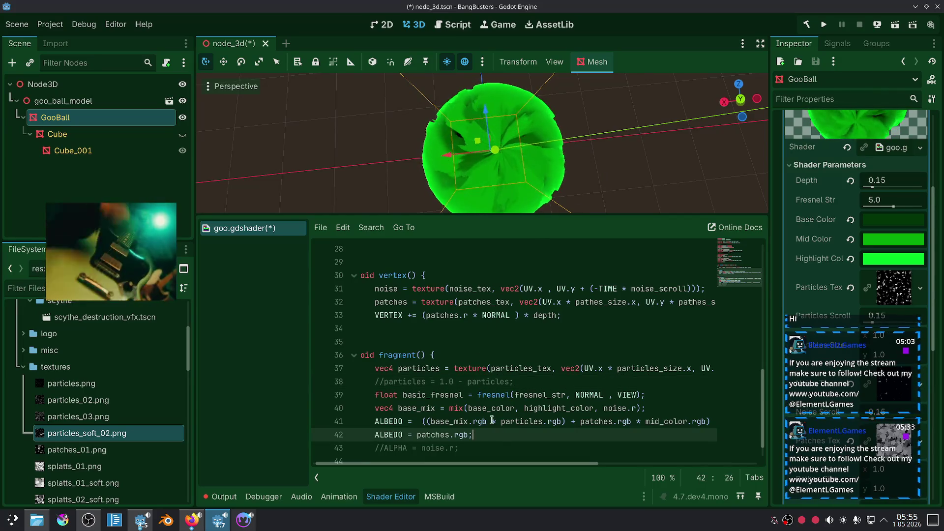
double_click(435, 369)
key("ctrl+c")
double_click(439, 435)
key("ctrl+v")
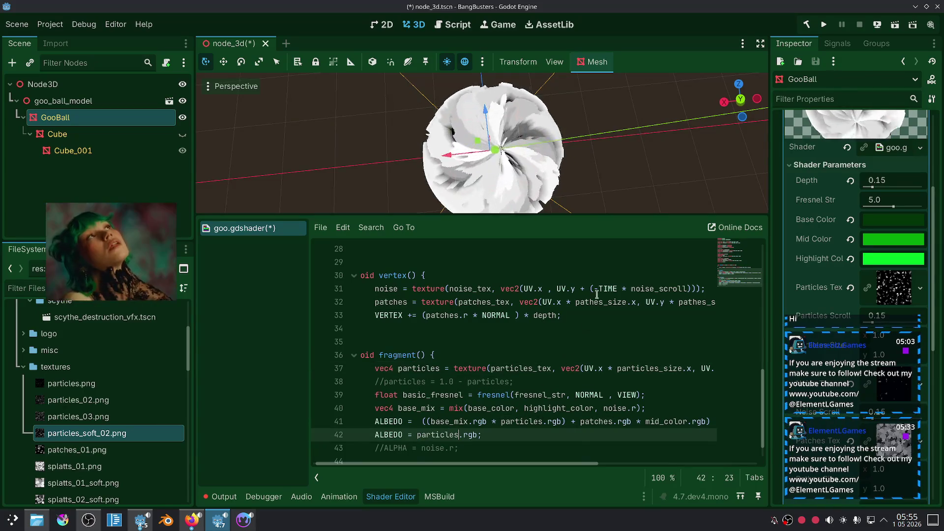
left_click_drag(593, 160, 522, 226)
Step: Restore the particles inversion on line 38 and re-comment debug line 42
left_click(443, 381)
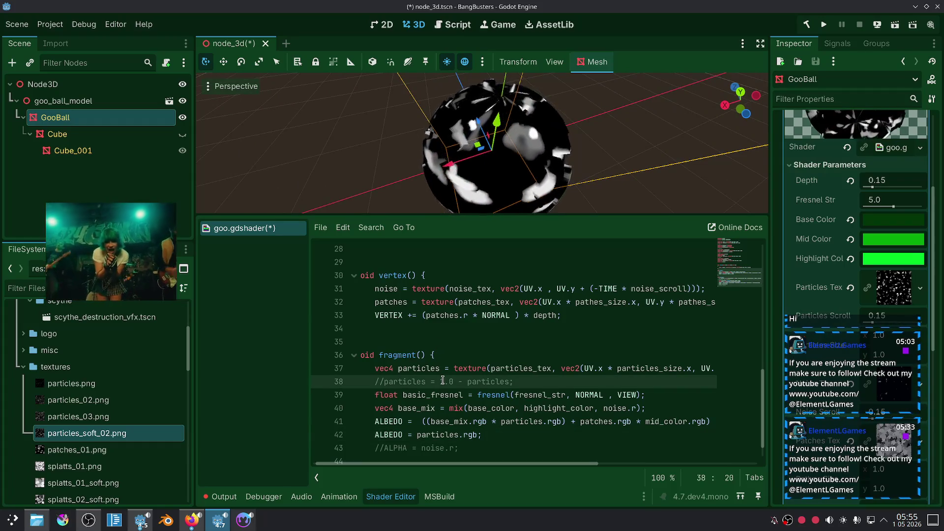
key("ctrl+k")
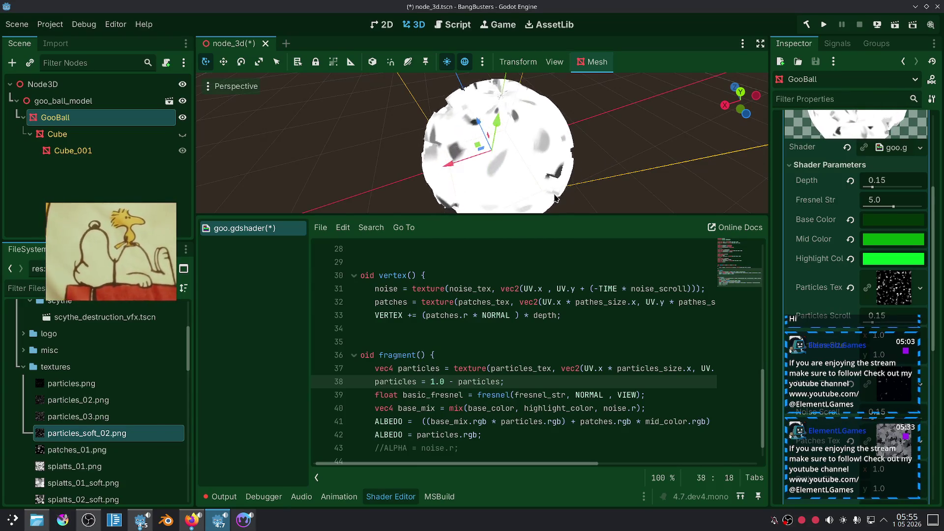
left_click(514, 380)
left_click(488, 434)
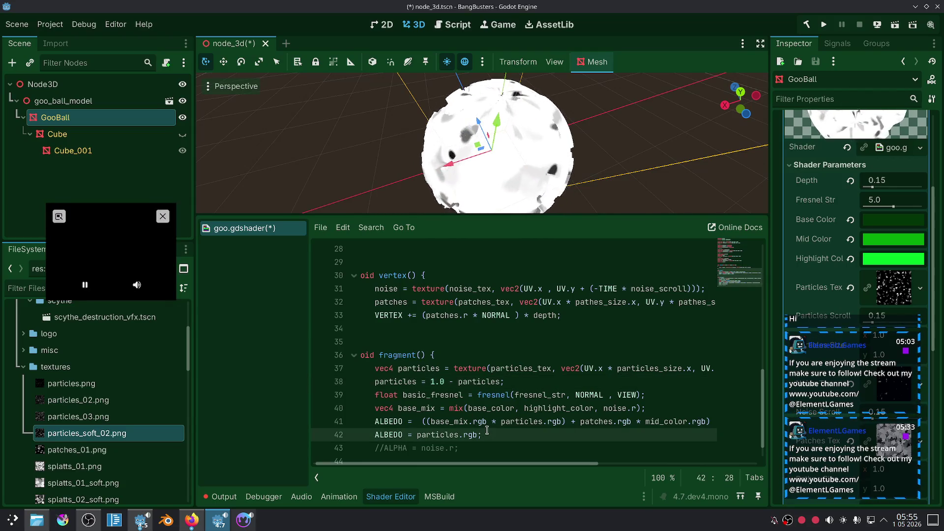
key("ctrl+k")
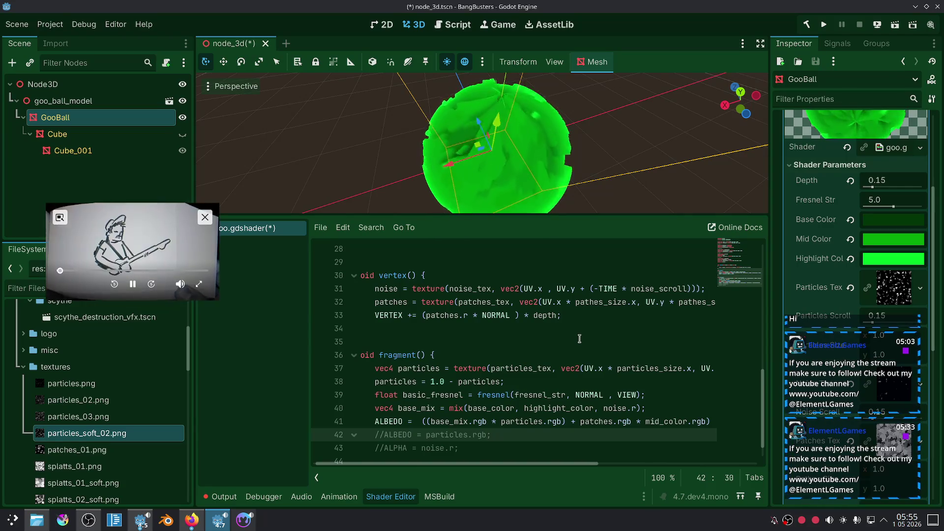
Step: Try '-' and '+' in place of '*' on line 41, then undo back to multiplying
mouse_move(576, 212)
left_mouse_down()
mouse_move(587, 195)
mouse_move(564, 199)
left_mouse_up()
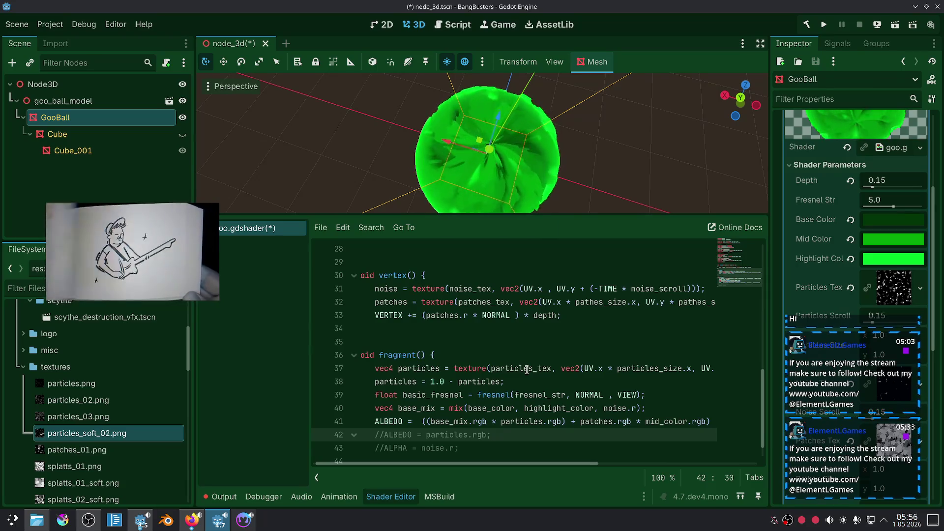
left_click(493, 422)
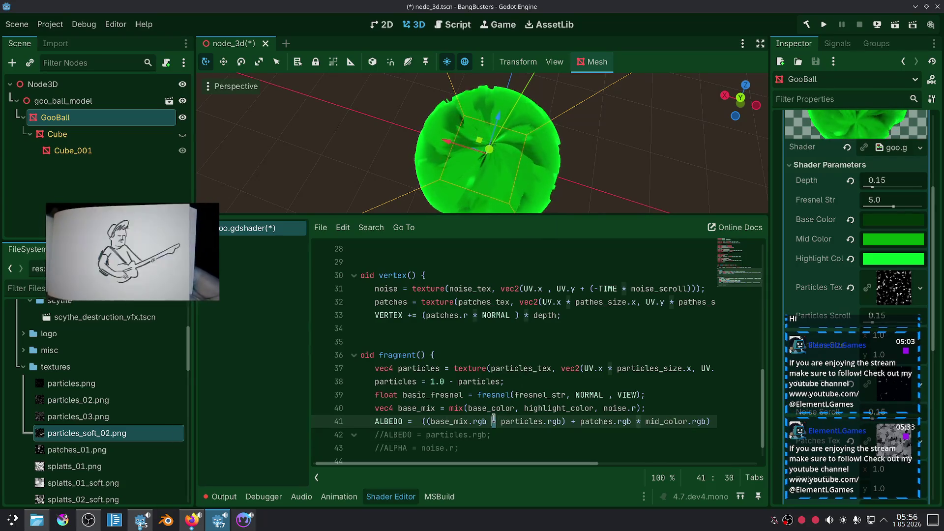
type("-")
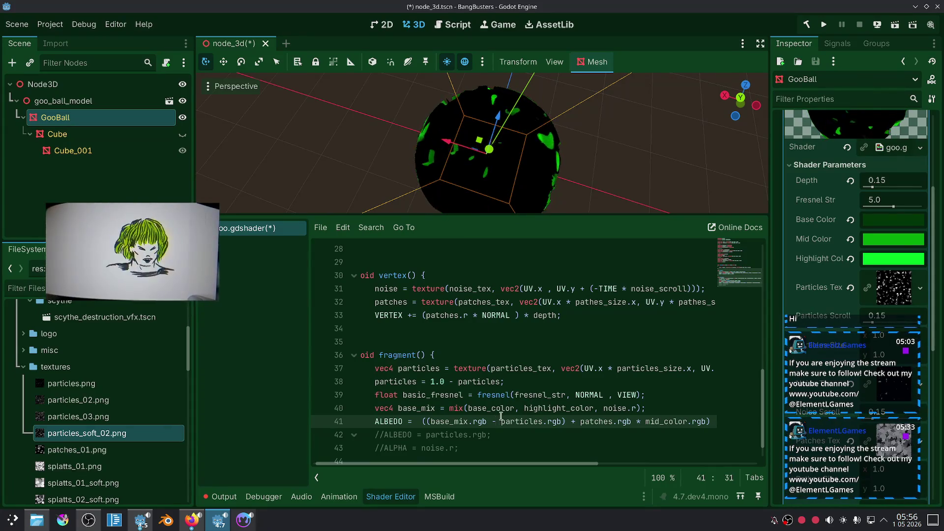
type("+")
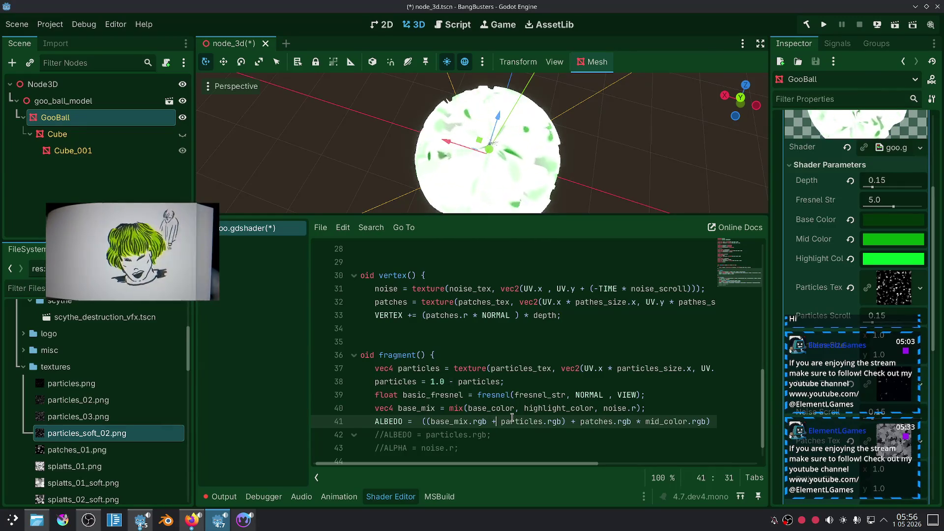
key("ctrl+z")
key("ctrl+z")
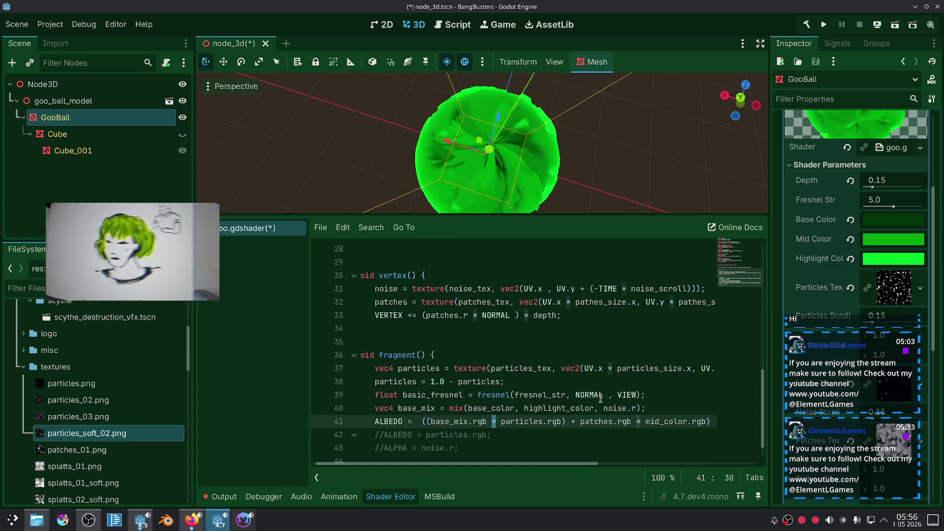
Step: Deselect GooBall, zoom the viewport, and bring up the Twitch stream in Firefox
scroll(615, 170, "down", 5)
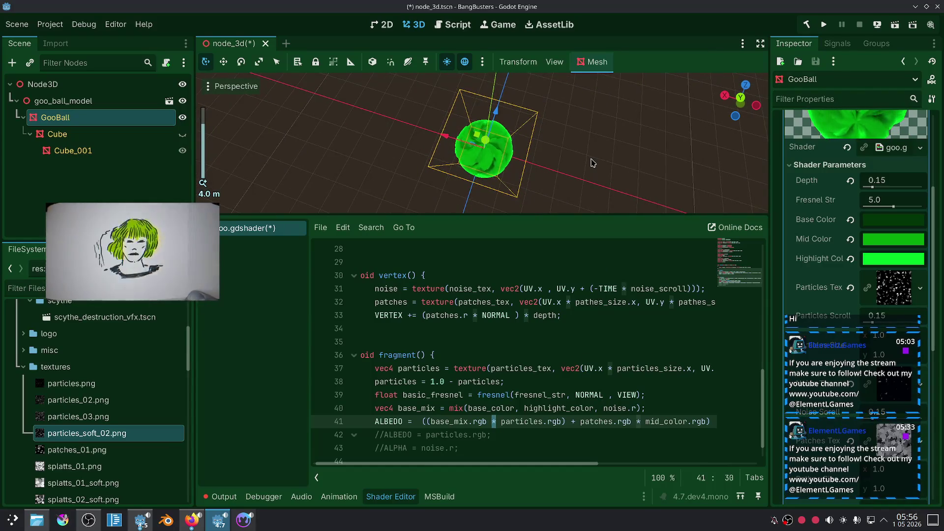
left_click(584, 176)
scroll(580, 147, "up", 6)
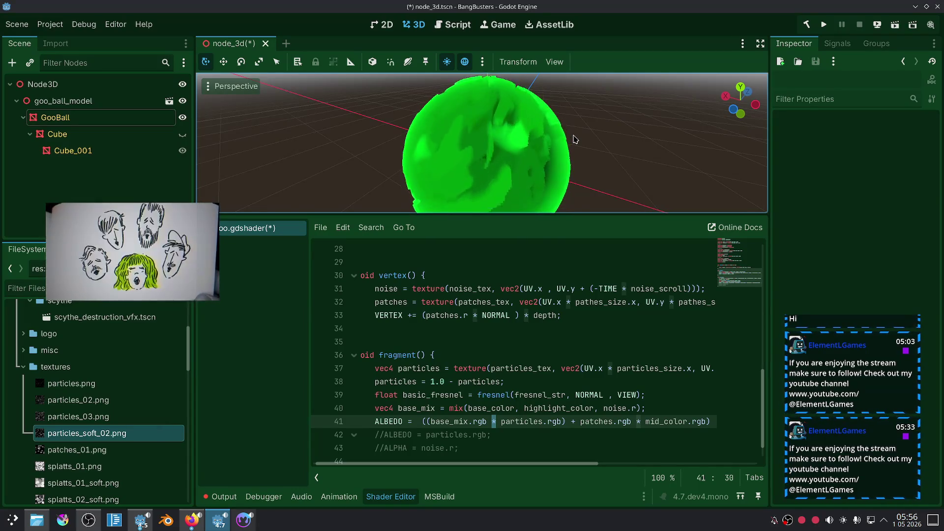
left_click(192, 520)
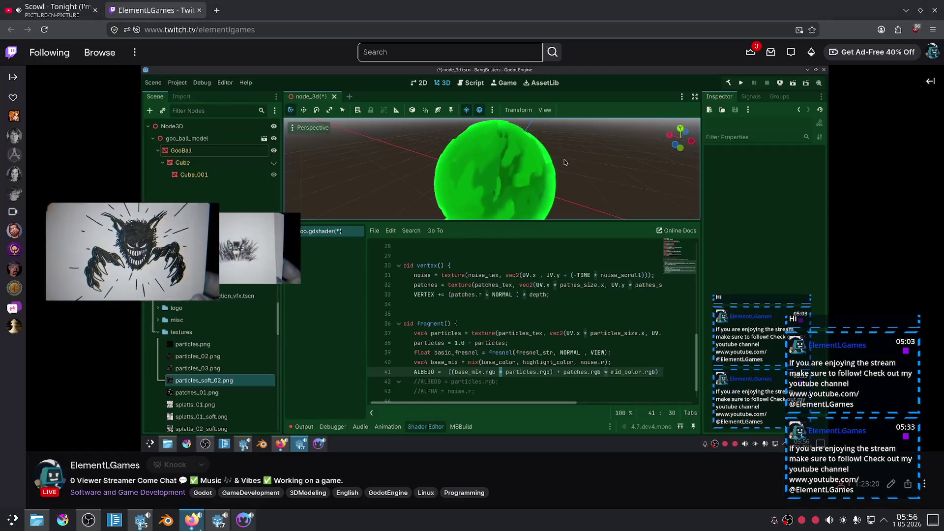
Step: Play Lola Young's 'Messy' in the YouTube tab, return to Twitch, then switch to Material Maker
key("ctrl+shift+Tab")
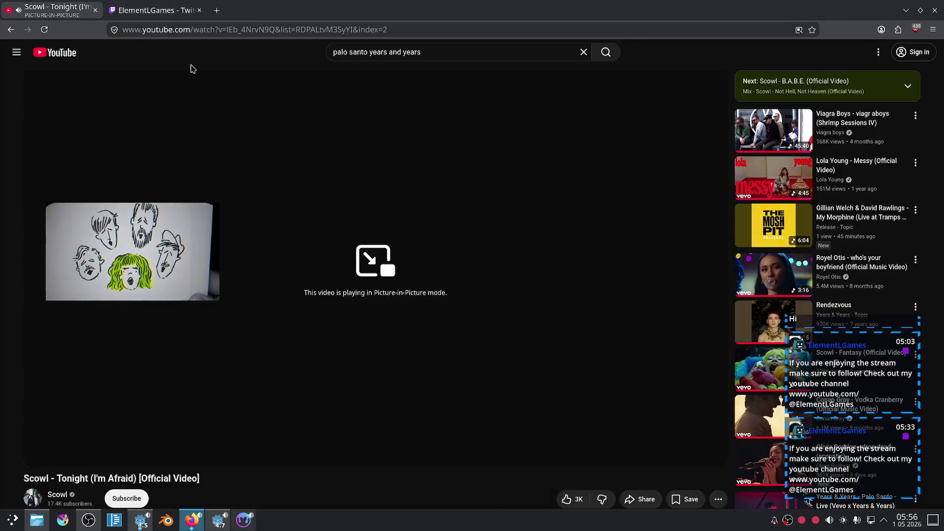
mouse_move(532, 177)
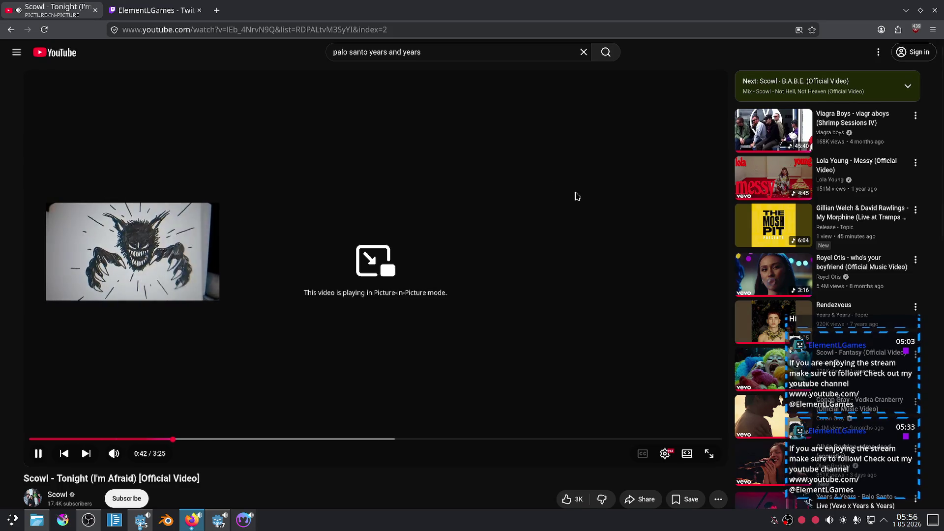
left_click(393, 113)
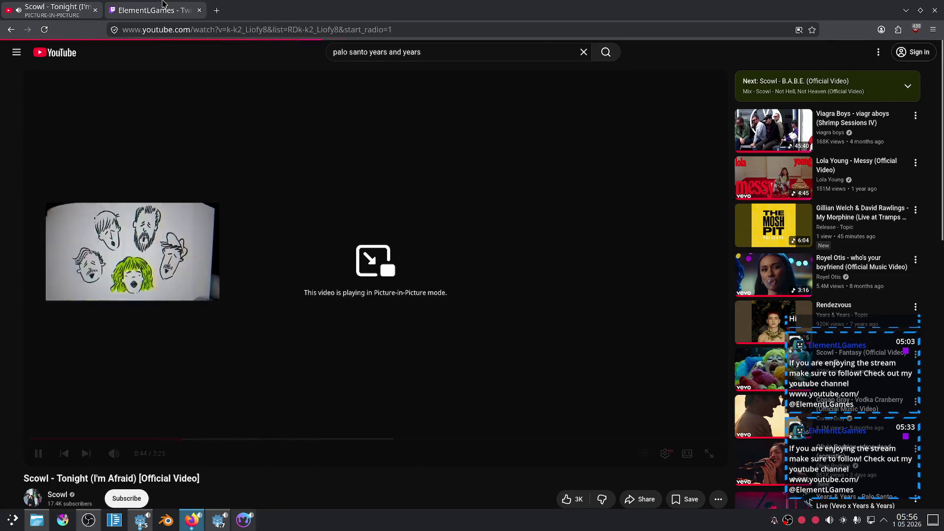
left_click(183, 2)
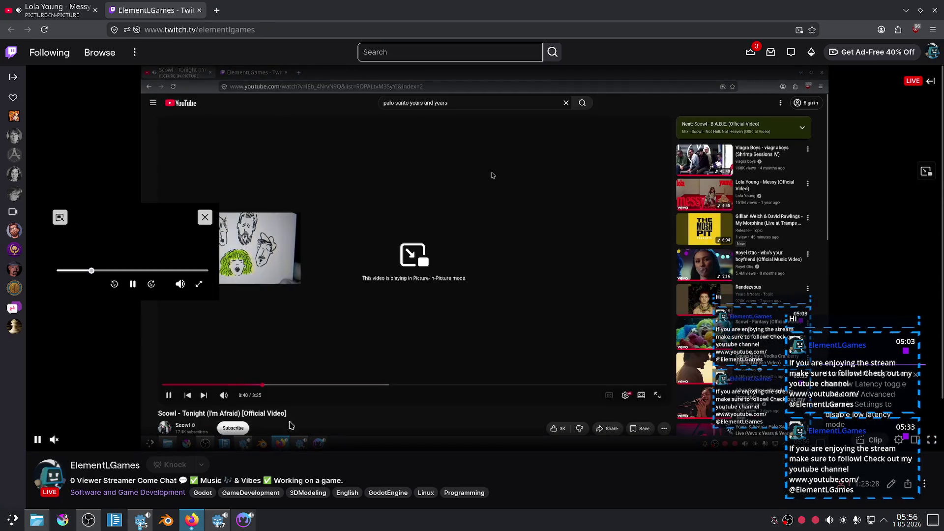
key("alt+Tab")
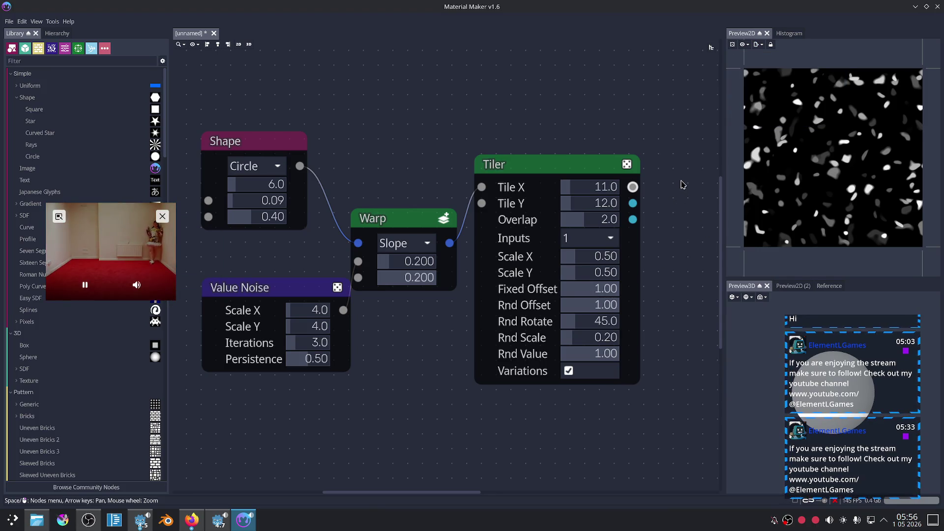
Step: Enlarge the circle blobs in the pattern and export it as particles_big_soft_02.png
scroll(460, 382, "left", 5)
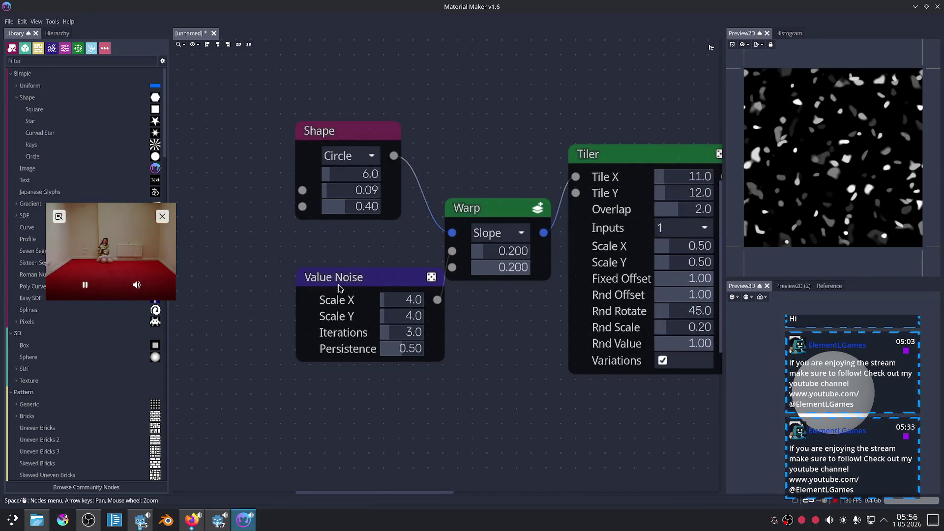
left_click_drag(340, 193, 345, 194)
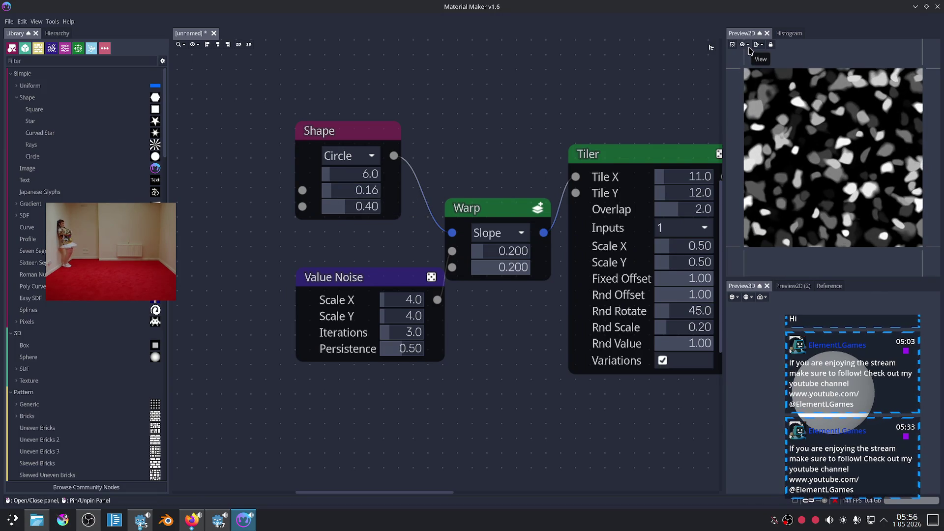
left_click(757, 44)
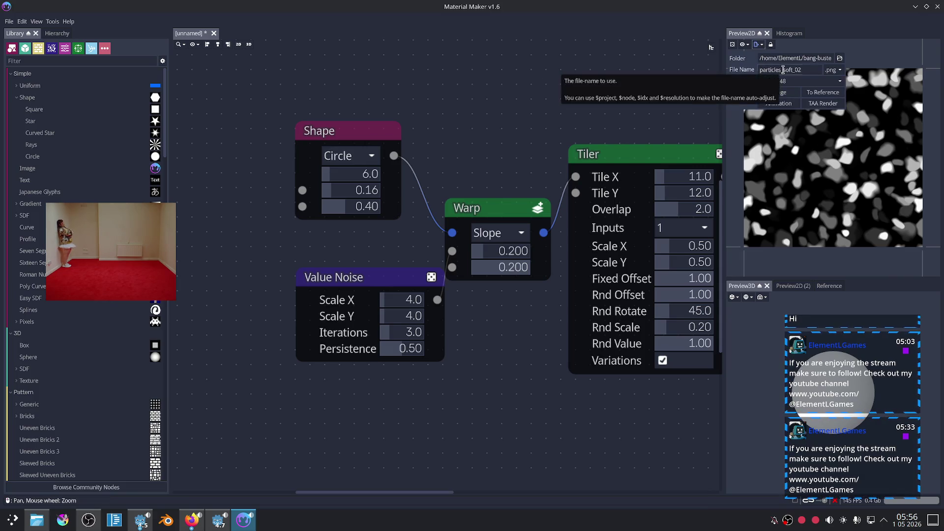
left_click(782, 70)
type("big_")
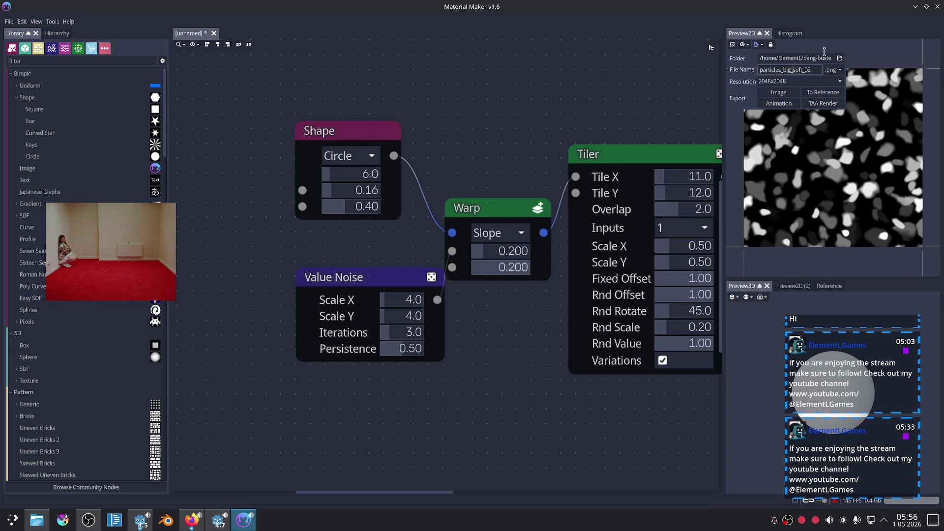
left_click(778, 93)
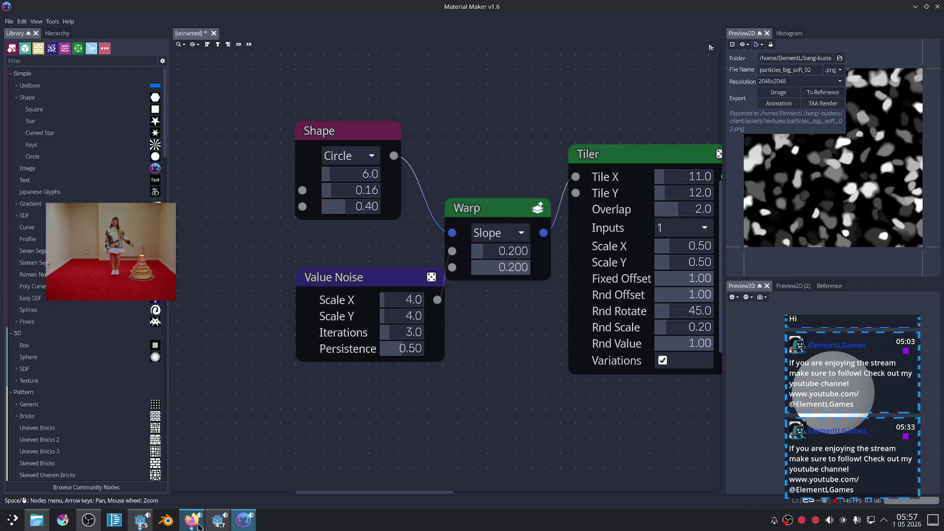
Step: Back in Godot, select GooBall and pick the particles_big_soft_02.png texture file
left_click(218, 520)
left_click(55, 117)
left_click(94, 433)
Step: Assign particles_big_soft_02.png to GooBall's Particles Tex and orbit to inspect the ball
mouse_move(265, 414)
left_mouse_down()
mouse_move(767, 300)
mouse_move(893, 288)
left_mouse_up()
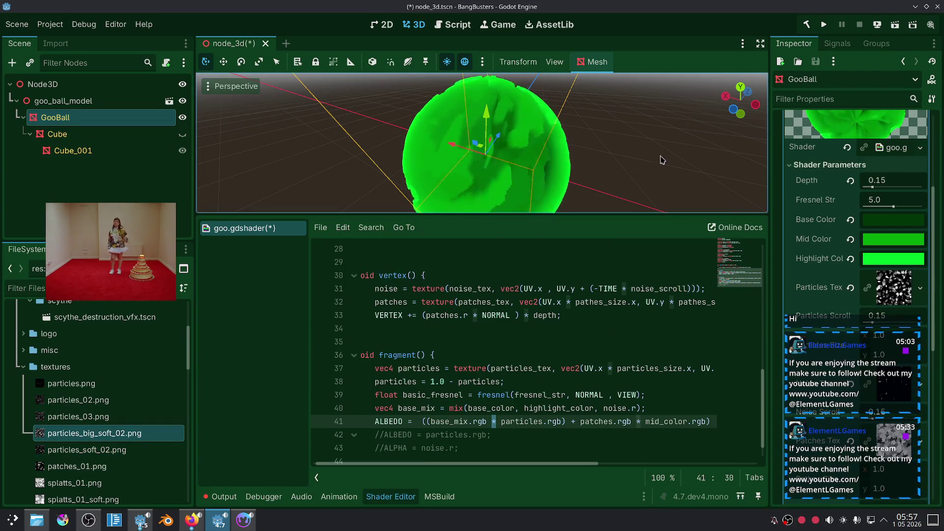
scroll(581, 160, "up", 3)
left_click_drag(584, 162, 598, 182)
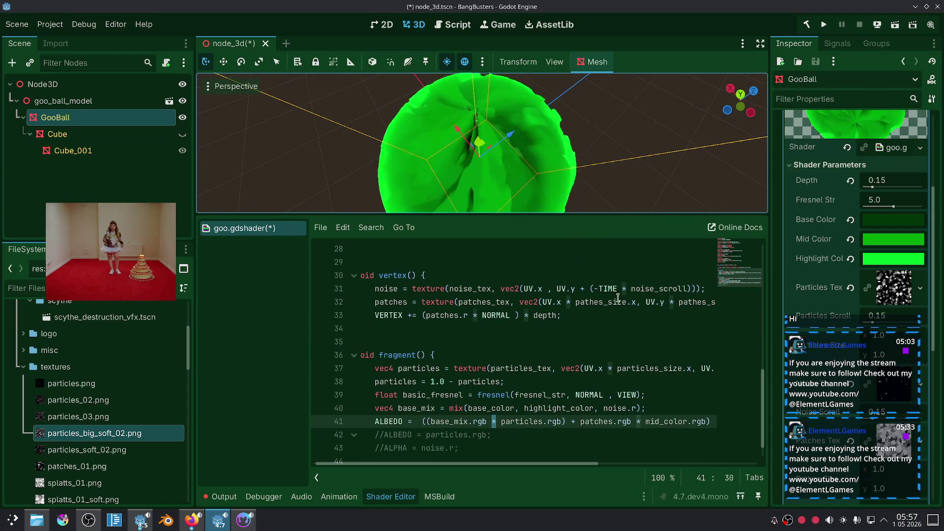
scroll(827, 347, "down", 2)
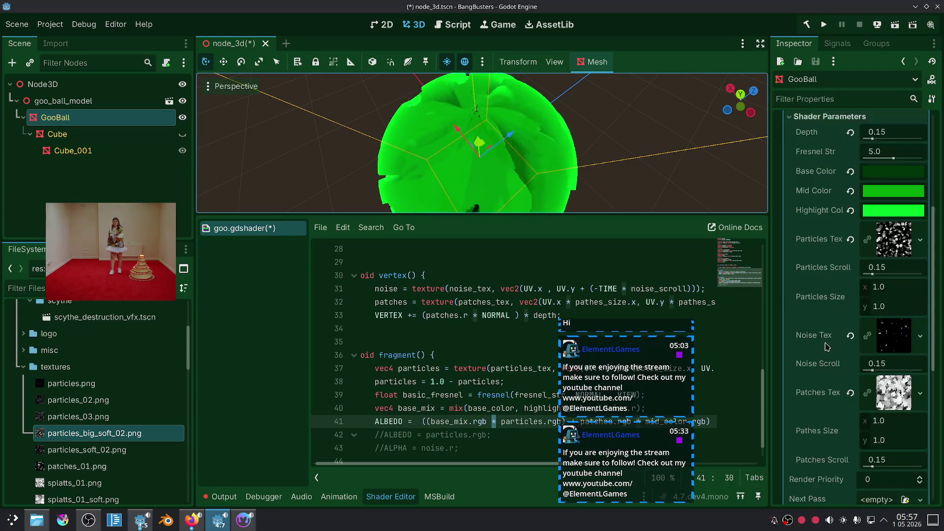
scroll(826, 346, "down", 4)
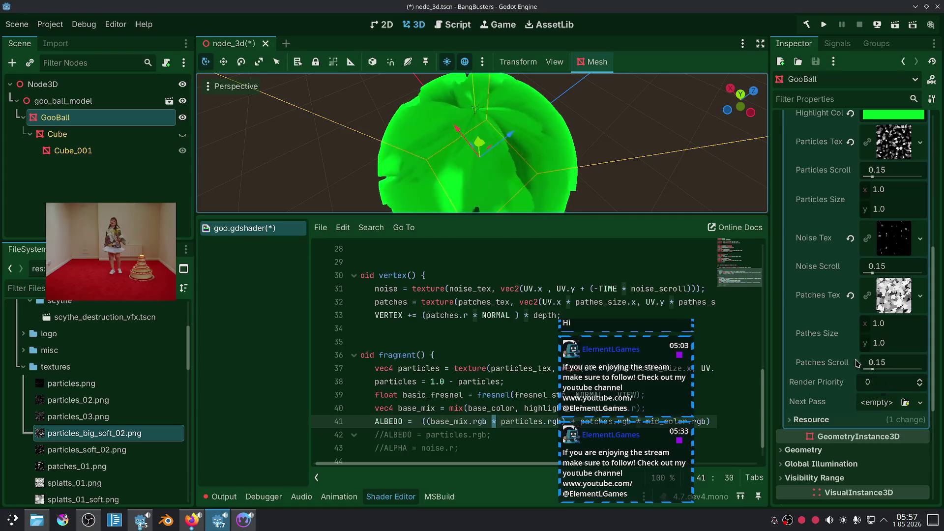
scroll(825, 315, "up", 4)
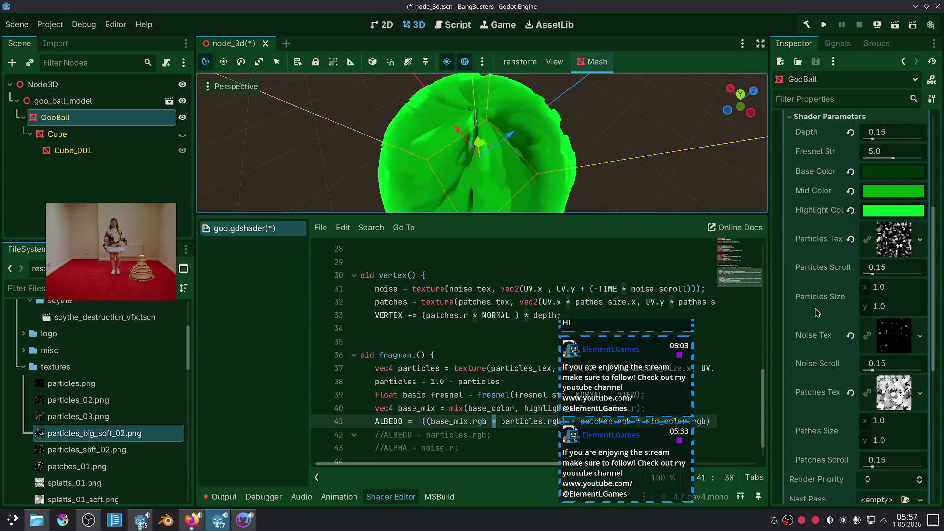
scroll(819, 352, "down", 2)
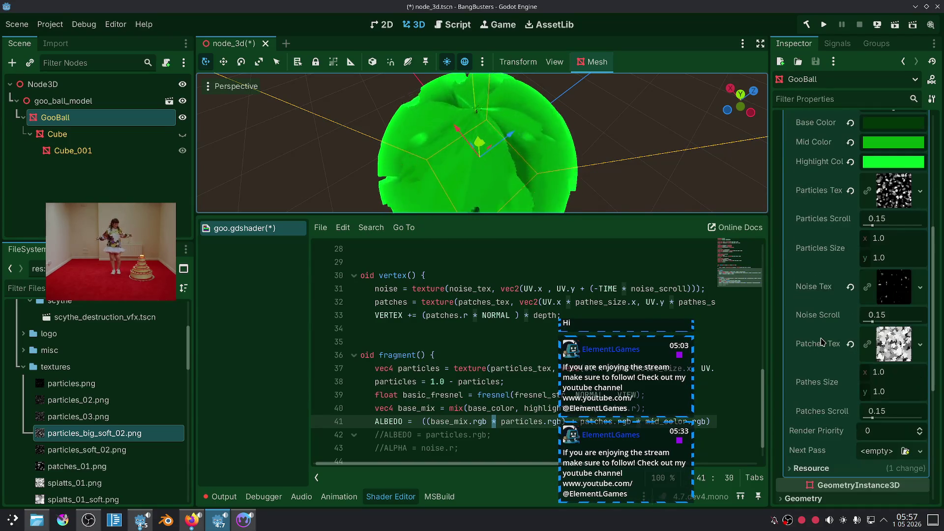
scroll(819, 389, "up", 4)
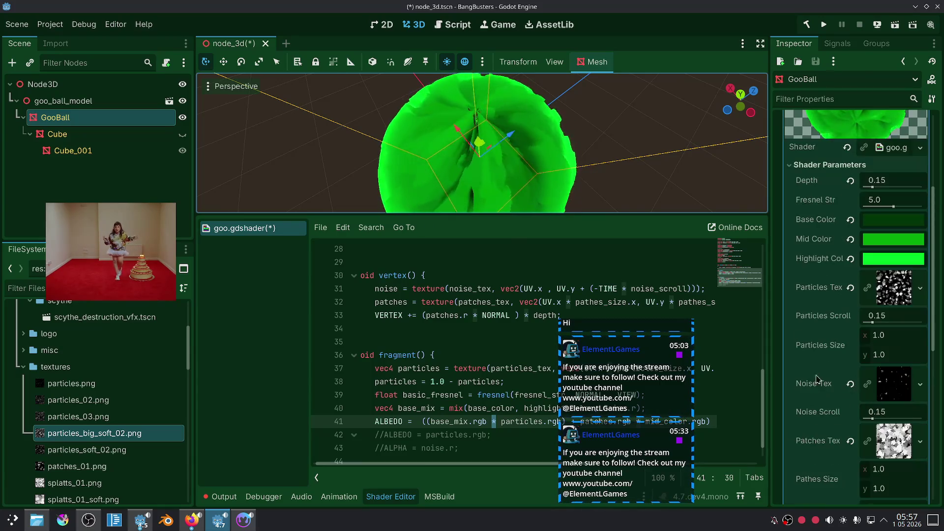
Step: Set Particles Size to 4.0 by 4.0, after briefly trying 2 by 2
left_click(893, 340)
type("2")
key("Return")
left_click(890, 352)
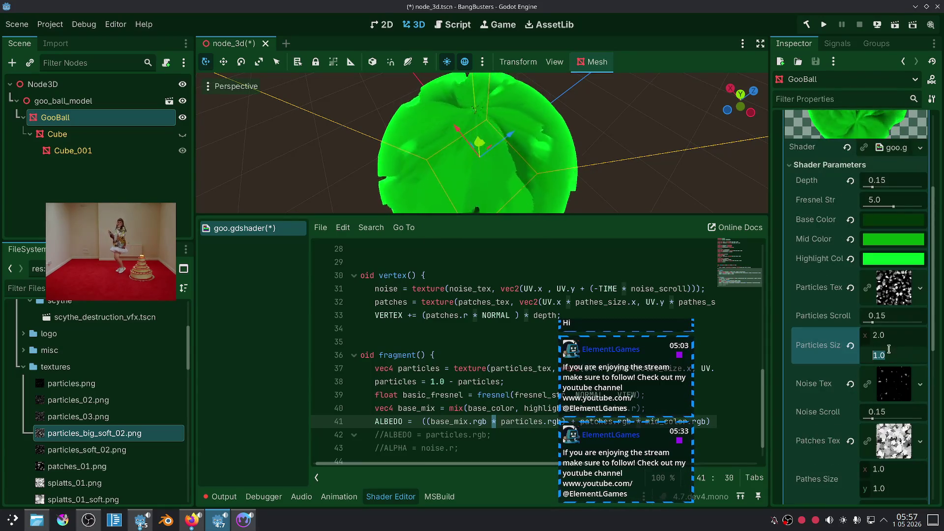
type("2")
key("Return")
left_click(890, 337)
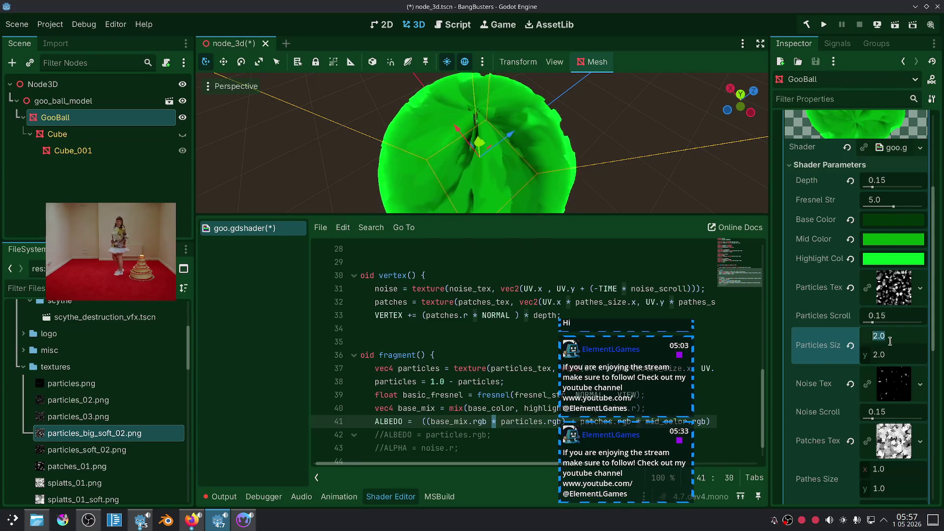
type("4")
key("Return")
left_click(891, 356)
type("4")
key("Return")
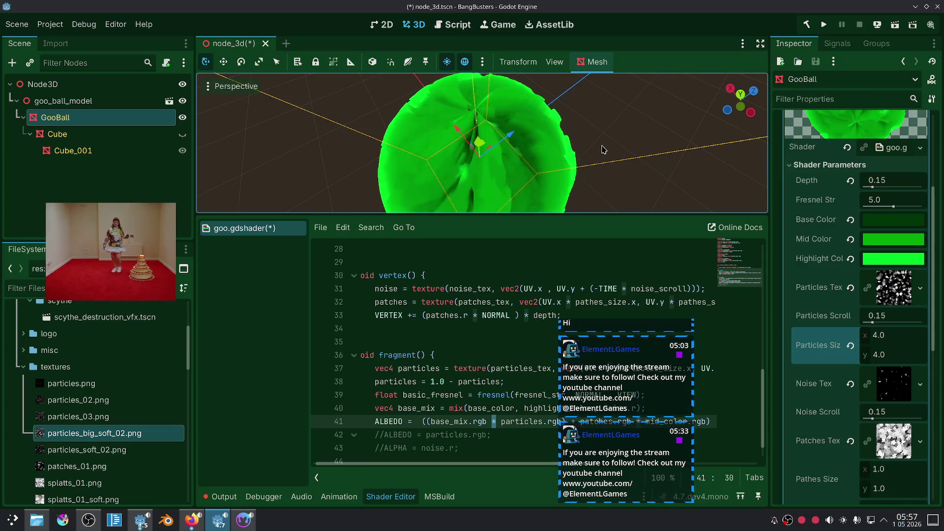
left_click(423, 388)
scroll(423, 388, "down", 1)
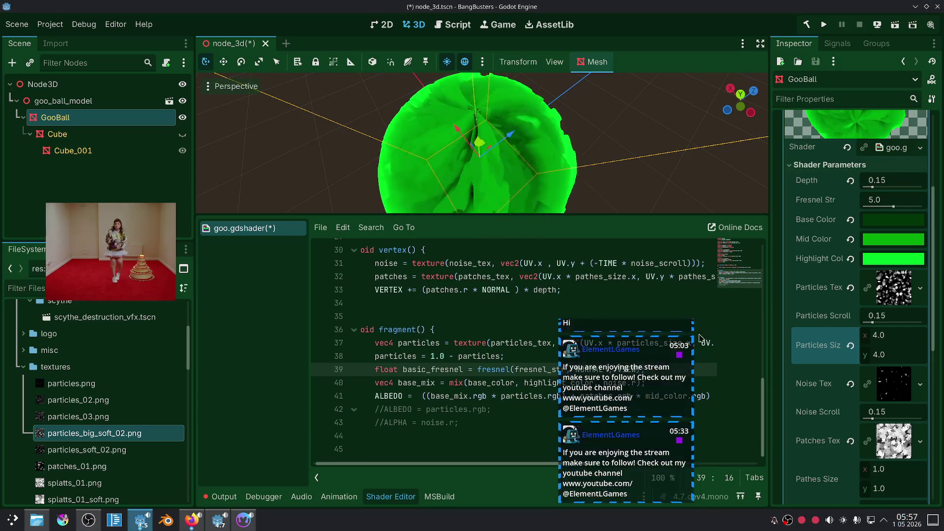
Step: Uncomment ALBEDO line 42 and give it base_mix.rgb * particles.rgb copied from line 41
left_click(502, 411)
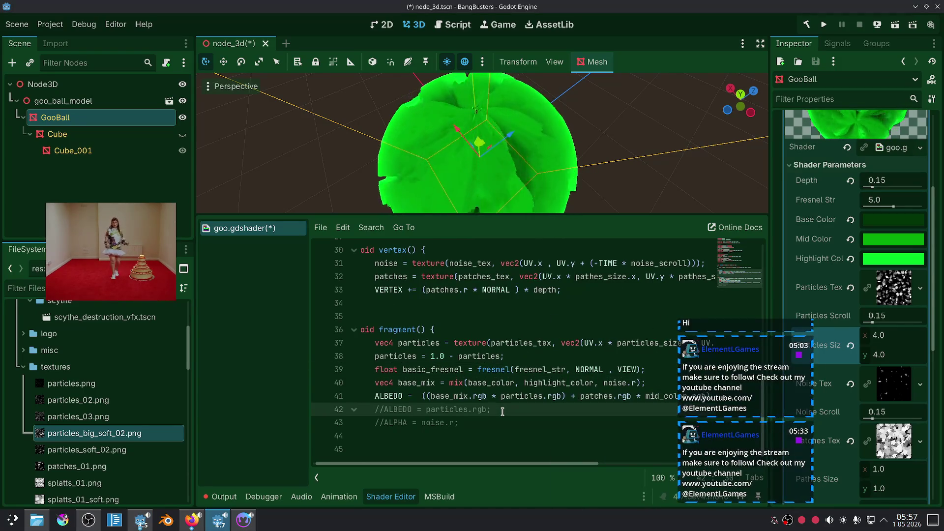
key("ctrl+k")
mouse_move(562, 396)
left_mouse_down()
mouse_move(431, 397)
mouse_move(480, 409)
left_mouse_up()
key("ctrl+c")
key("ctrl+v")
left_click(529, 435)
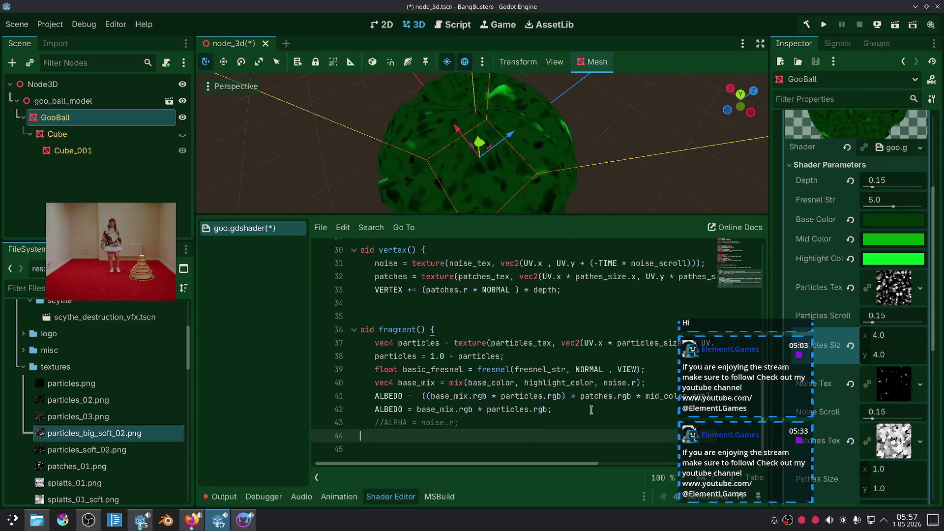
Step: Append the patches.rgb term to line 42, changing its + into *
left_click_drag(571, 396, 632, 394)
key("ctrl+c")
left_click(549, 409)
key("ctrl+v")
left_click_drag(550, 468, 551, 465)
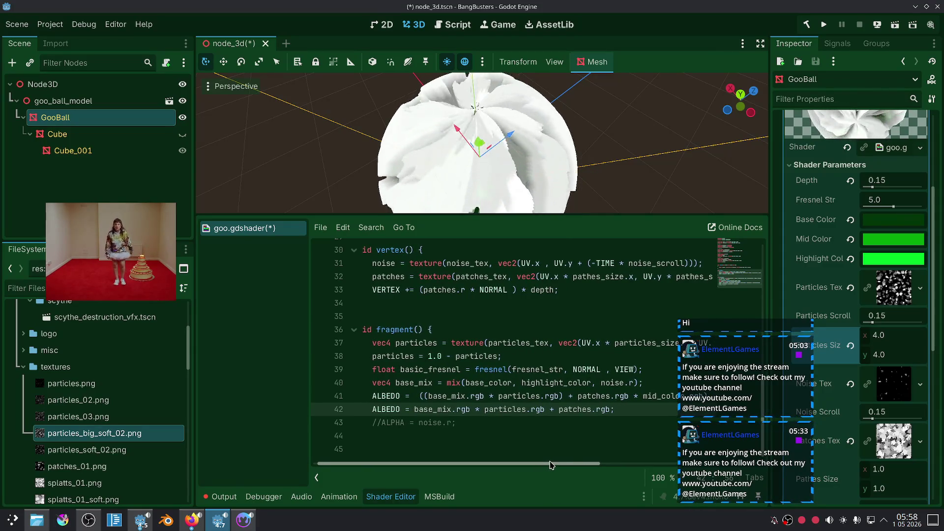
left_click_drag(550, 465, 547, 465)
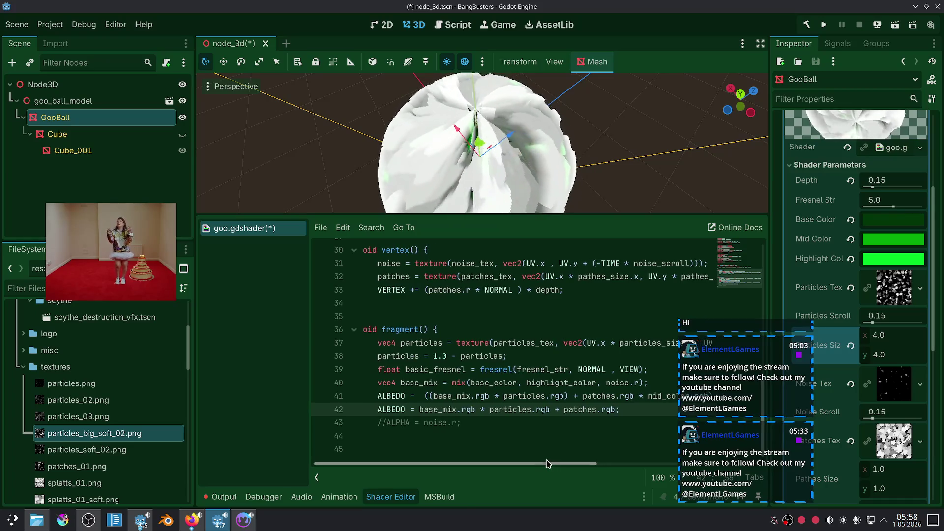
left_click(574, 396)
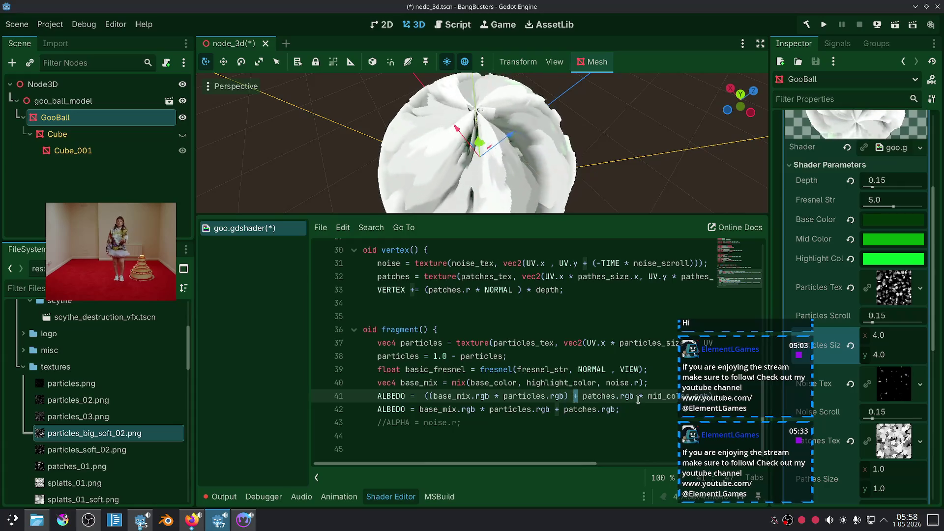
left_click(557, 411)
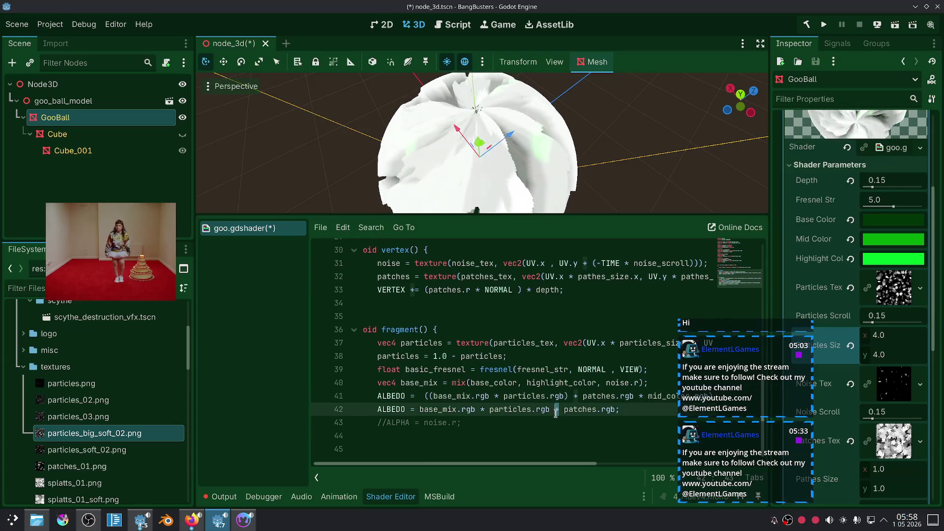
type("*")
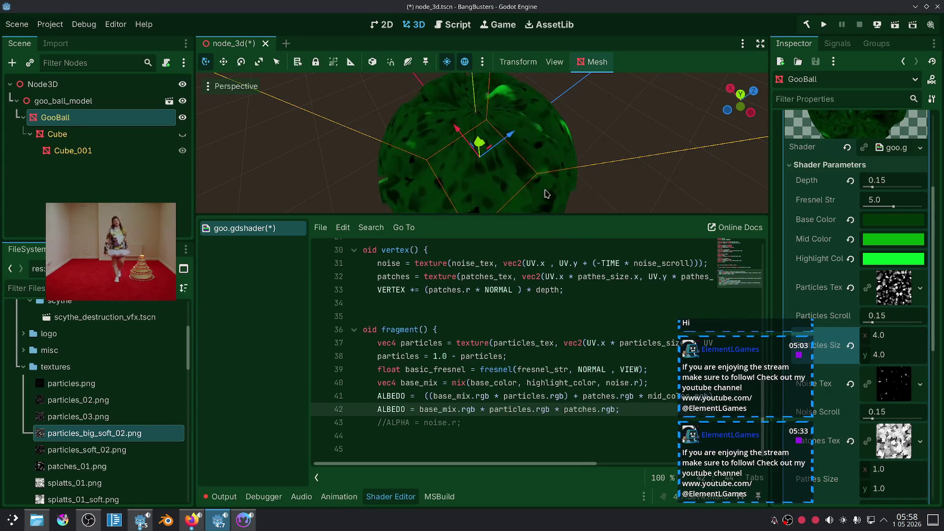
Step: Select the * mid_color.rgb term on line 41
scroll(551, 209, "down", 3)
scroll(560, 113, "up", 6)
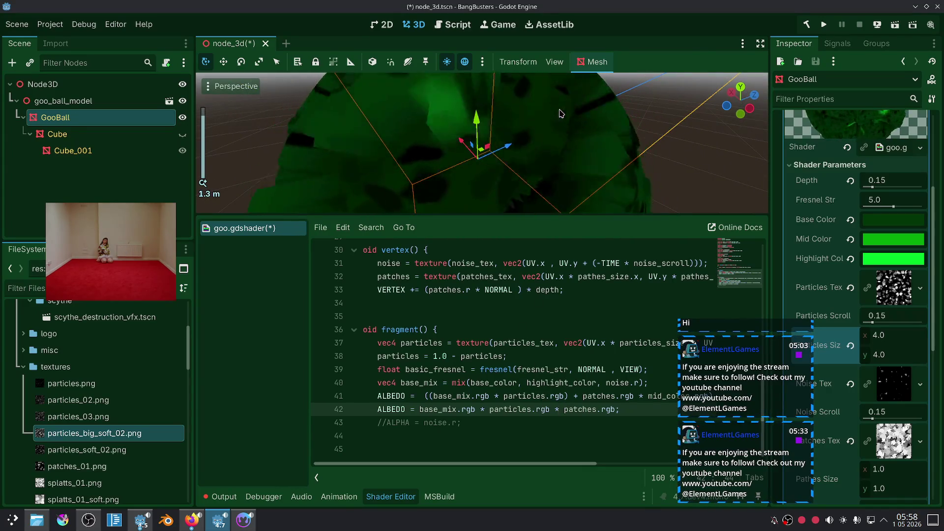
scroll(560, 113, "down", 4)
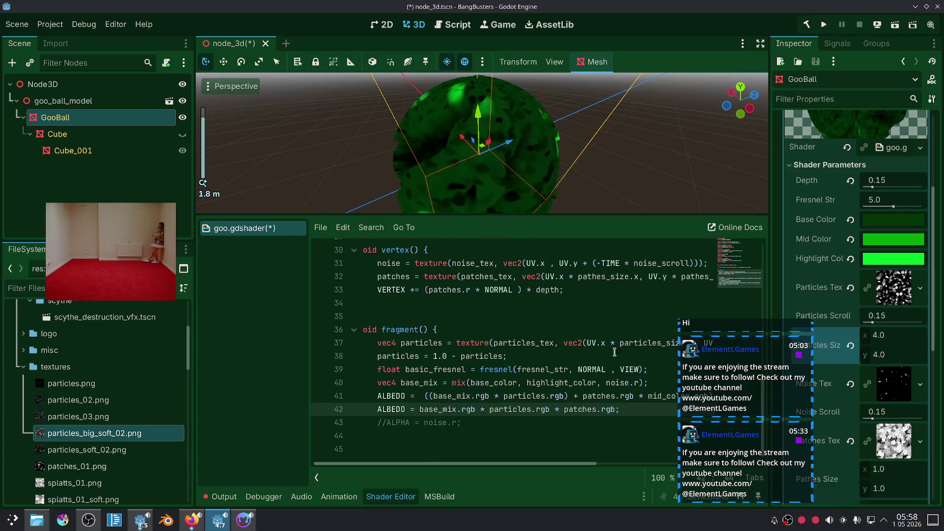
left_click_drag(638, 396, 699, 396)
mouse_move(703, 302)
left_click_drag(704, 302, 745, 330)
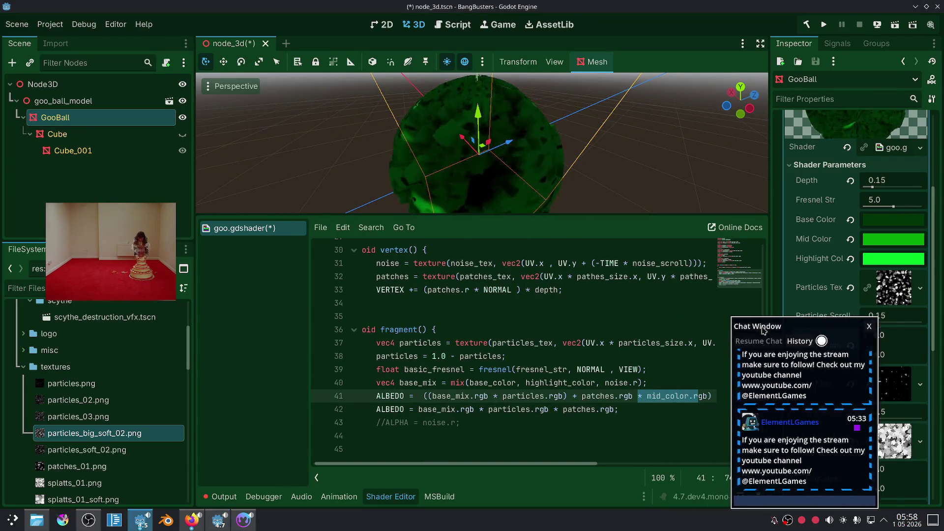
Step: Add * mid_color.rgb to line 42 and parenthesize both products
scroll(605, 396, "right", 1)
key("ctrl+c")
left_click(583, 409)
key("ctrl+v")
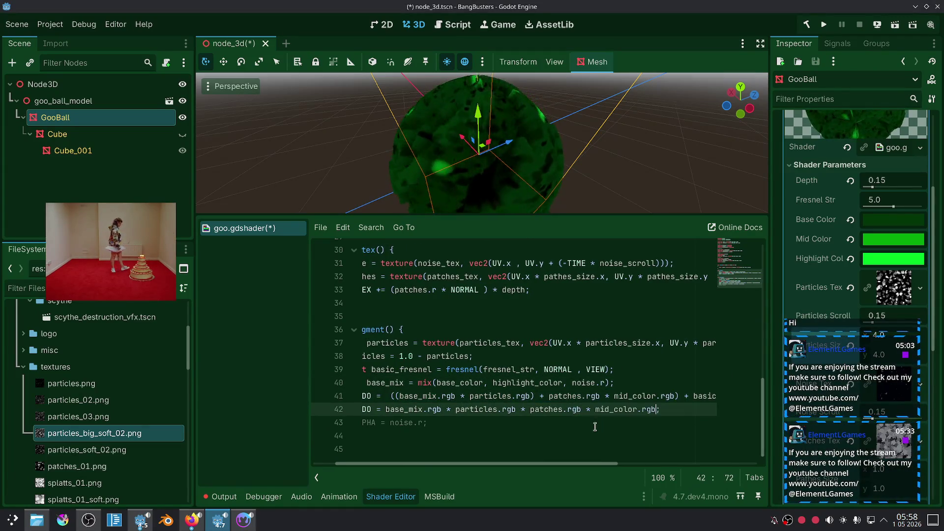
left_click(596, 426)
left_click_drag(561, 409, 689, 409)
type("(")
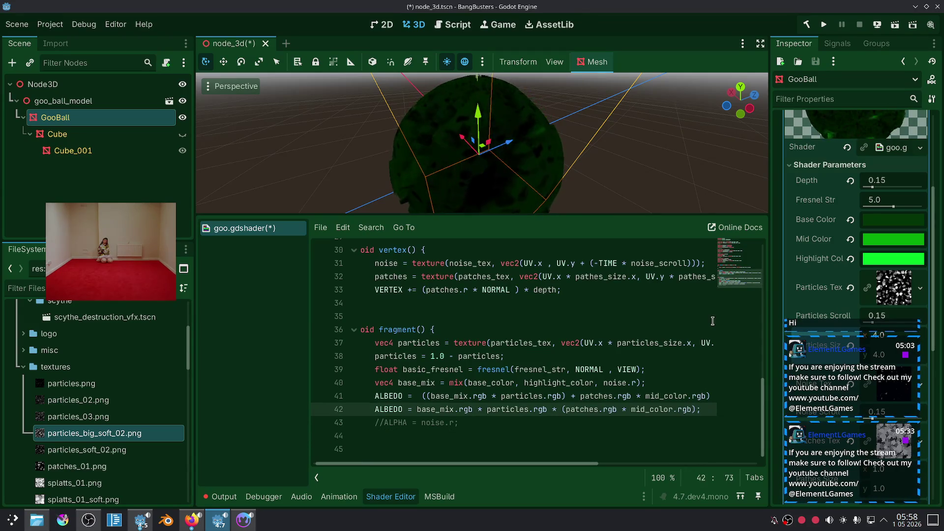
left_click_drag(548, 409, 417, 409)
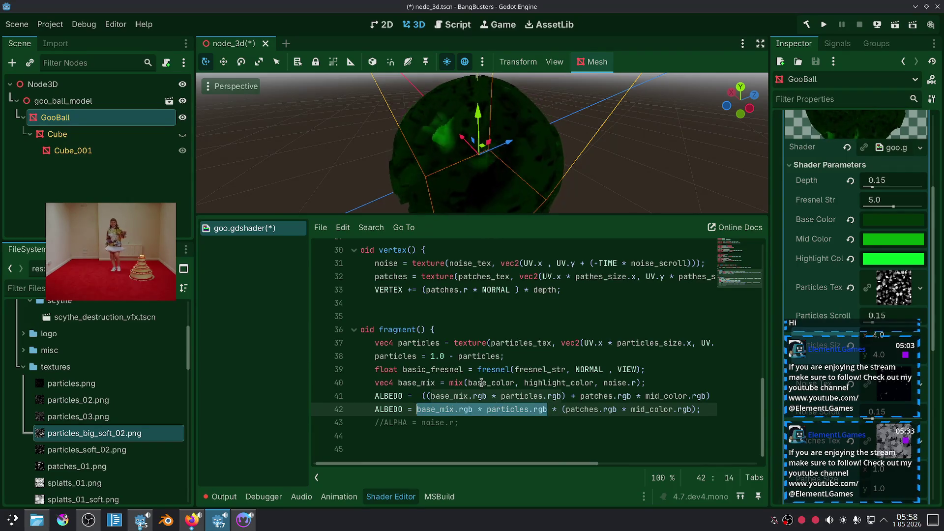
type("(")
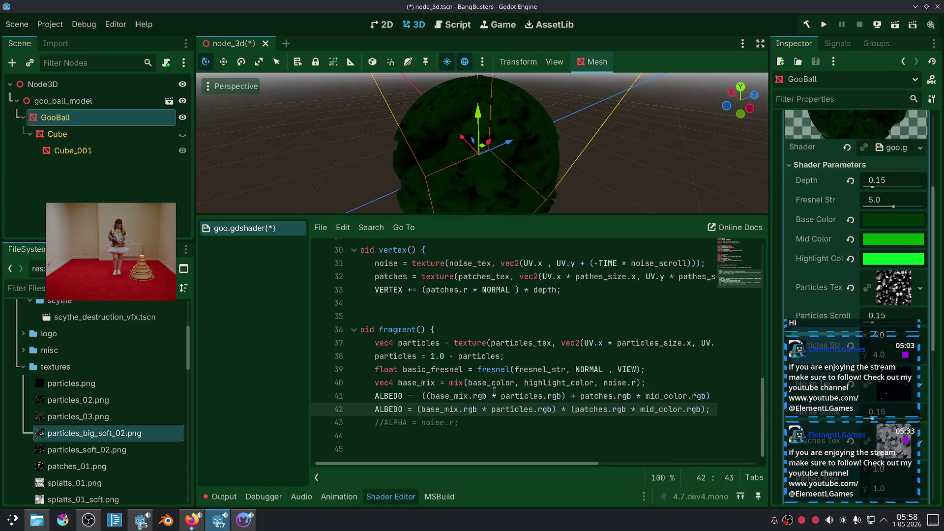
Step: Paste the fresnel highlight term into line 42's ALBEDO expression
scroll(577, 181, "up", 3)
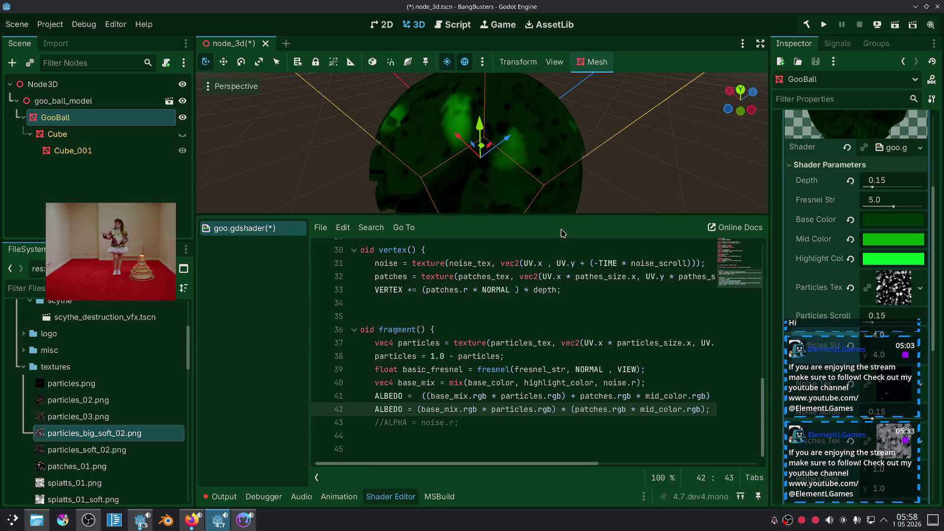
mouse_move(549, 463)
left_mouse_down()
mouse_move(679, 460)
mouse_move(648, 462)
left_mouse_up()
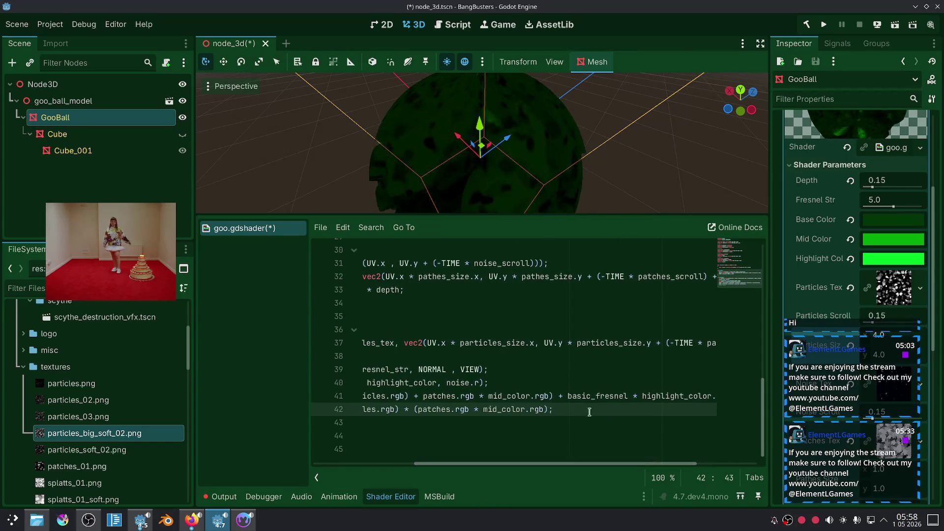
left_click_drag(558, 397, 699, 393)
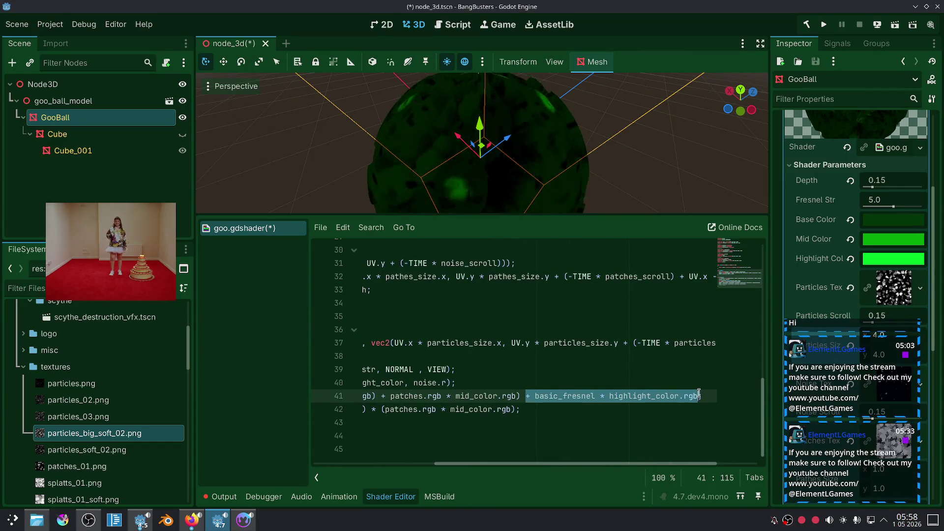
left_click(517, 409)
key("ctrl+v")
Step: Deselect GooBall, review line 42 and select its multiply sign before bringing up the browser
left_click(522, 421)
left_click(522, 428)
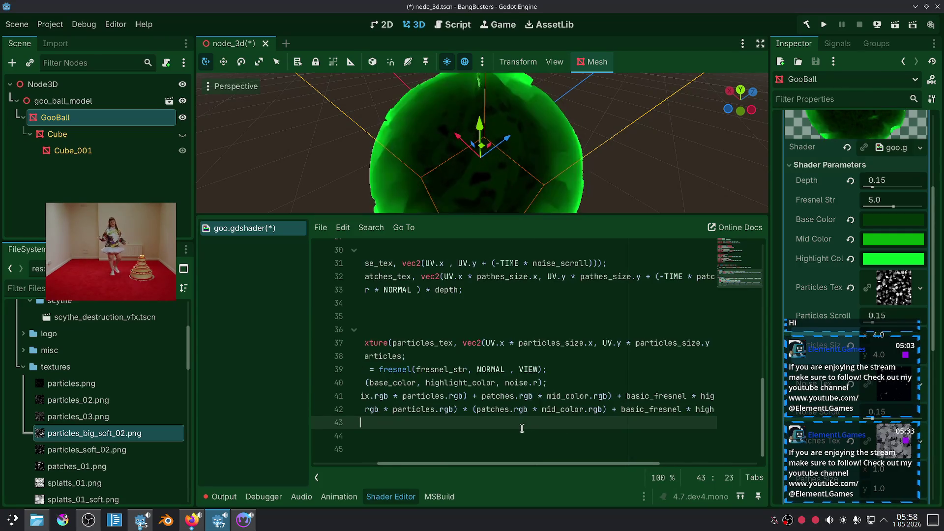
scroll(577, 144, "down", 4)
left_click(577, 144)
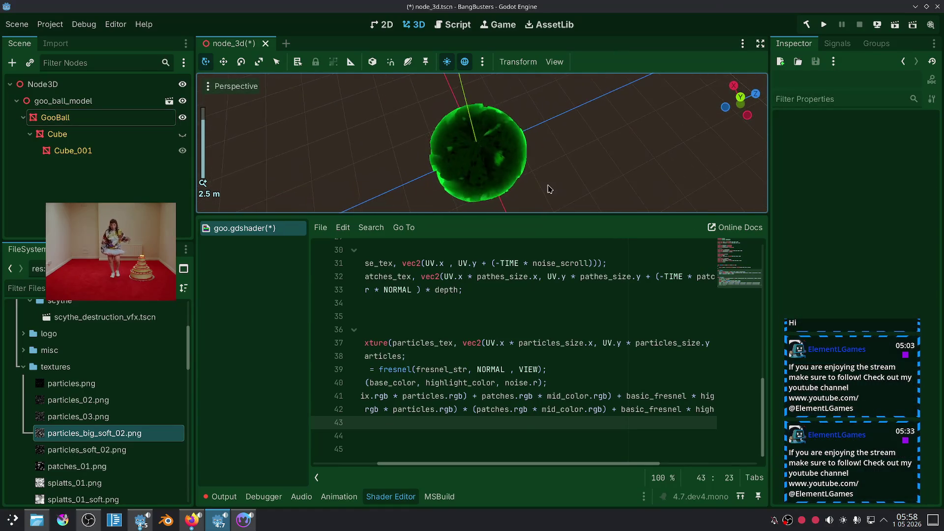
scroll(548, 189, "up", 5)
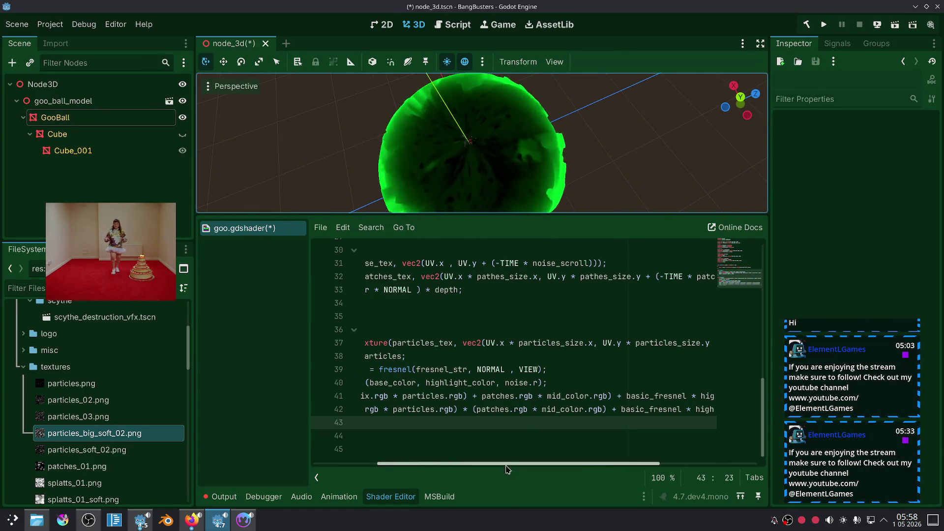
scroll(494, 471, "left", 2)
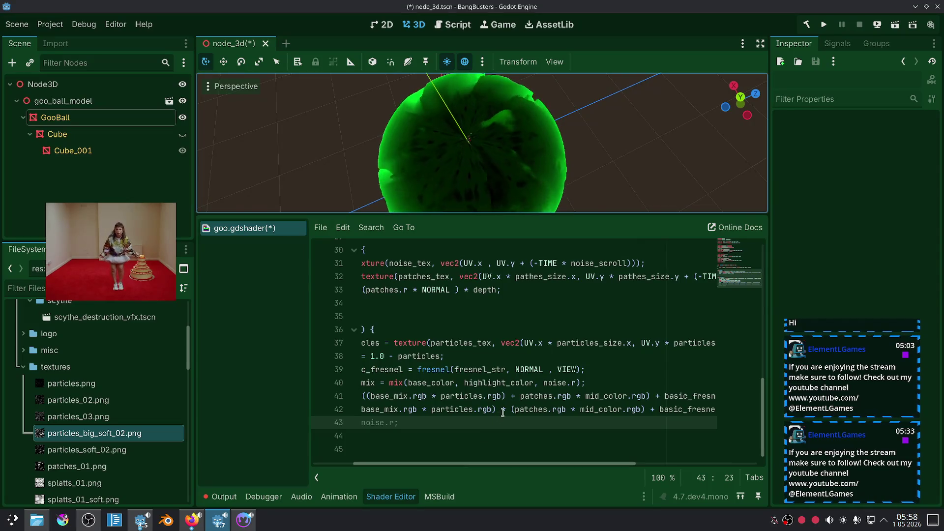
left_click(502, 411)
left_click_drag(505, 412, 503, 412)
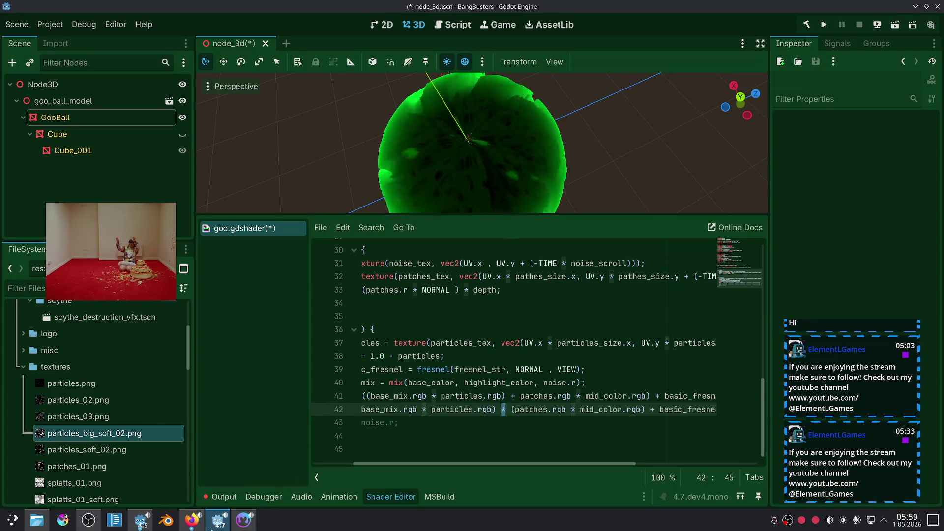
left_click(192, 521)
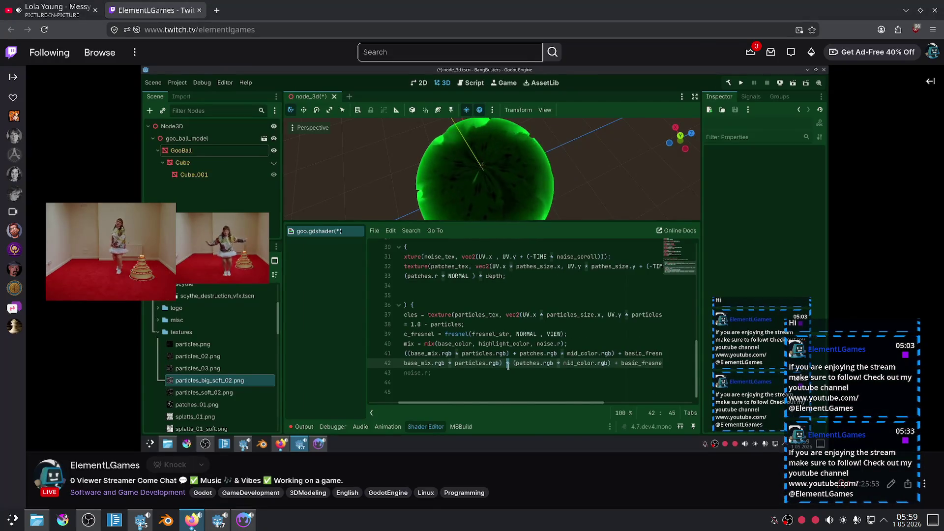
Step: Open the Blending modes snippet page on Godot Shaders
left_click(192, 522)
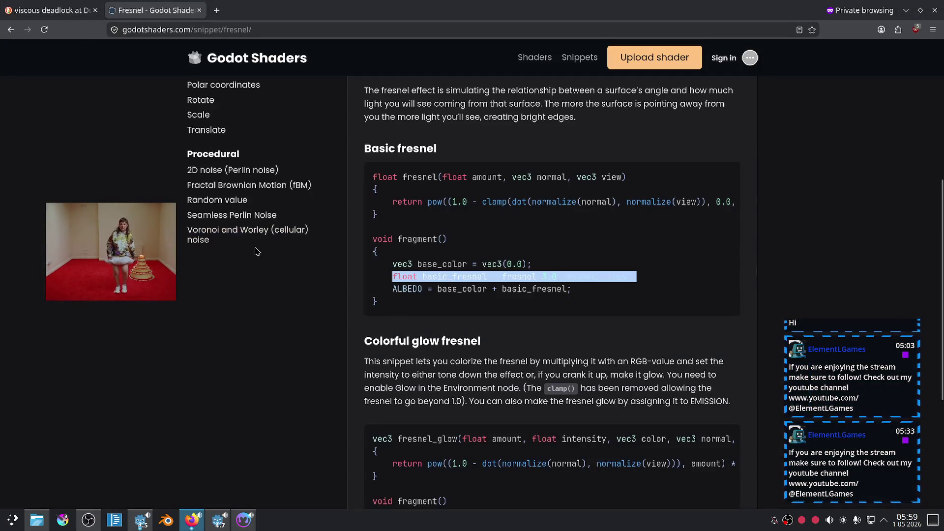
scroll(241, 226, "up", 4)
left_click(235, 216)
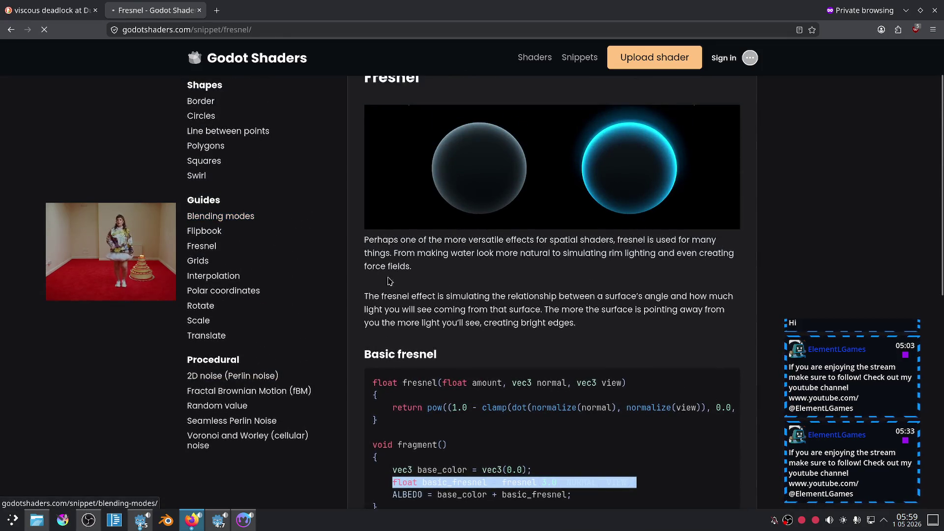
scroll(517, 262, "down", 2)
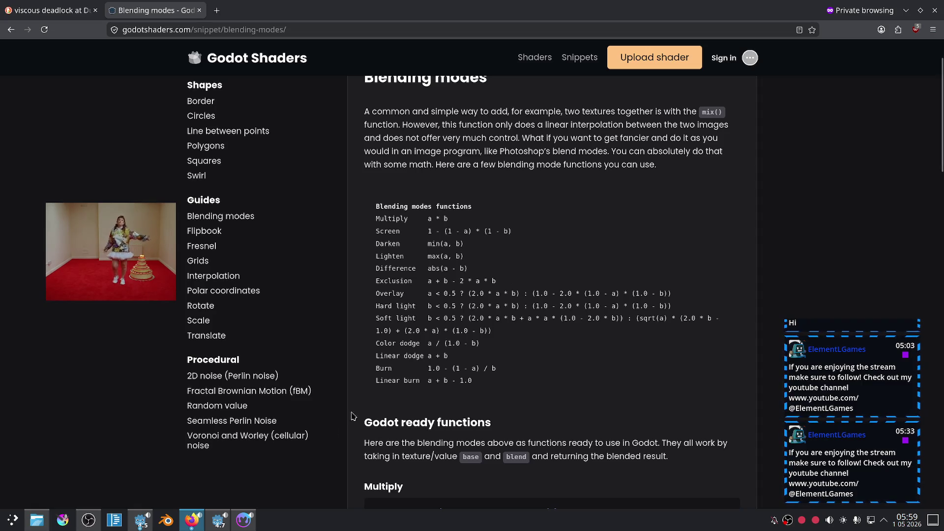
Step: Copy the Screen blend function code and return to the Godot editor
left_click(241, 521)
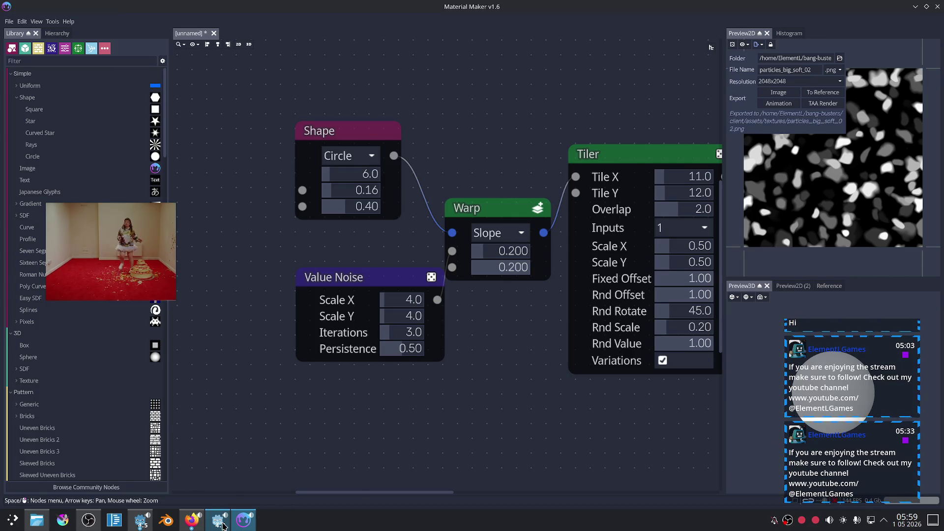
left_click(219, 520)
left_click(244, 521)
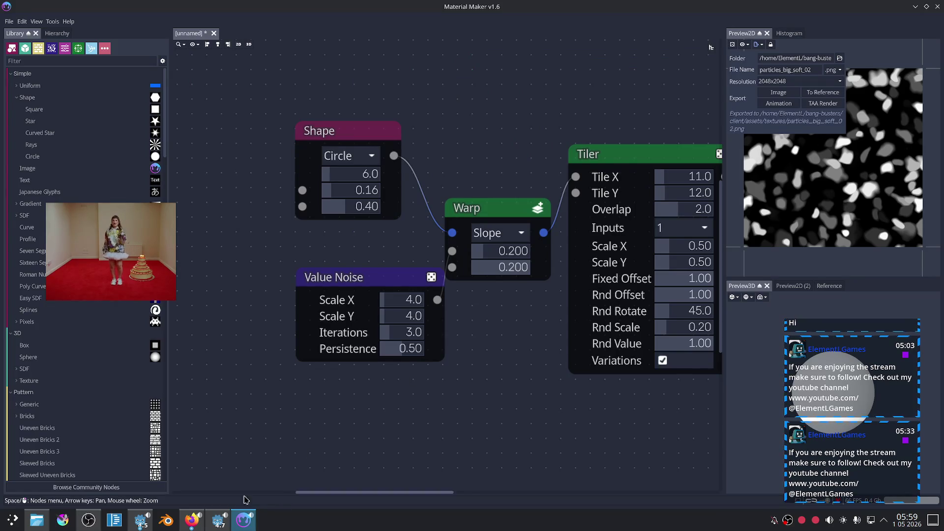
left_click(192, 520)
scroll(484, 368, "down", 5)
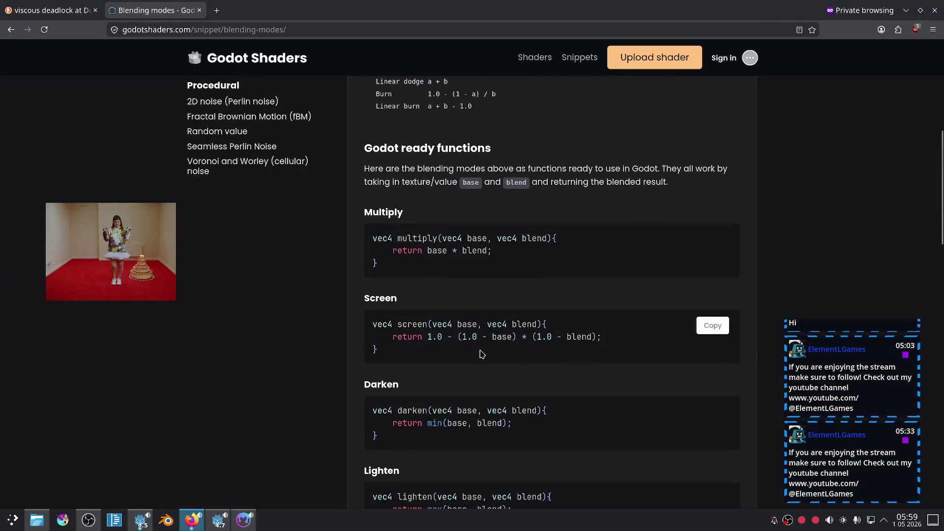
left_click(711, 325)
left_click(244, 521)
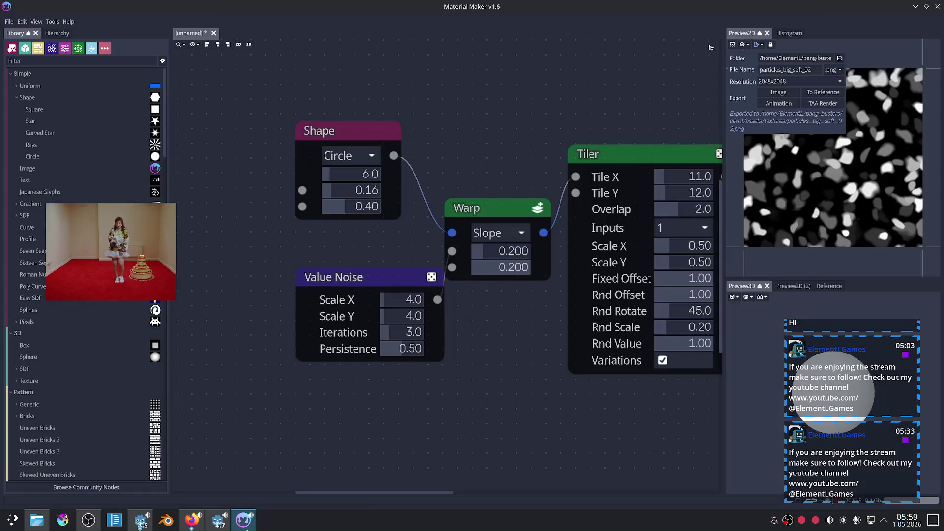
left_click(219, 520)
scroll(453, 316, "up", 3)
scroll(453, 317, "up", 2)
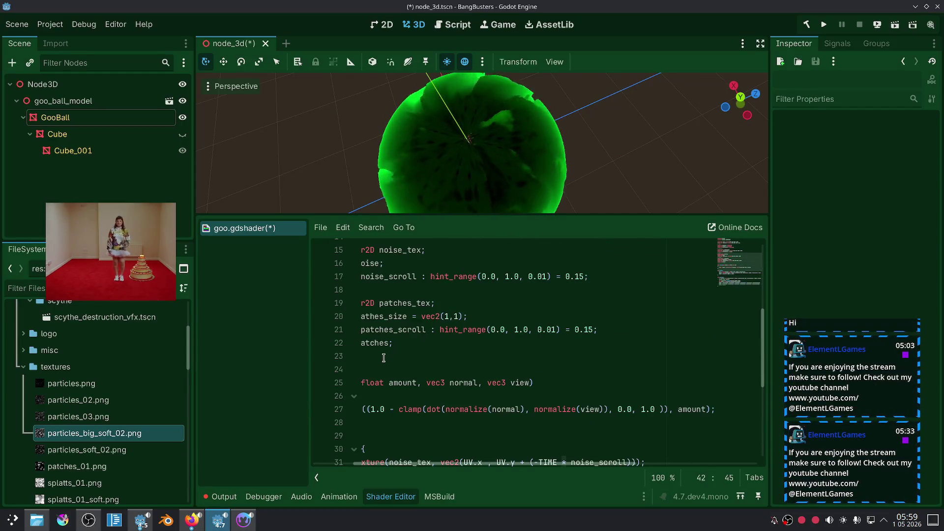
Step: Paste the screen() function after the fresnel function, separated by a blank line
left_click(318, 365)
left_click(386, 426)
key("Return")
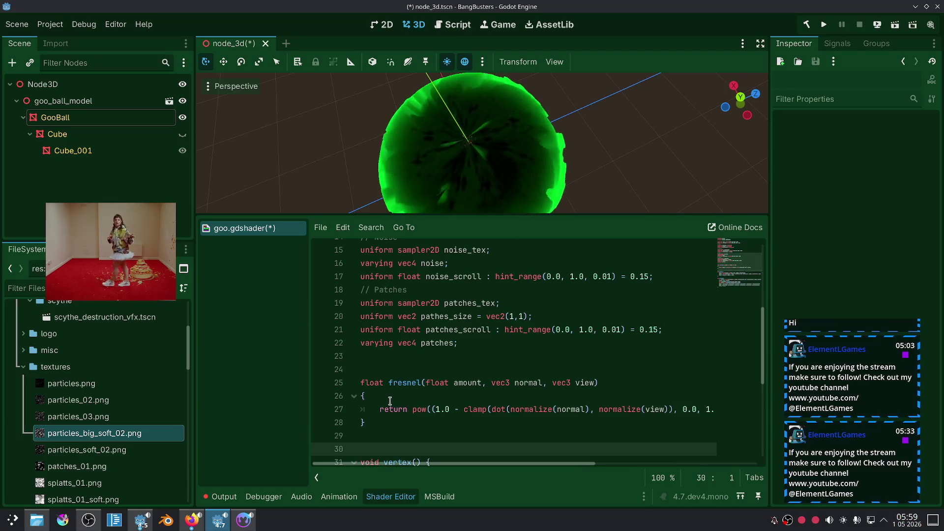
key("Return")
key("ctrl+v")
scroll(513, 379, "down", 3)
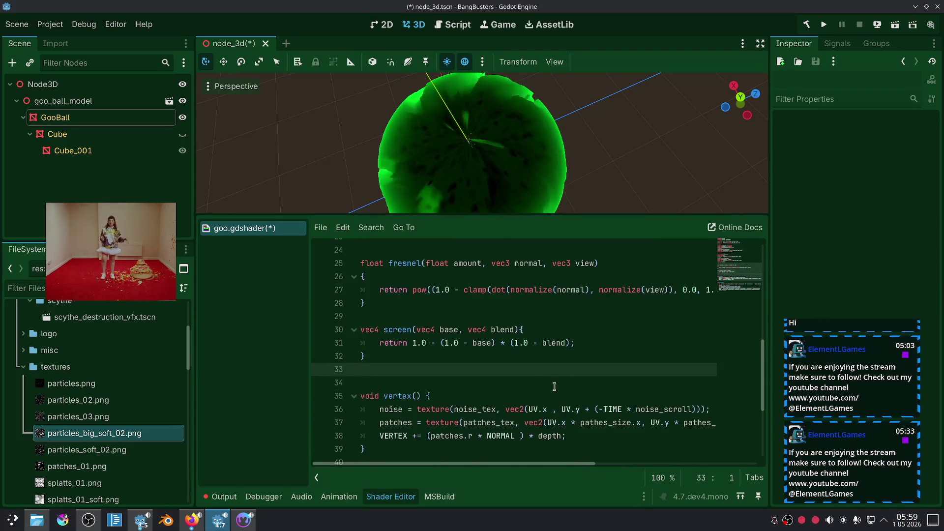
scroll(542, 372, "down", 3)
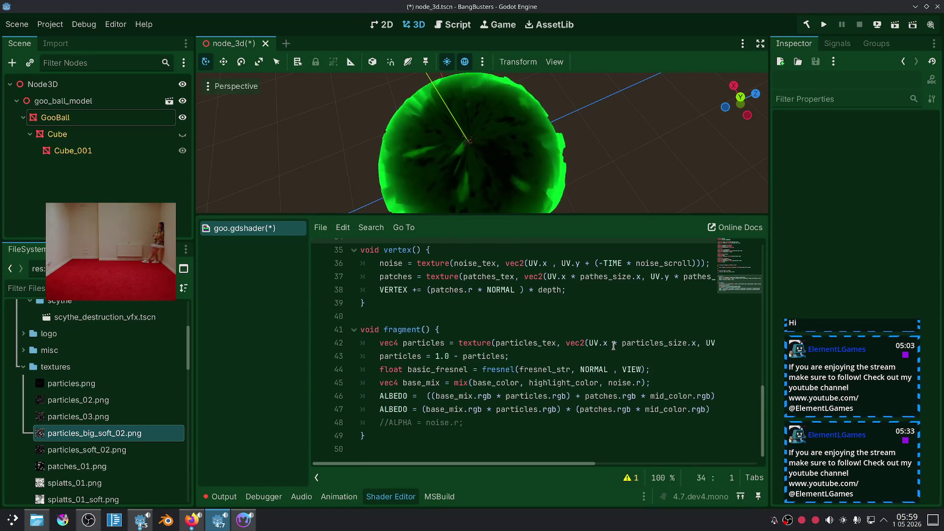
Step: Replace the mix call on line 45 with patches.rgb * mid_color.rgb
mouse_move(586, 397)
left_mouse_down()
mouse_move(704, 395)
mouse_move(578, 398)
left_mouse_up()
left_click(705, 395)
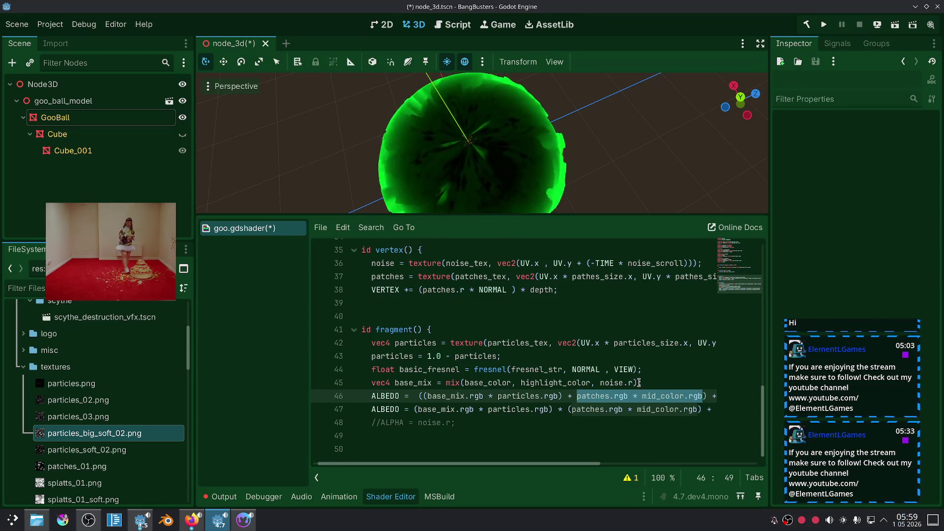
left_click_drag(633, 383, 446, 384)
key("ctrl+v")
Step: Delete the .rgb suffixes from patches and mid_color on line 45
double_click(411, 383)
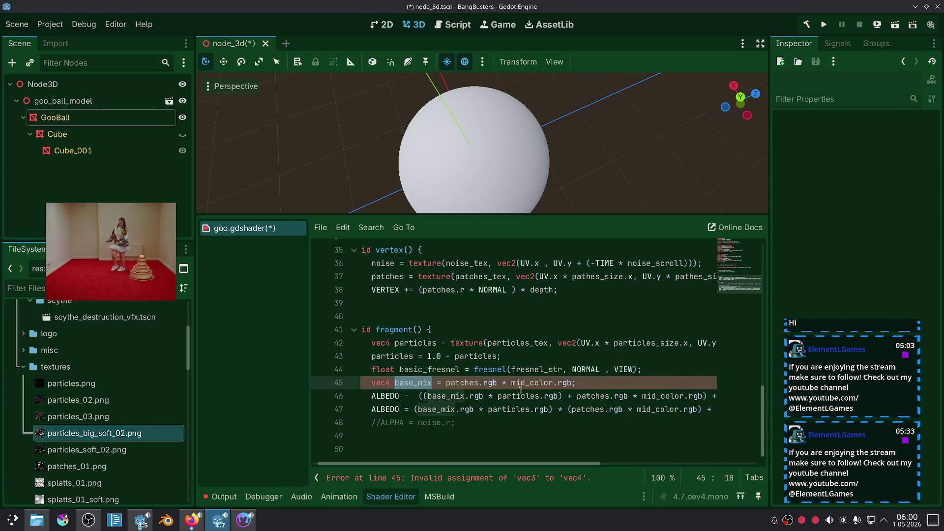
left_click_drag(463, 423, 412, 426)
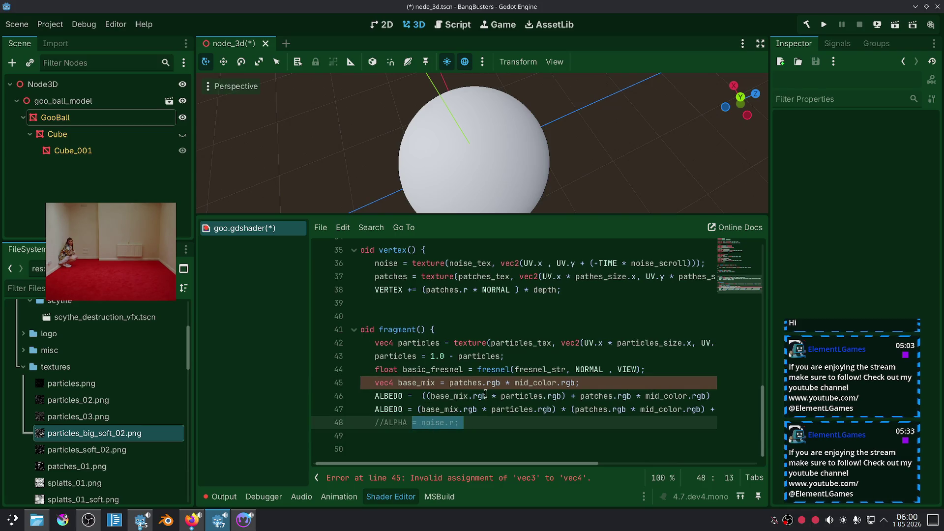
double_click(494, 383)
key("BackSpace")
key("BackSpace")
double_click(554, 383)
key("BackSpace")
key("BackSpace")
left_click(560, 427)
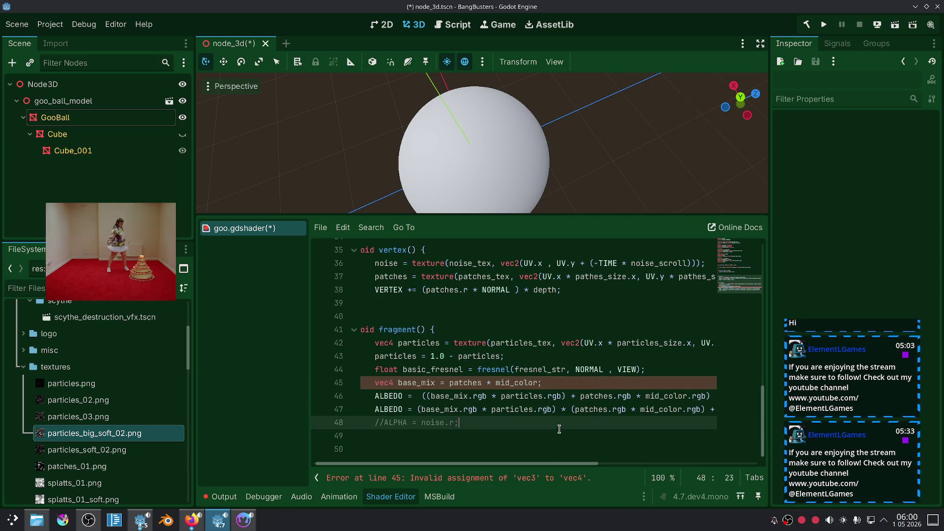
double_click(423, 384)
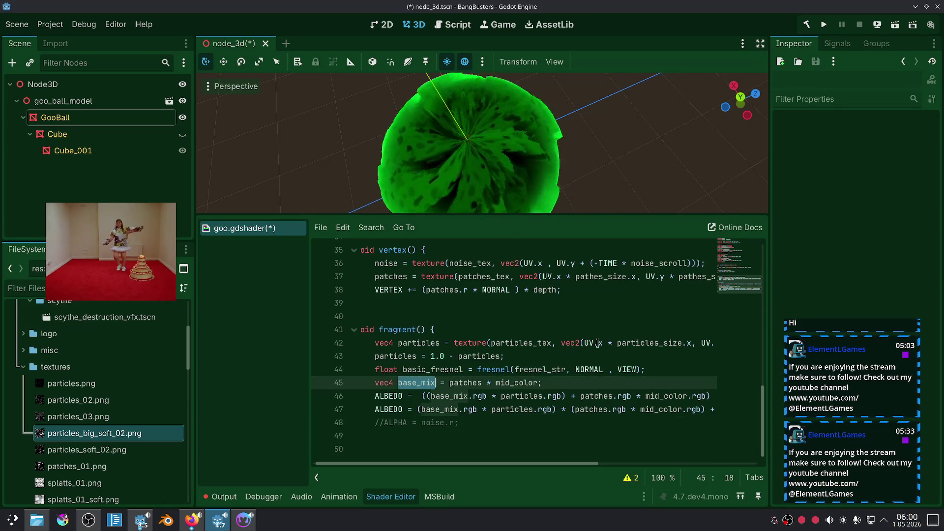
Step: Review the shader code, then select GooBall to show its shader parameters
scroll(614, 169, "down", 5)
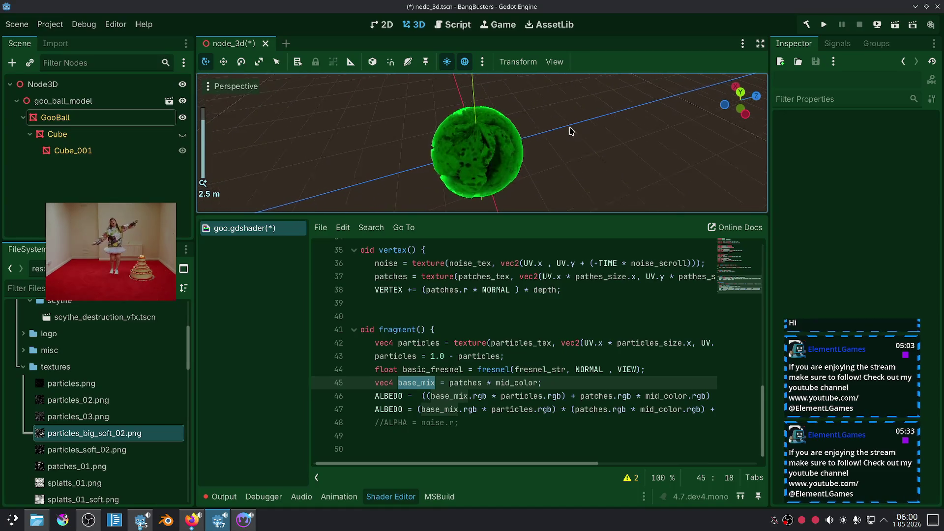
scroll(571, 130, "up", 2)
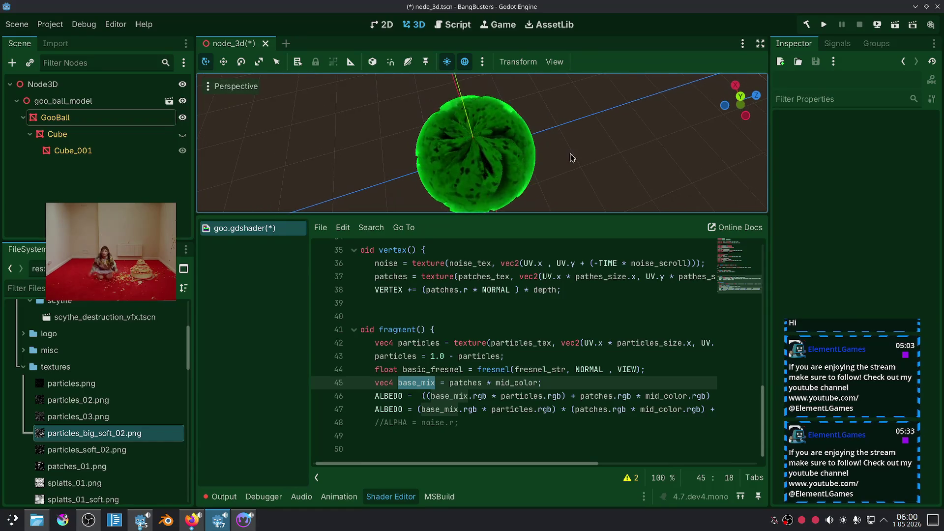
scroll(571, 147, "up", 2)
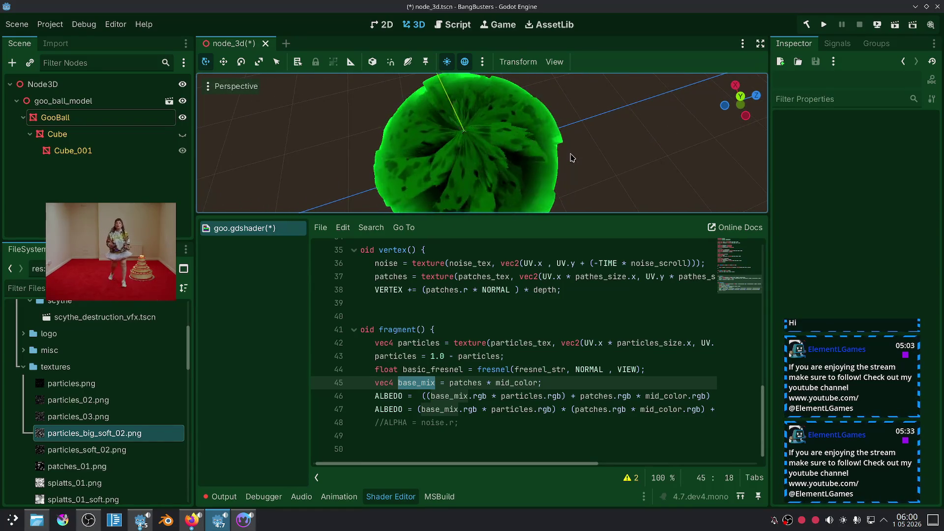
scroll(572, 157, "down", 5)
scroll(570, 176, "up", 2)
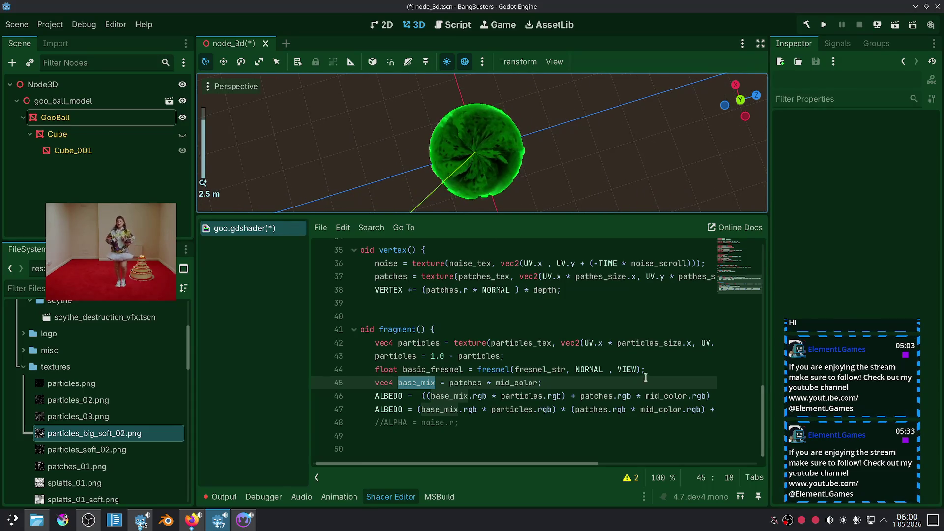
left_click(56, 117)
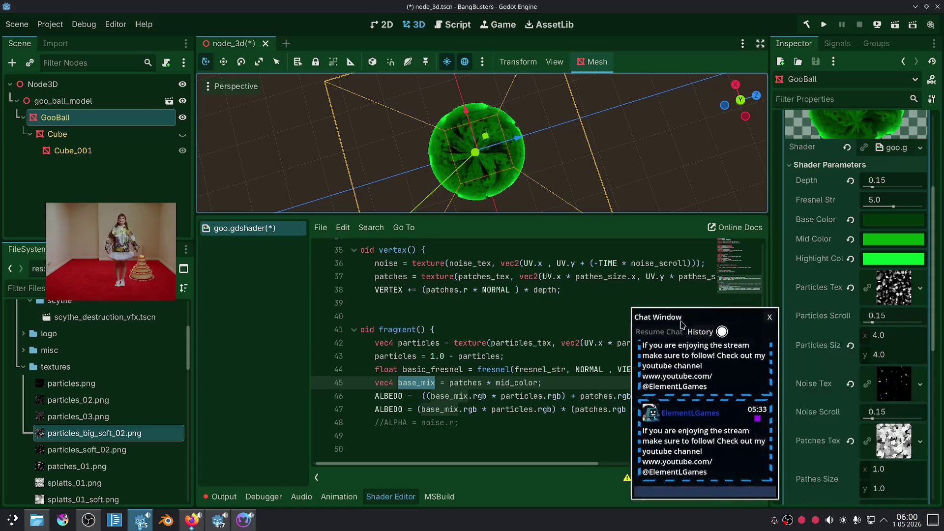
Step: Reset Particles Size to 1.0 by 1.0 and set Noise Tex to particles_big_soft_02.png
left_click(851, 346)
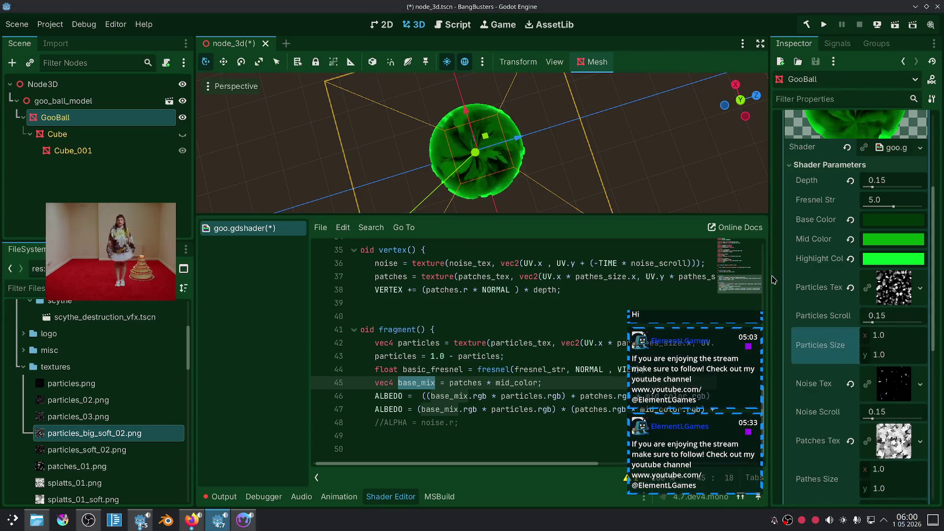
left_click(634, 156)
scroll(618, 152, "up", 2)
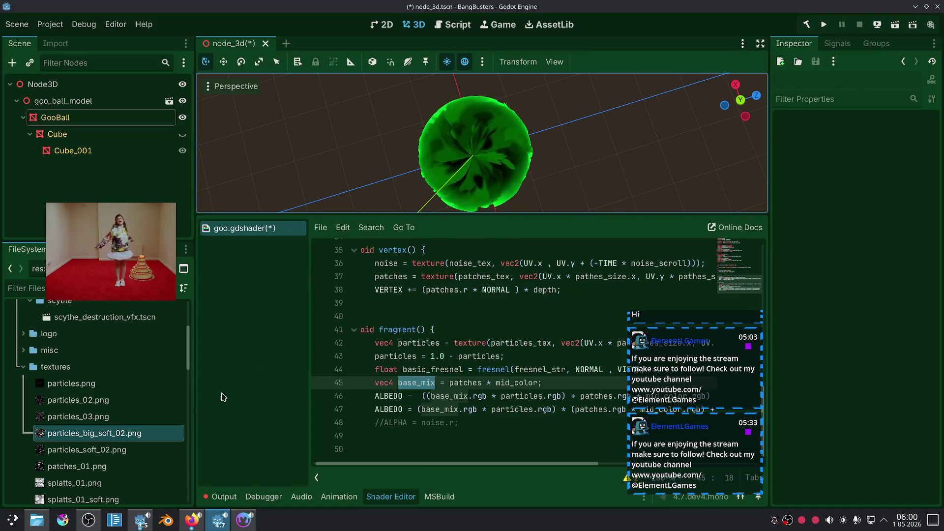
left_click(74, 117)
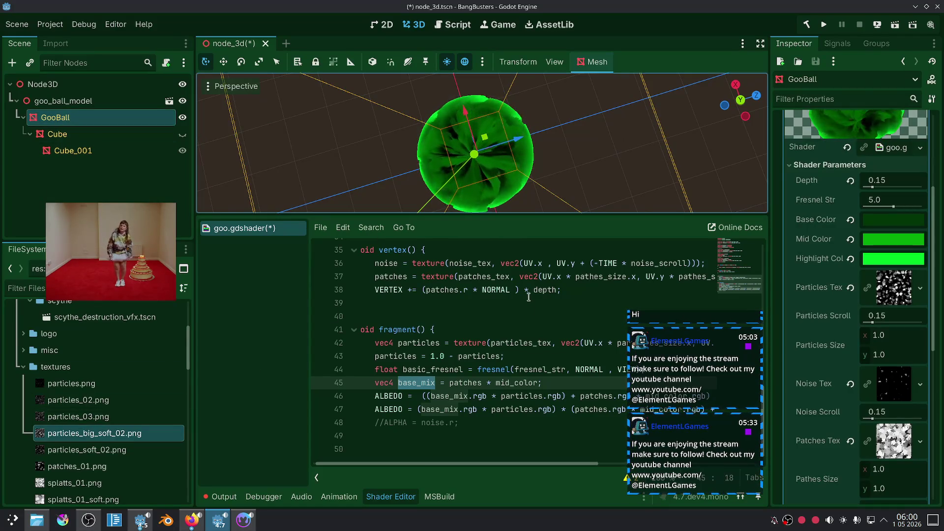
mouse_move(94, 433)
left_mouse_down()
mouse_move(793, 369)
mouse_move(894, 384)
left_mouse_up()
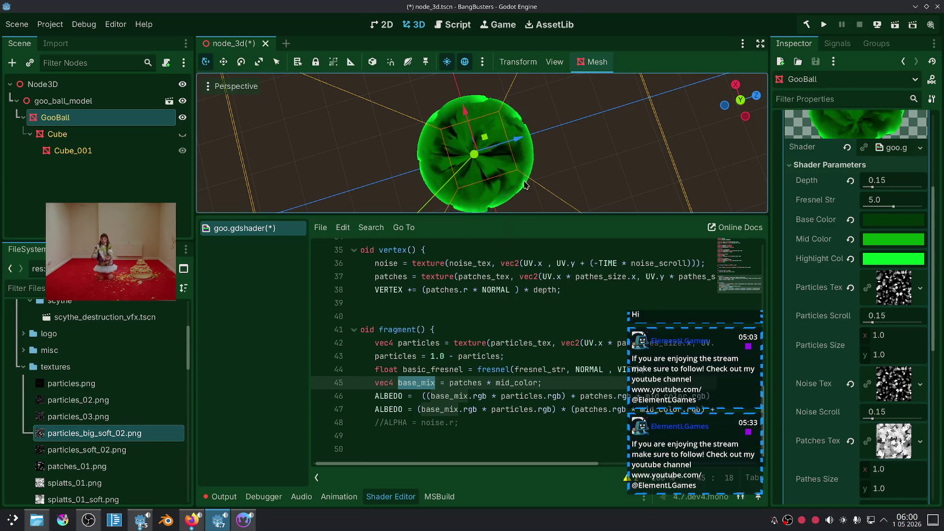
Step: Deselect the ball and orbit to a lower view to inspect the goo
left_click(560, 164)
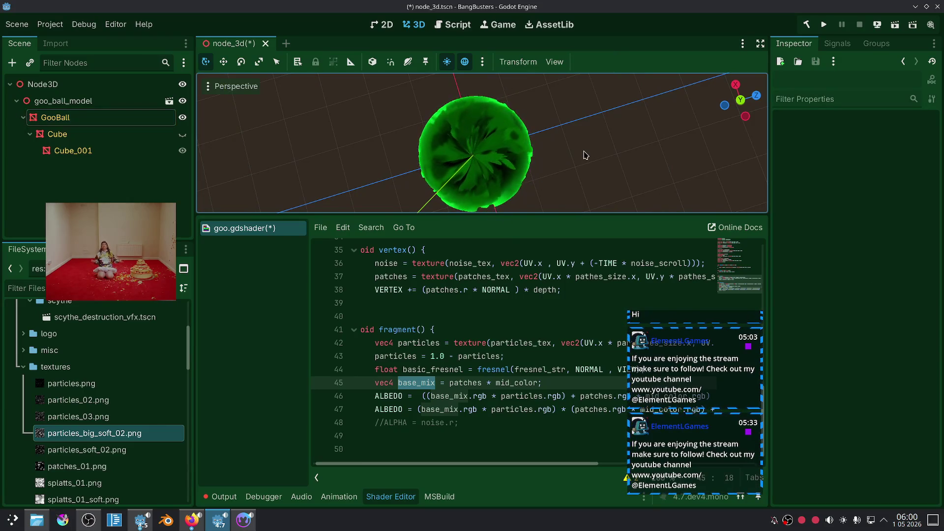
scroll(585, 156, "down", 5)
left_click_drag(582, 151, 582, 76)
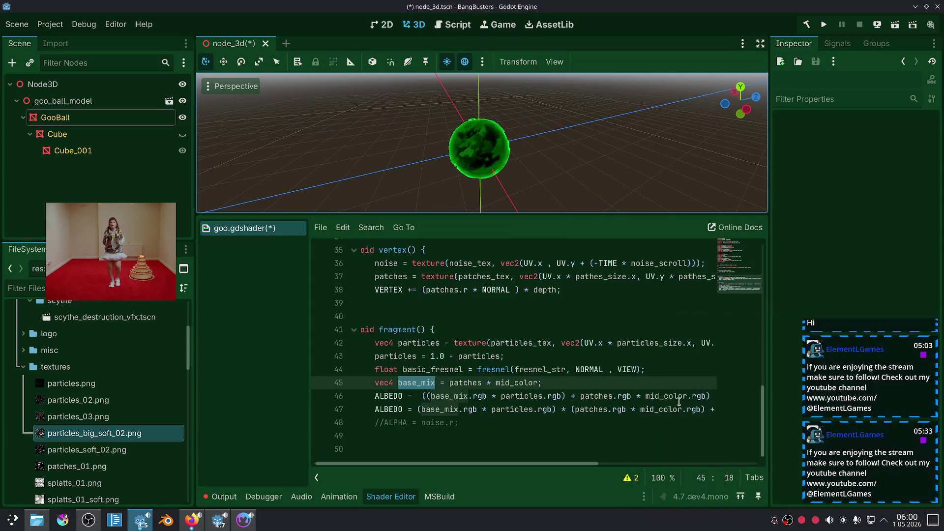
left_click_drag(542, 466, 535, 466)
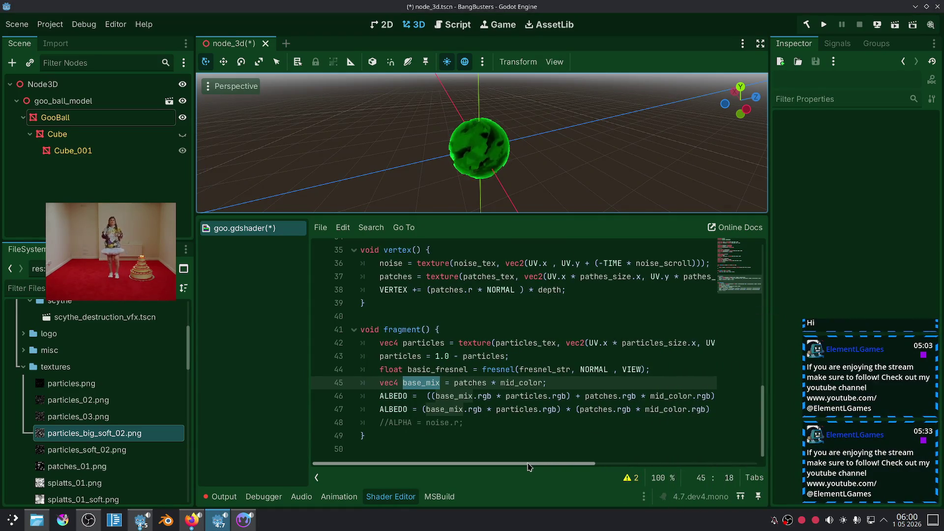
scroll(586, 414, "up", 1)
scroll(531, 159, "up", 5)
scroll(520, 195, "up", 2)
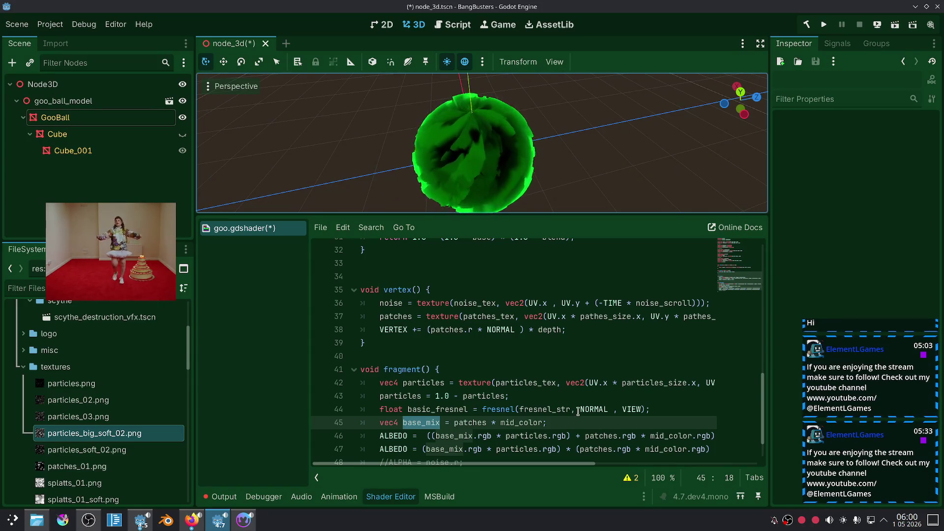
scroll(586, 407, "down", 1)
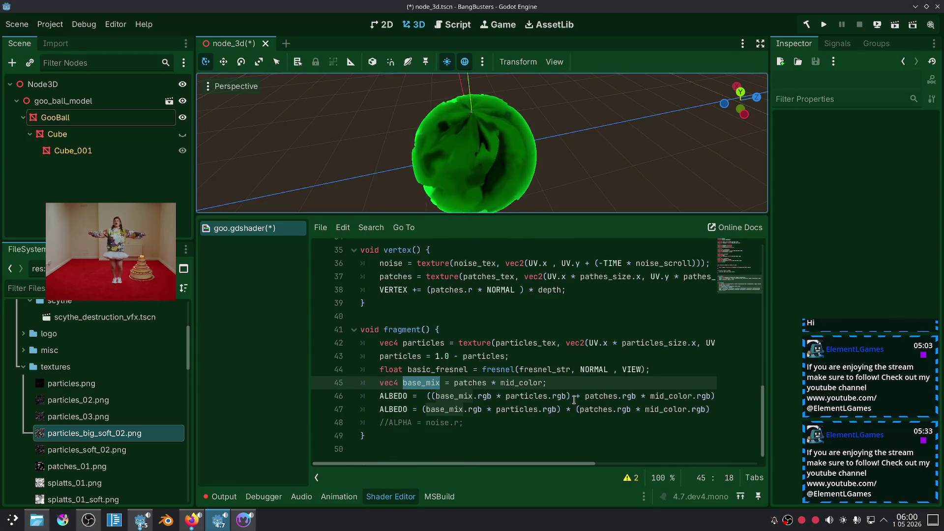
Step: Delete '* (patches.rgb * mid_color.rgb)' from line 47 and orbit to check the ball
mouse_move(566, 410)
left_mouse_down()
mouse_move(715, 409)
mouse_move(675, 410)
left_mouse_up()
key("BackSpace")
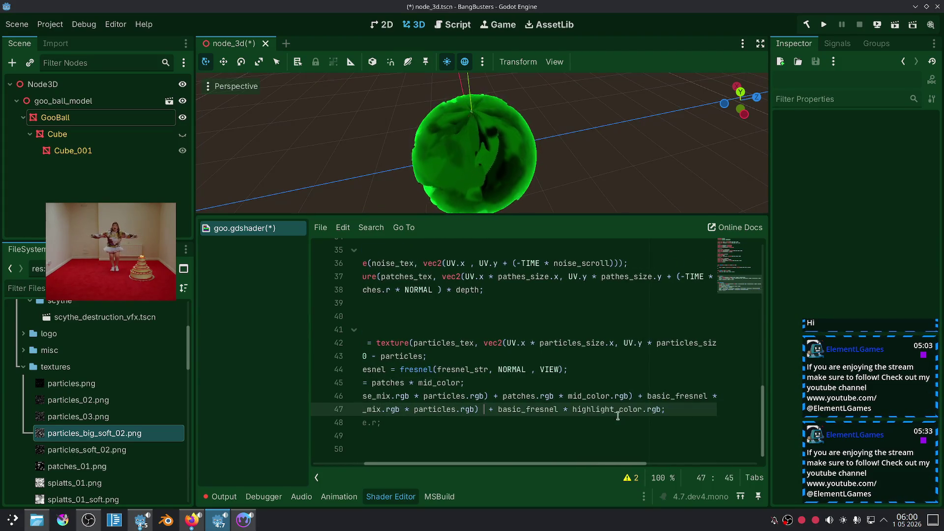
left_click(550, 424)
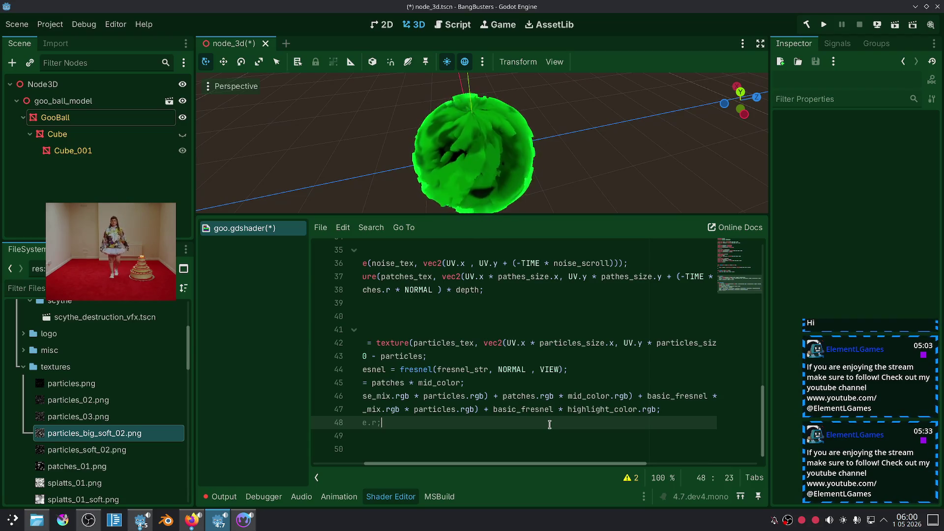
left_click_drag(514, 179, 484, 184)
scroll(473, 189, "down", 2)
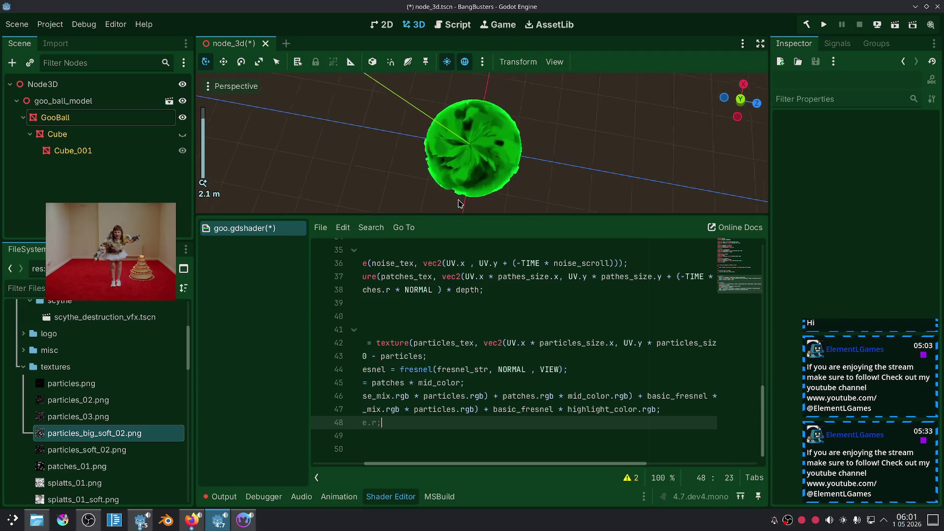
scroll(465, 197, "up", 4)
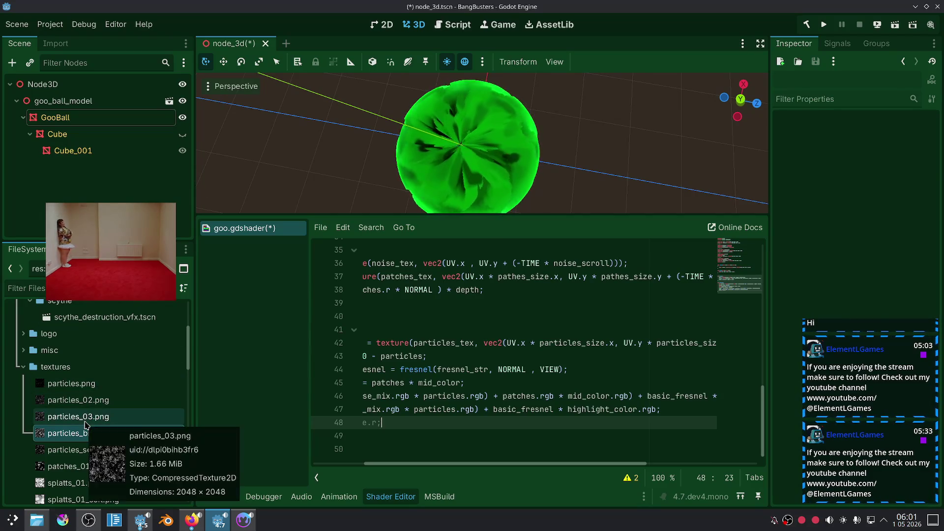
Step: Assign particles_03.png to GooBall's Particles Tex shader slot in place of the old texture
scroll(91, 450, "down", 3)
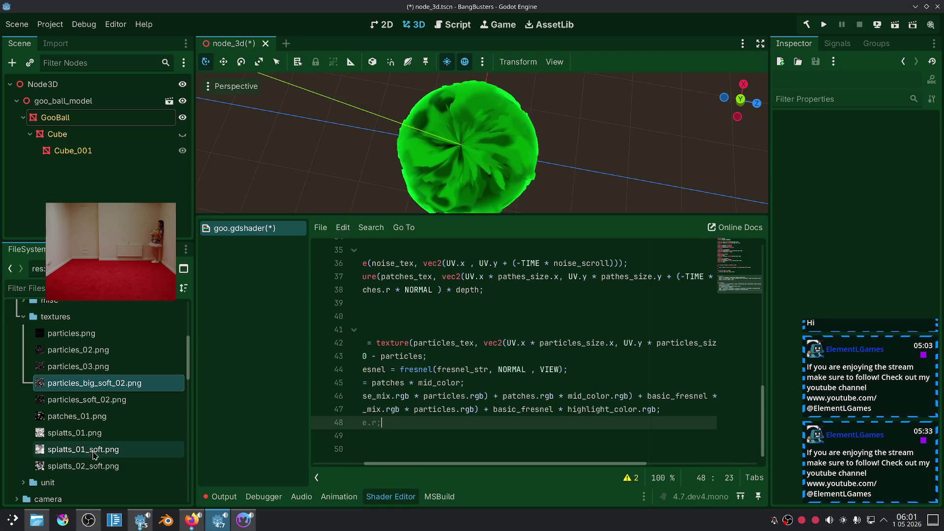
left_click(88, 367)
left_click(86, 395)
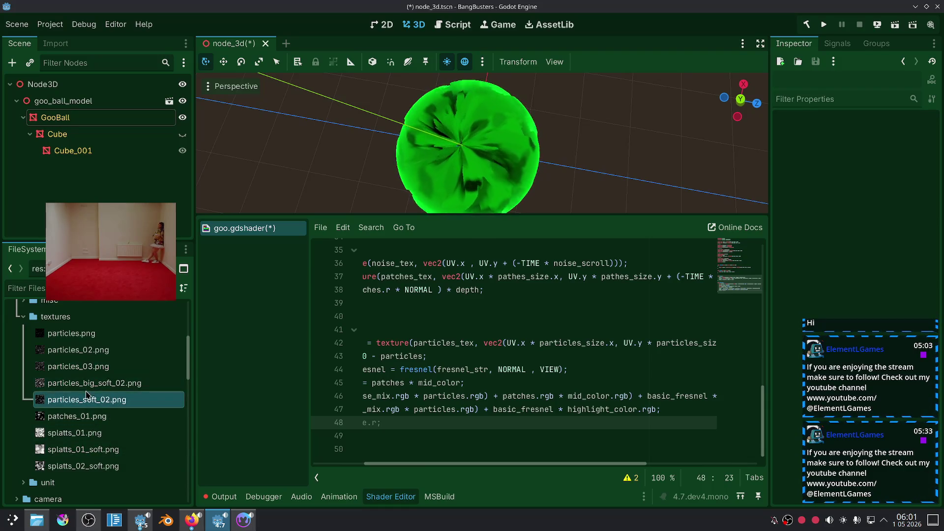
left_click(86, 383)
left_click(49, 117)
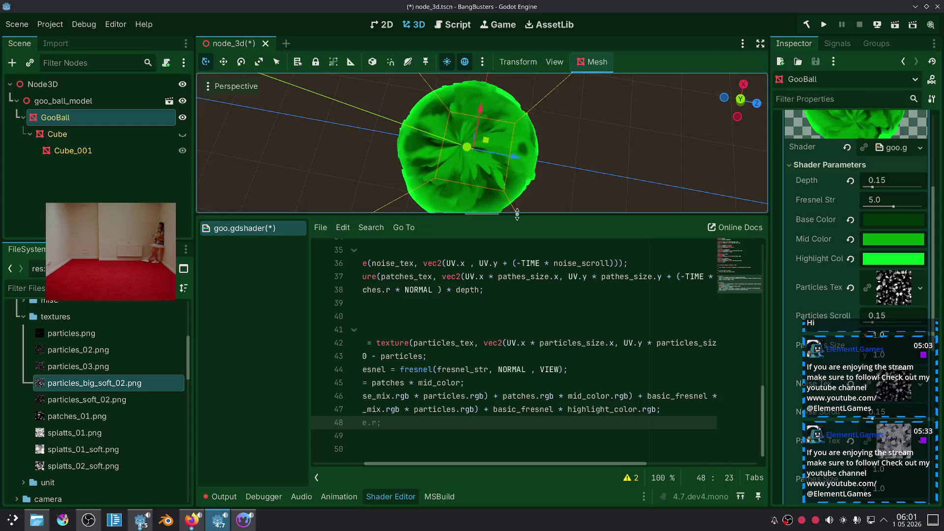
left_click(87, 372)
left_click_drag(87, 372, 893, 287)
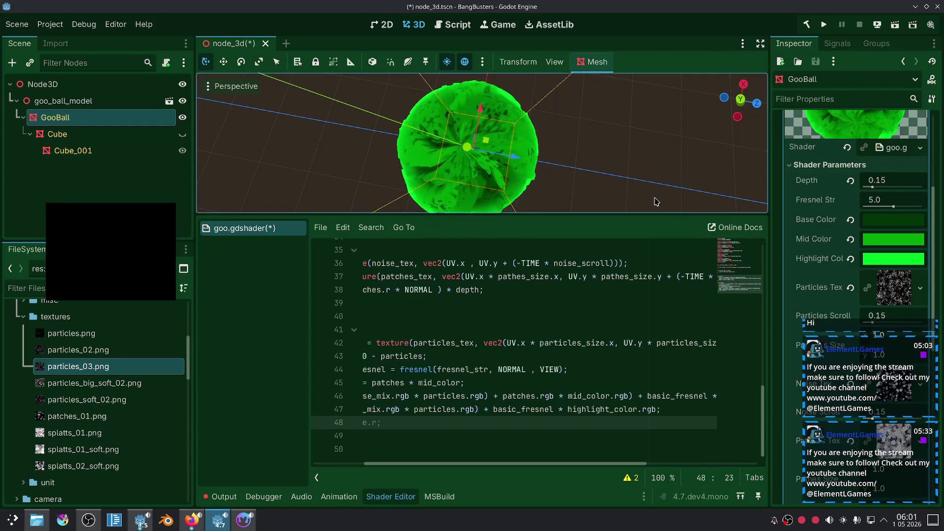
Step: Deselect GooBall and orbit the viewport to inspect the new mottled green goo
scroll(610, 150, "down", 5)
left_click(607, 147)
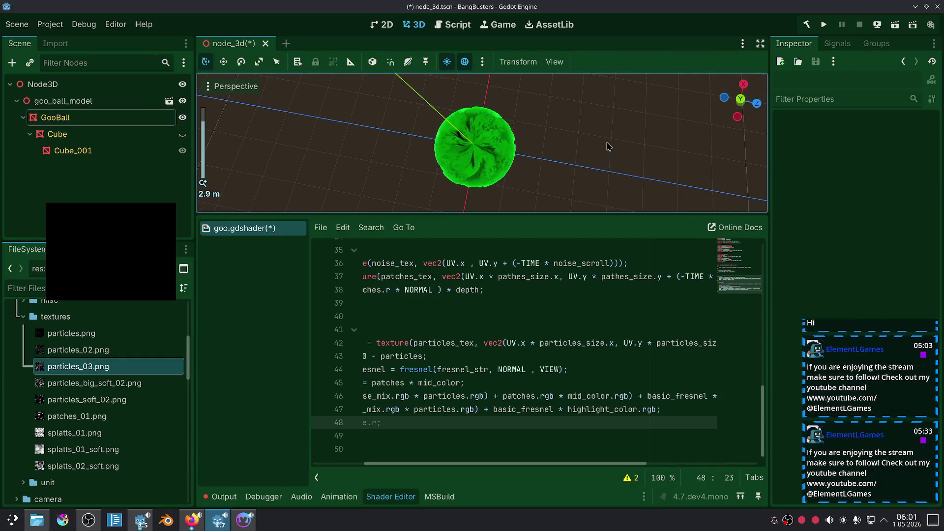
scroll(609, 147, "up", 4)
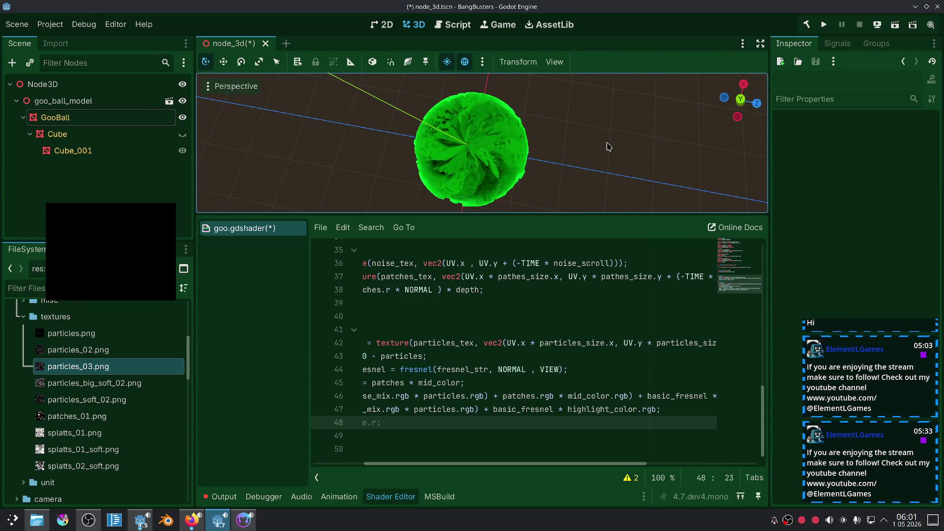
scroll(609, 146, "down", 2)
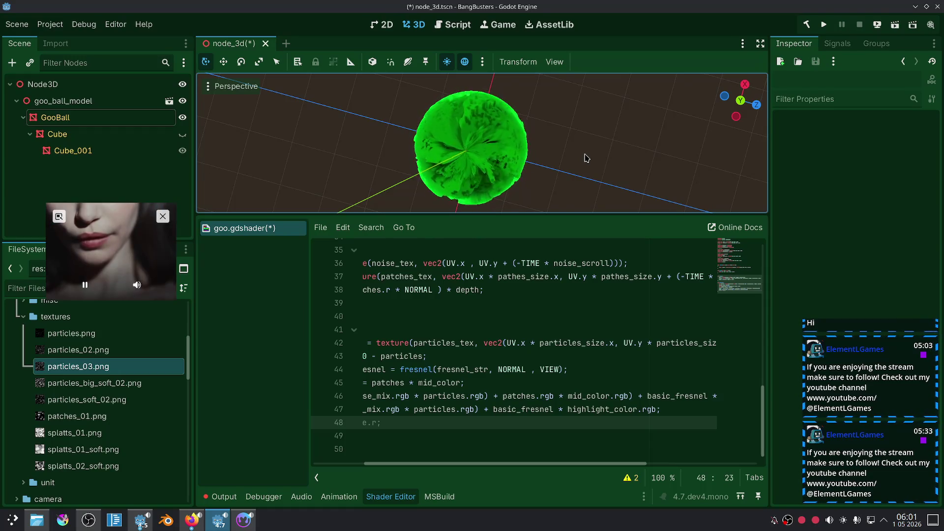
scroll(587, 157, "down", 3)
left_click_drag(586, 158, 516, 104)
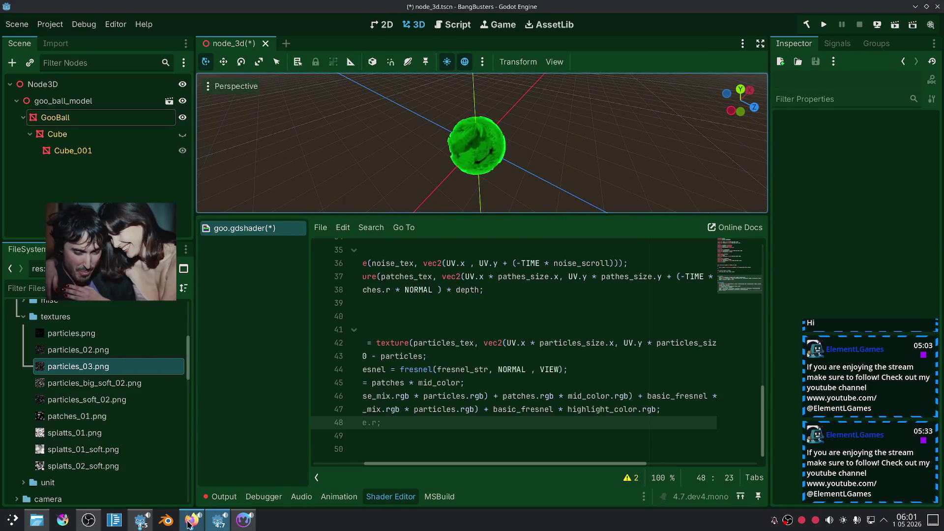
Step: Play Lorde's 'Secrets from a Girl (Who's Seen it All)' on YouTube, then return to Twitch and Material Maker
left_click(190, 521)
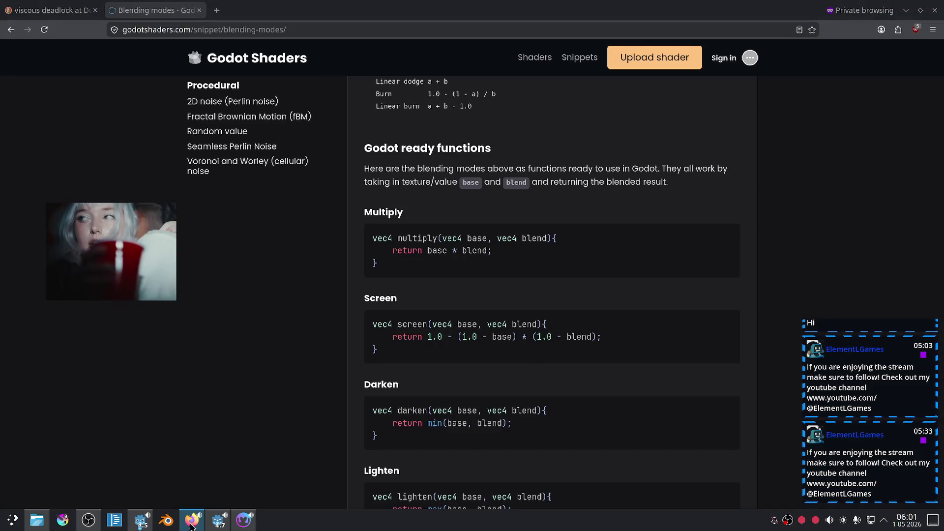
left_click(190, 523)
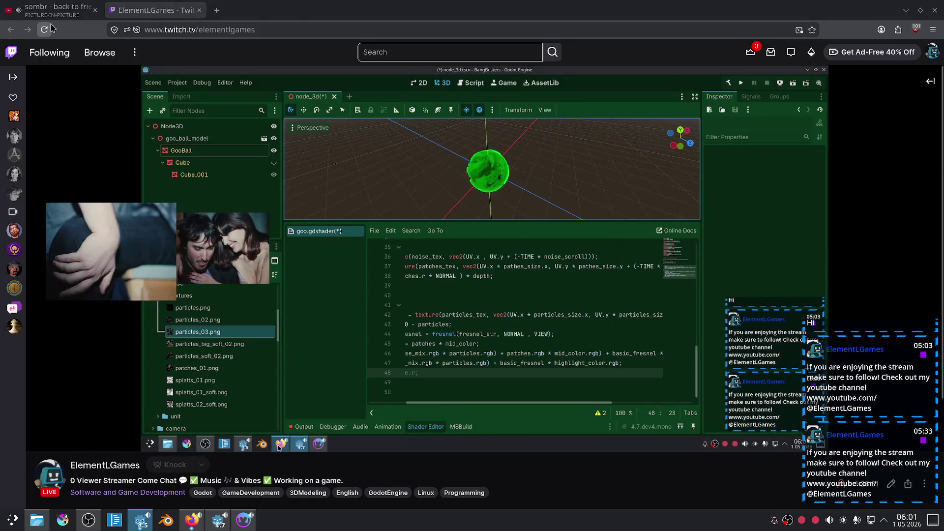
key("ctrl+Page_Up")
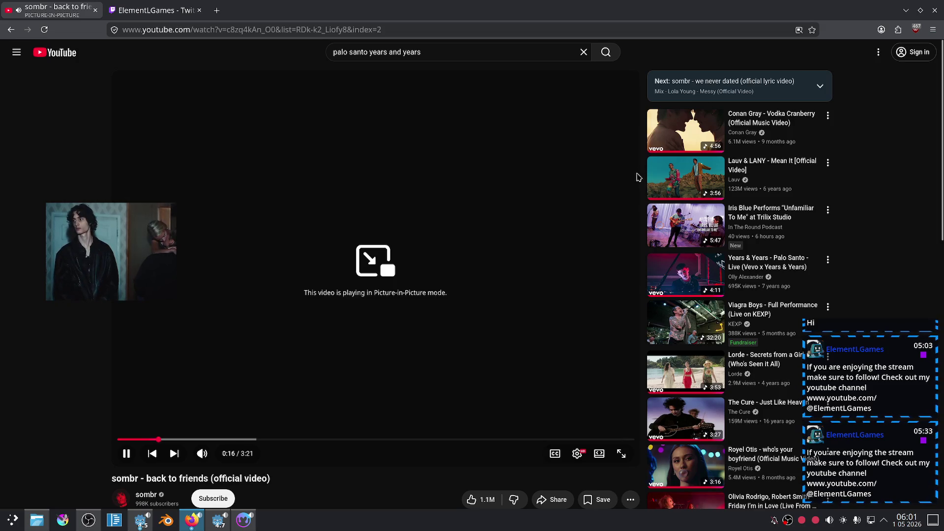
scroll(565, 211, "down", 3)
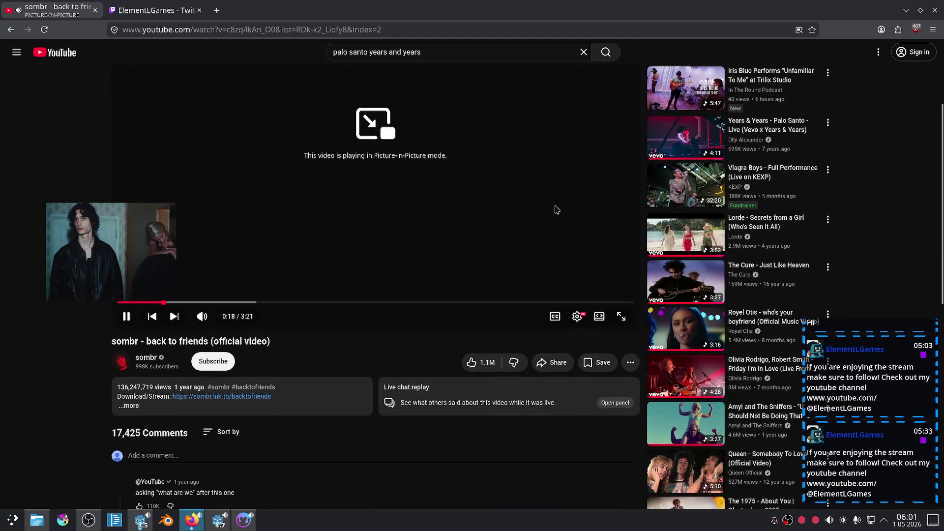
left_click(663, 241)
key("ctrl+Page_Down")
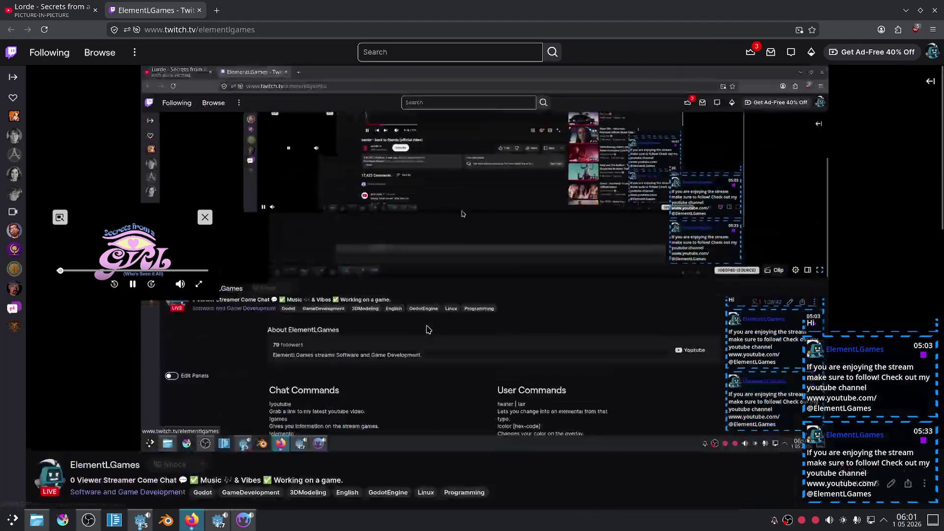
left_click(245, 522)
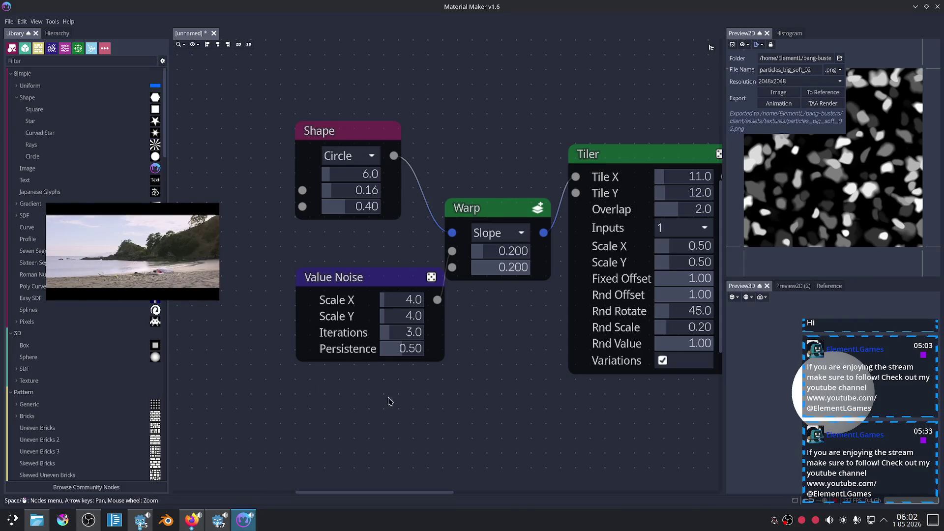
Step: Quit Material Maker with Ctrl+Q and confirm, bringing the Godot editor back in front
scroll(551, 346, "down", 1)
key("ctrl+q")
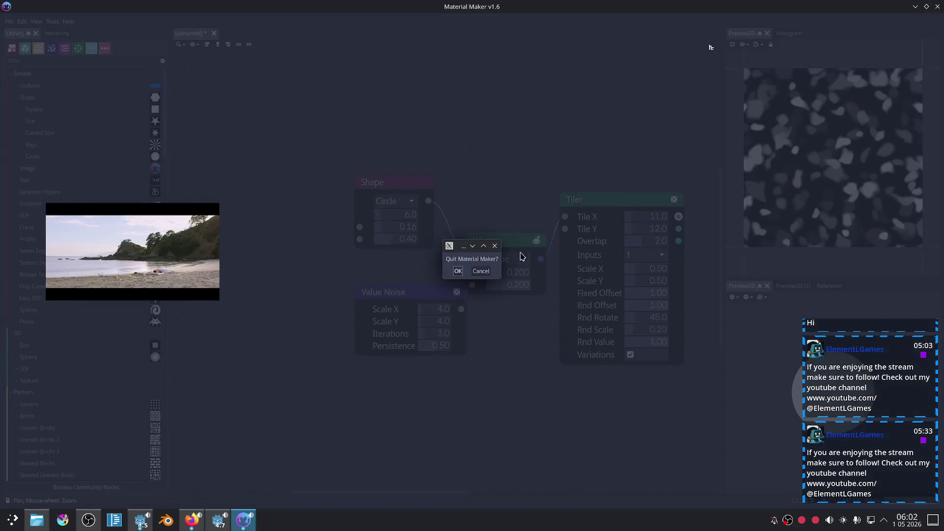
left_click(460, 270)
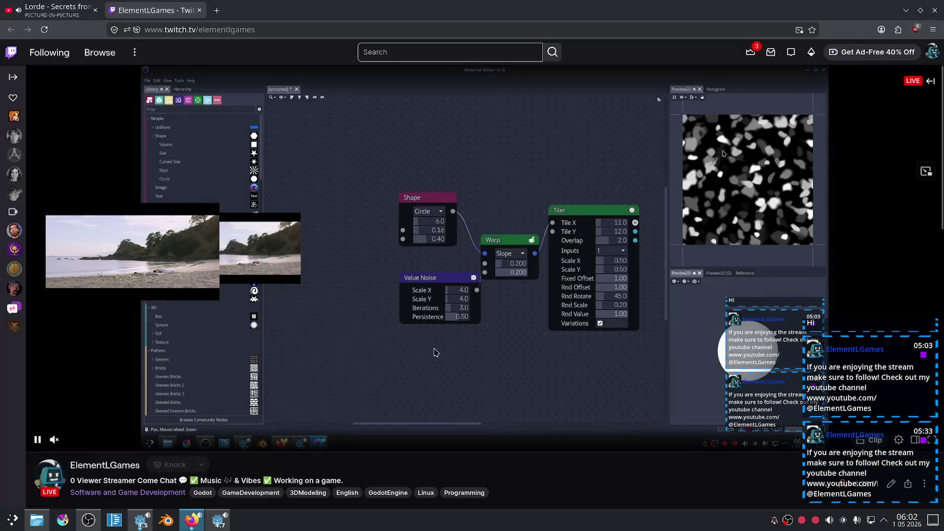
scroll(548, 353, "down", 3)
scroll(548, 351, "up", 3)
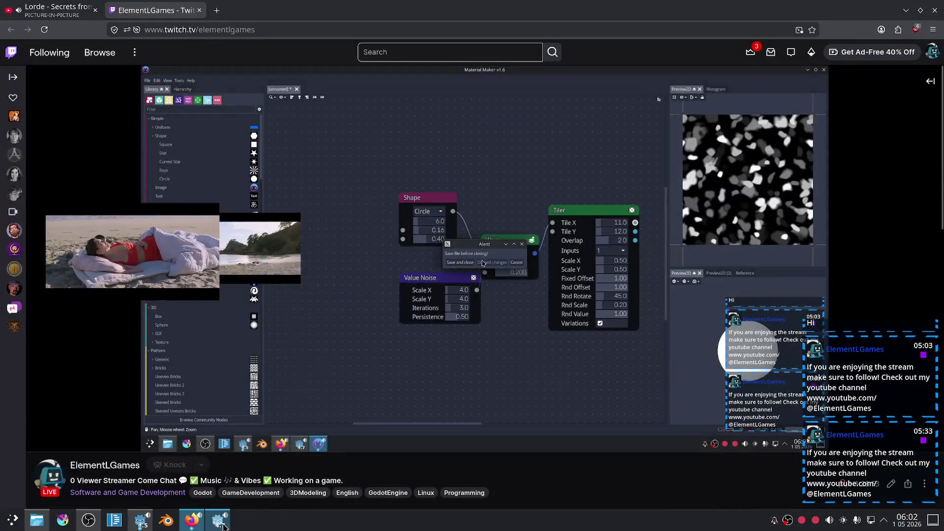
left_click(221, 523)
mouse_move(554, 148)
left_mouse_down()
mouse_move(508, 158)
mouse_move(537, 153)
left_mouse_up()
scroll(534, 157, "up", 4)
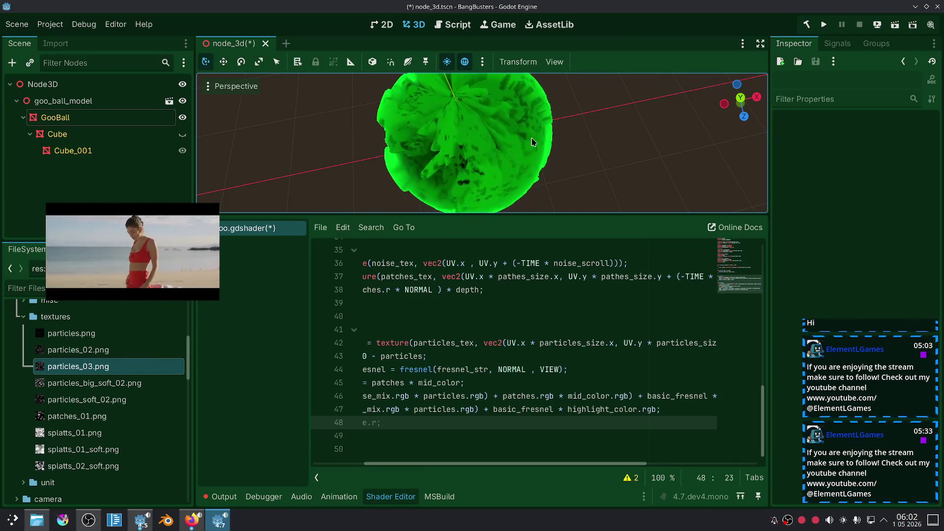
Step: Select GooBall and revert its Depth shader parameter from 0.15 to the default 0.05
left_click(546, 145)
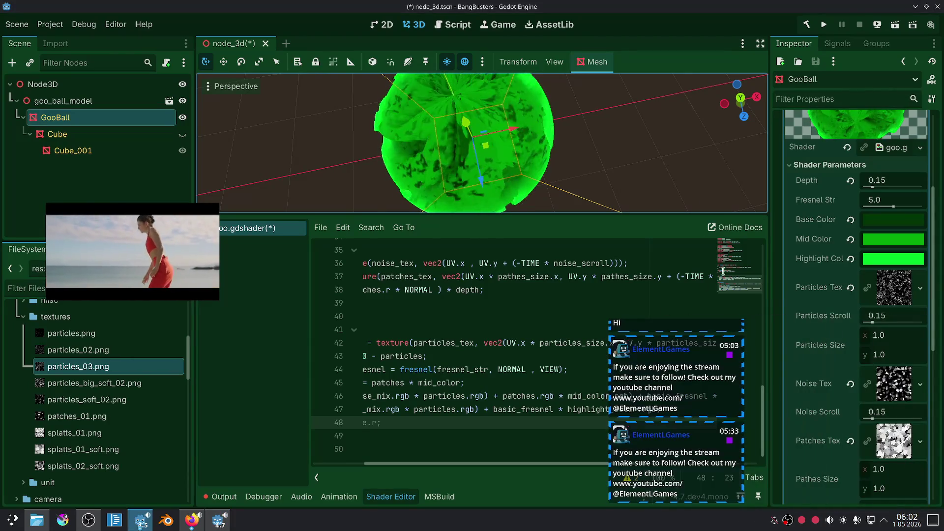
scroll(837, 336, "down", 5)
scroll(838, 336, "up", 6)
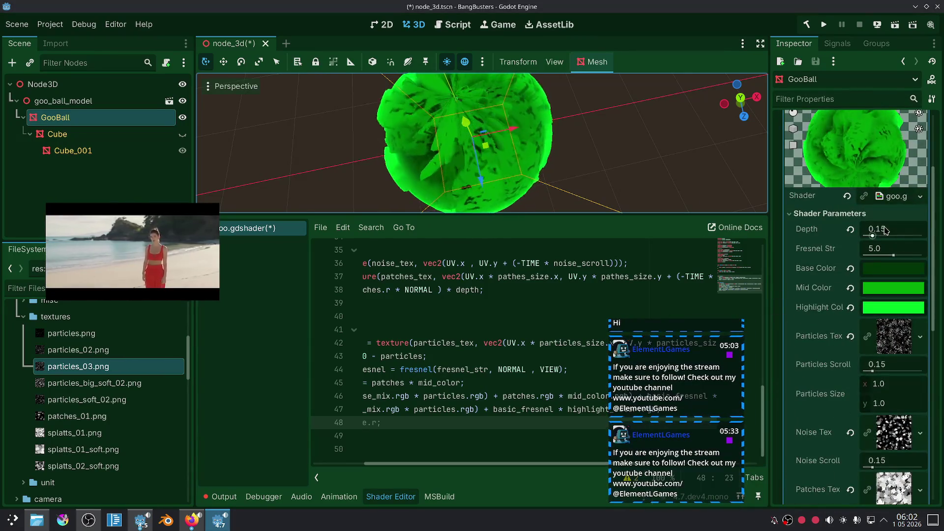
left_click(850, 231)
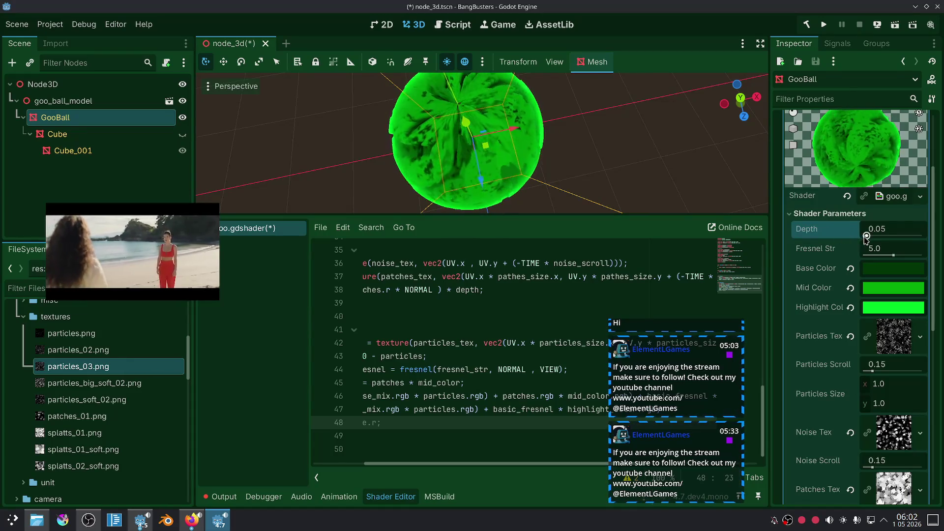
Step: Test GooBall's Depth at 0.91, revert it, then try 0.2 and view the result
left_click_drag(872, 237, 917, 237)
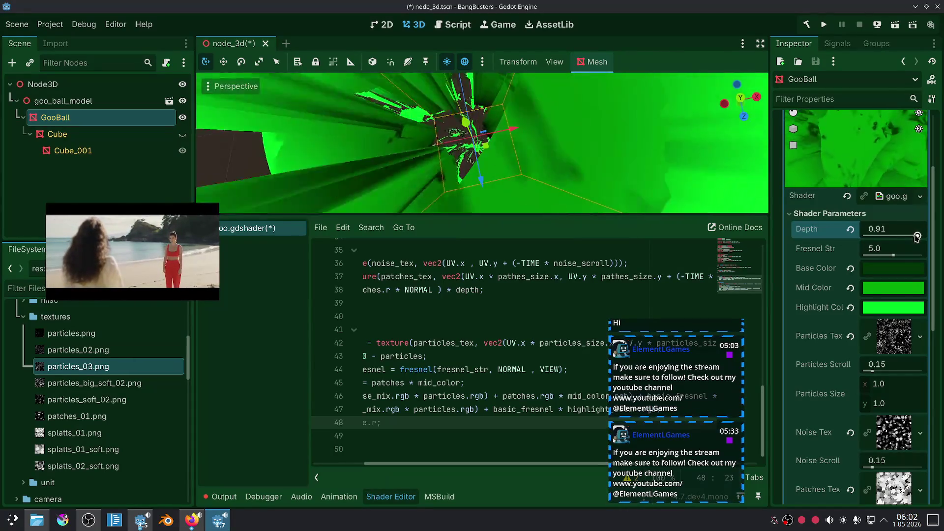
scroll(547, 136, "down", 2)
left_click_drag(524, 141, 527, 72)
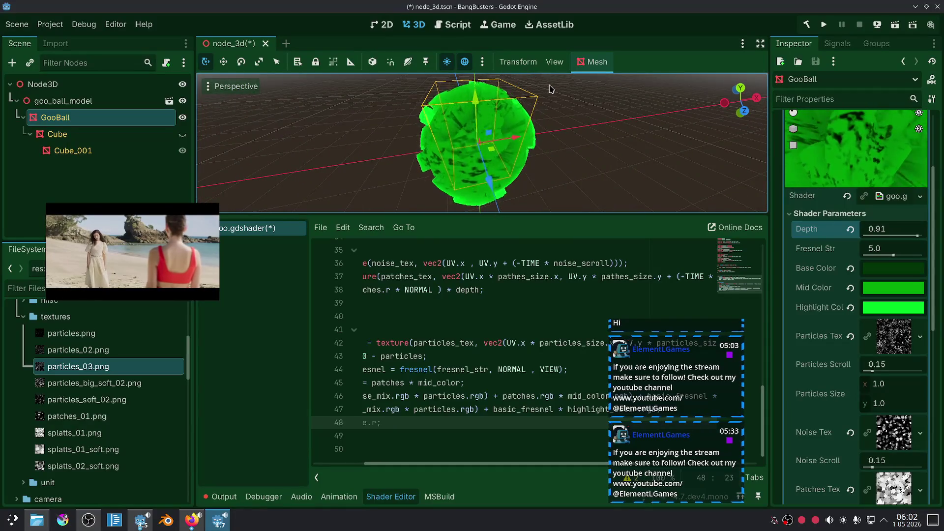
left_click(851, 229)
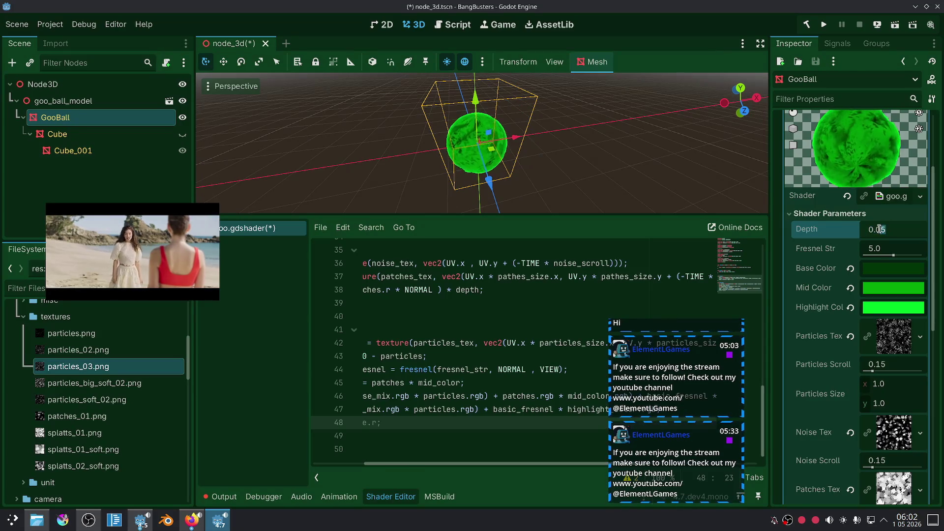
key("Return")
scroll(576, 129, "up", 3)
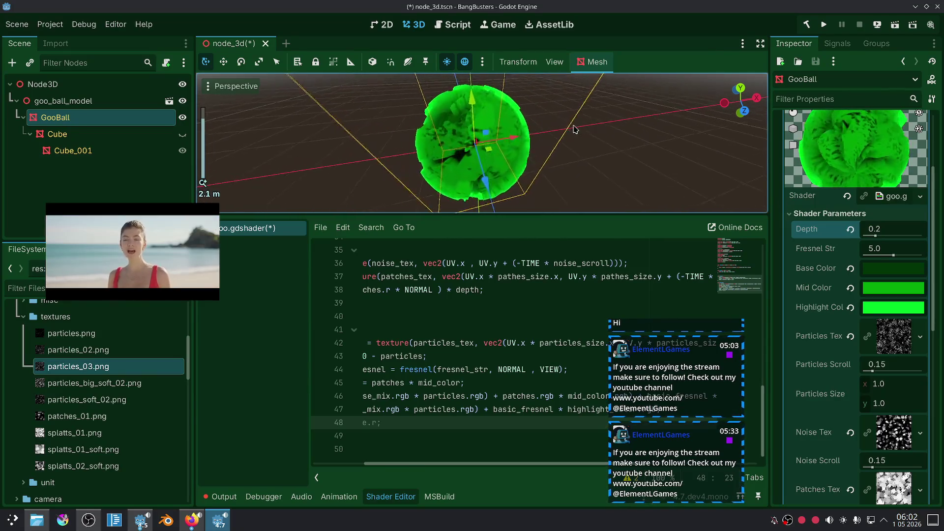
left_click(653, 144)
scroll(544, 139, "down", 3)
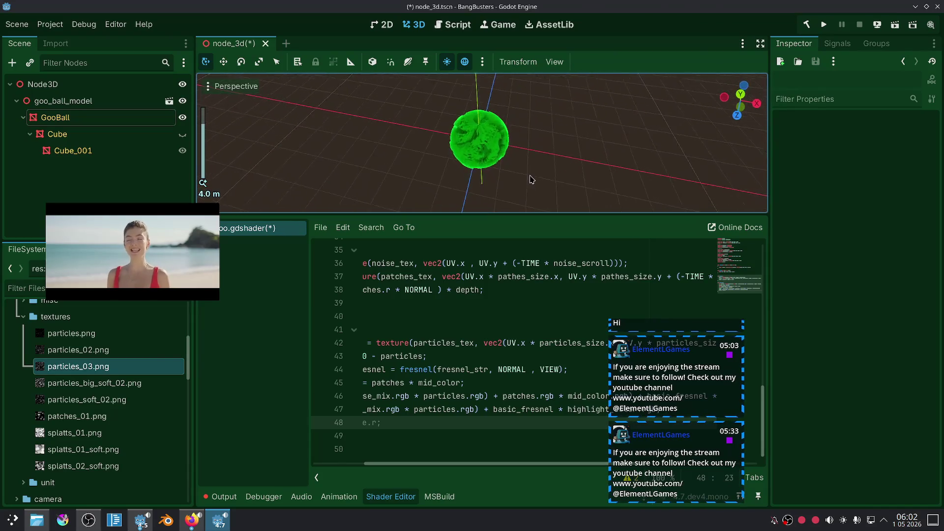
left_click_drag(555, 172, 544, 191)
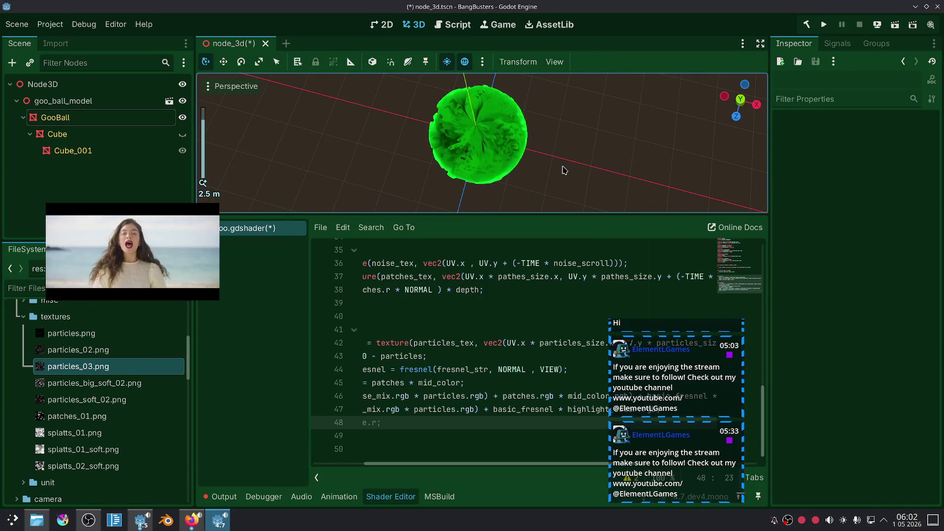
Step: Set GooBall's Depth shader parameter to 0.1 and deselect it to view the relief
left_click(505, 153)
left_click(900, 229)
type("1")
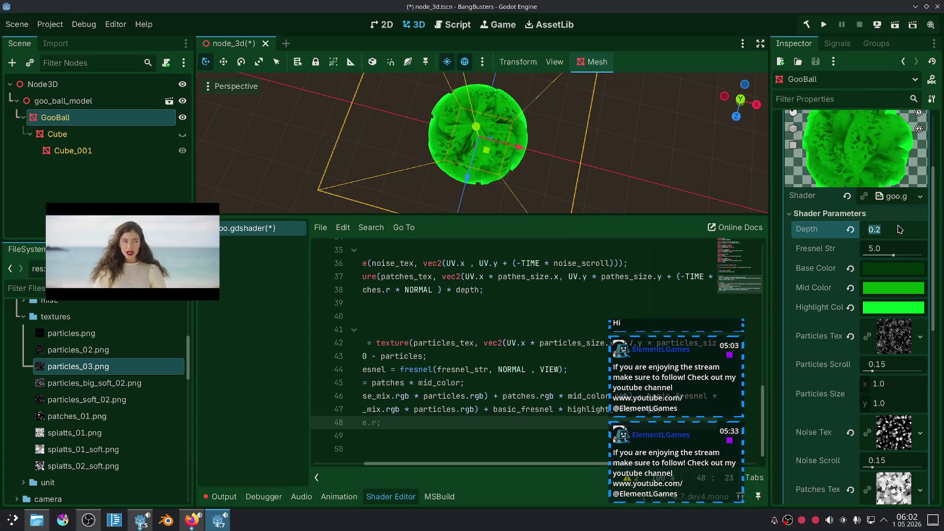
type("0.1")
key("Return")
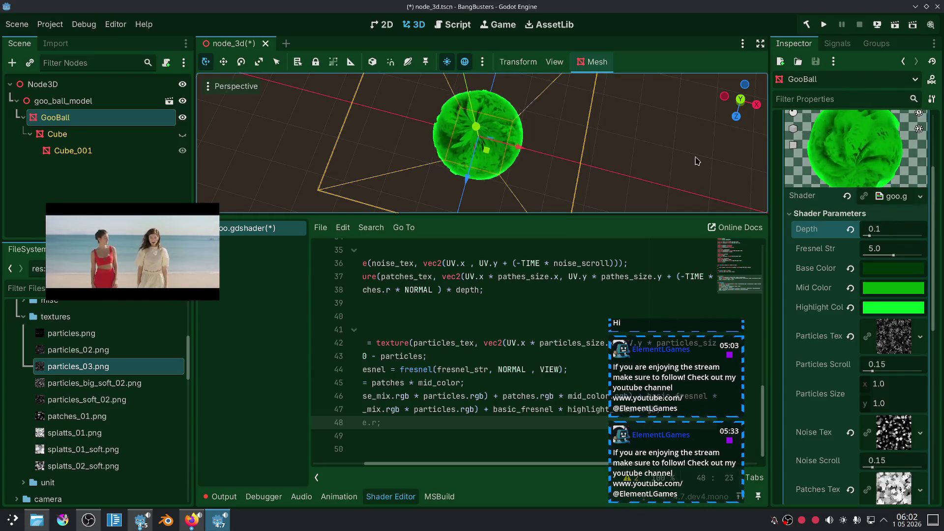
left_click(660, 147)
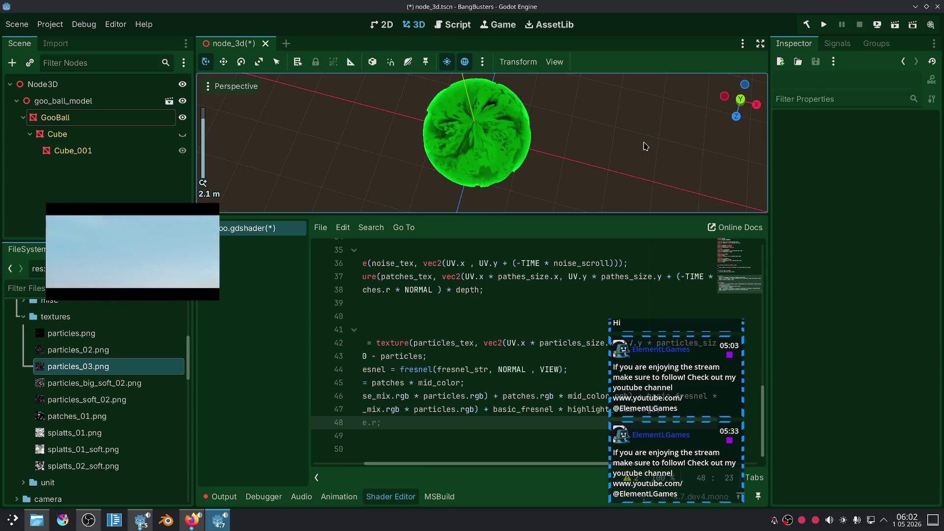
scroll(562, 291, "up", 10)
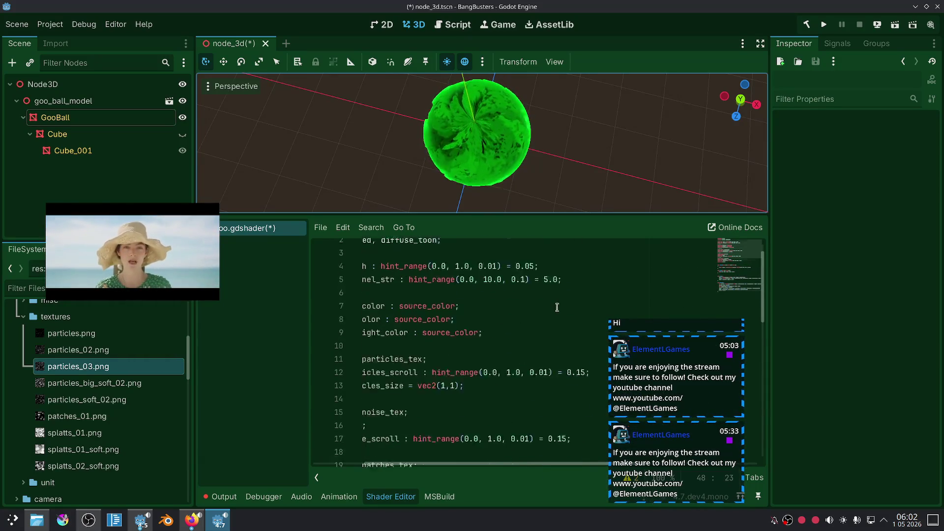
Step: Change the depth uniform's default on line 4 of goo.gdshader from 0.05 to 0.1
left_click_drag(533, 289, 526, 289)
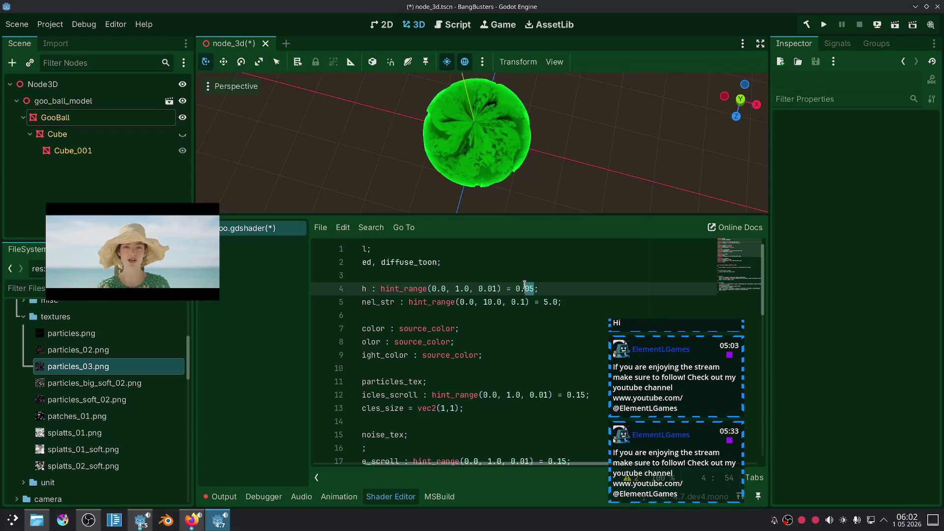
type("1")
left_click(550, 273)
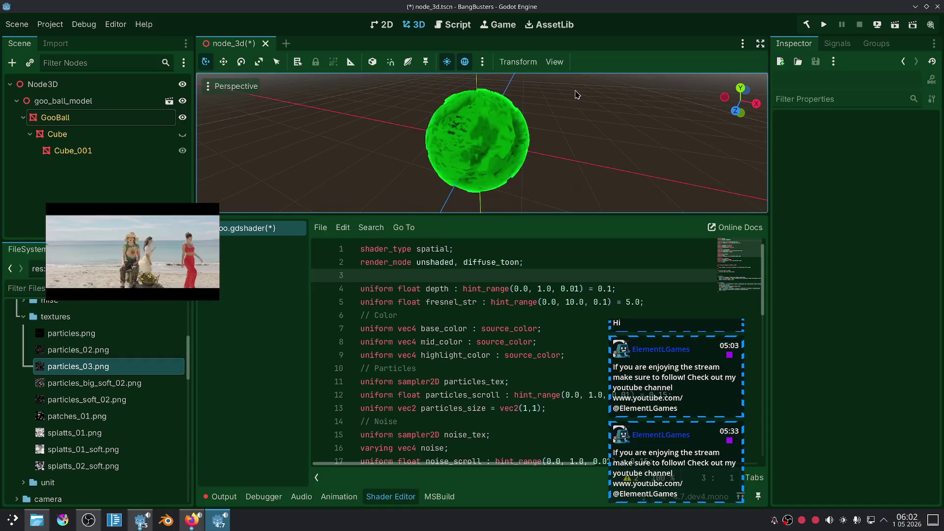
scroll(583, 107, "up", 5)
mouse_move(583, 106)
left_mouse_down()
mouse_move(541, 137)
mouse_move(565, 150)
left_mouse_up()
scroll(518, 151, "down", 10)
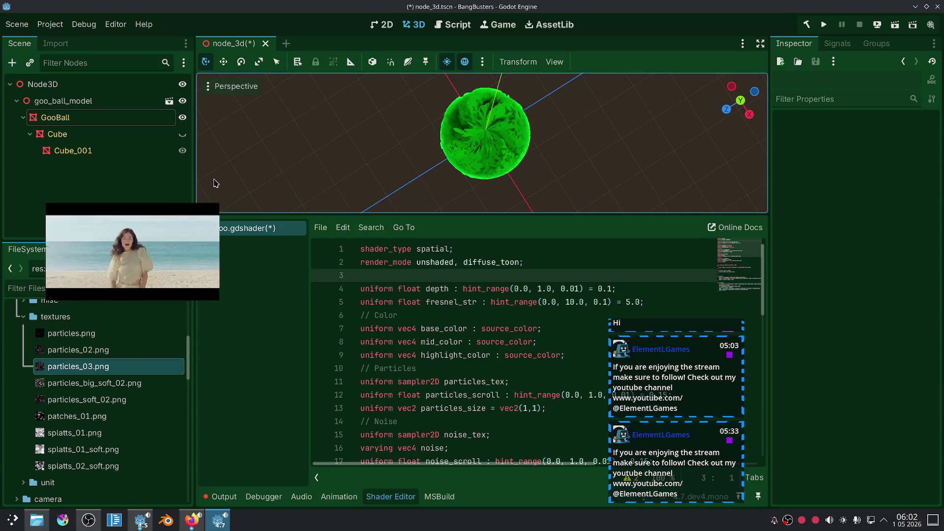
Step: Save goo.gdshader from the shader editor's File menu
left_click(341, 229)
mouse_move(325, 233)
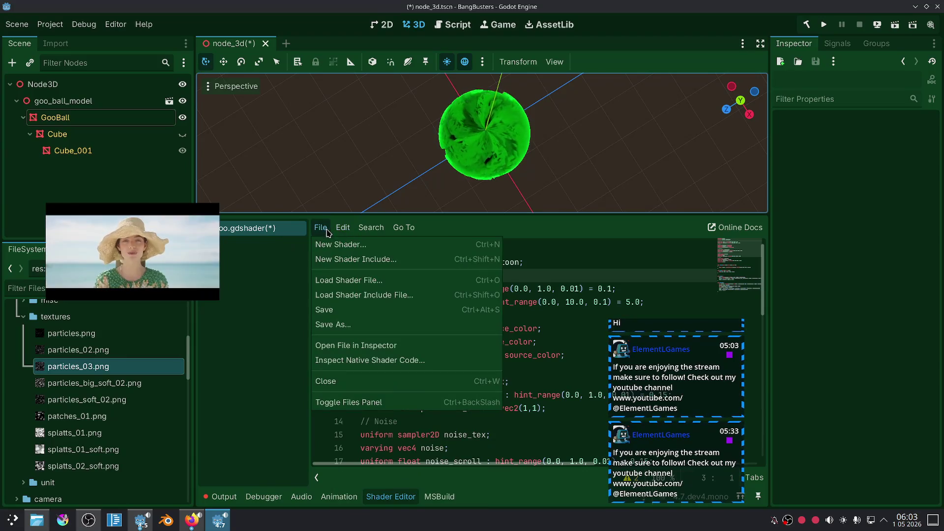
left_click(334, 309)
key("ctrl+n")
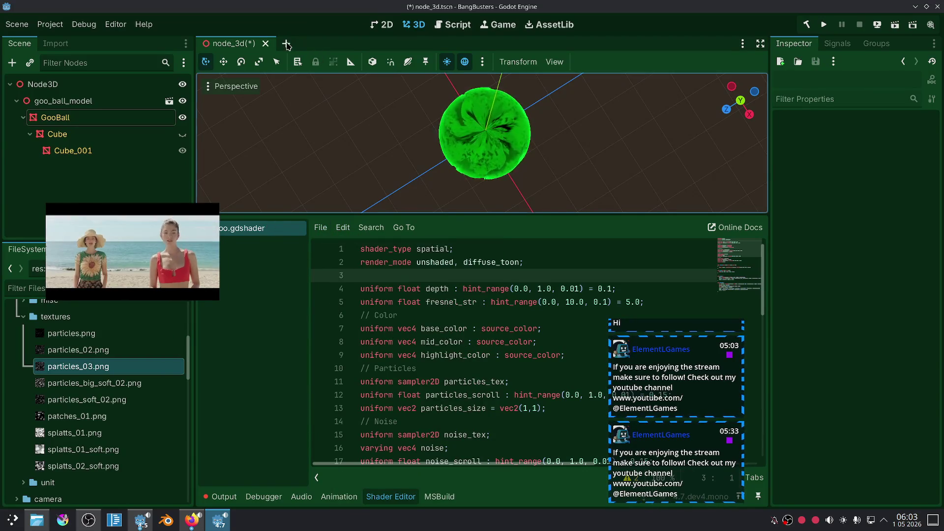
Step: Create a MeshInstance3D root node in the new scene with a new CylinderMesh
left_click(100, 161)
type("mesh")
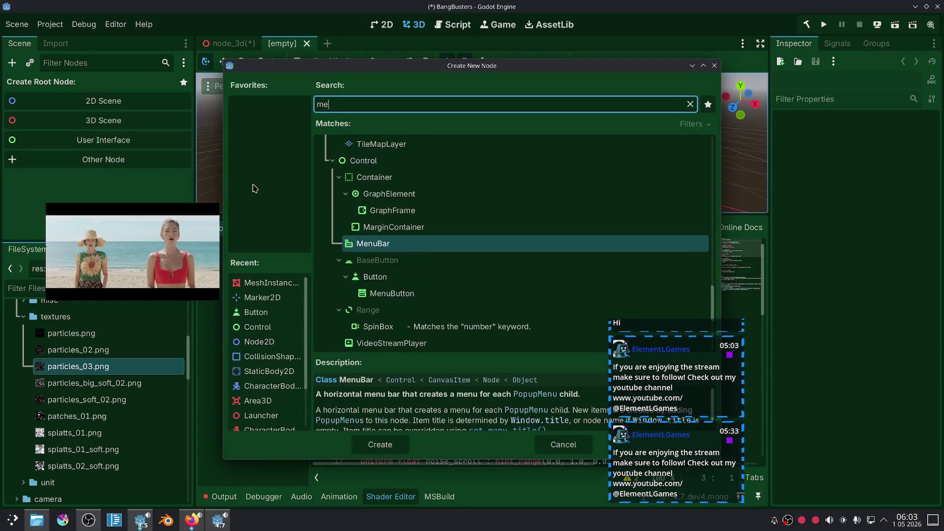
key("Return")
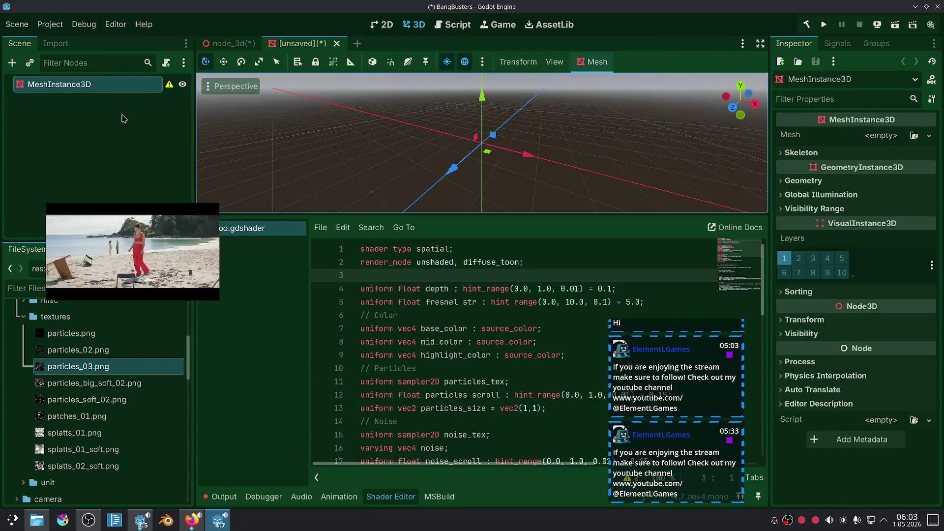
left_click(929, 136)
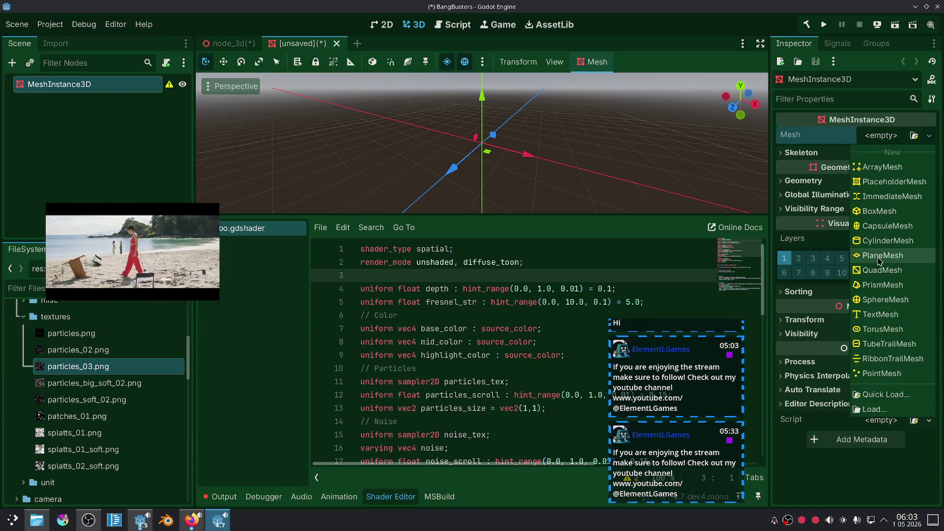
left_click(886, 241)
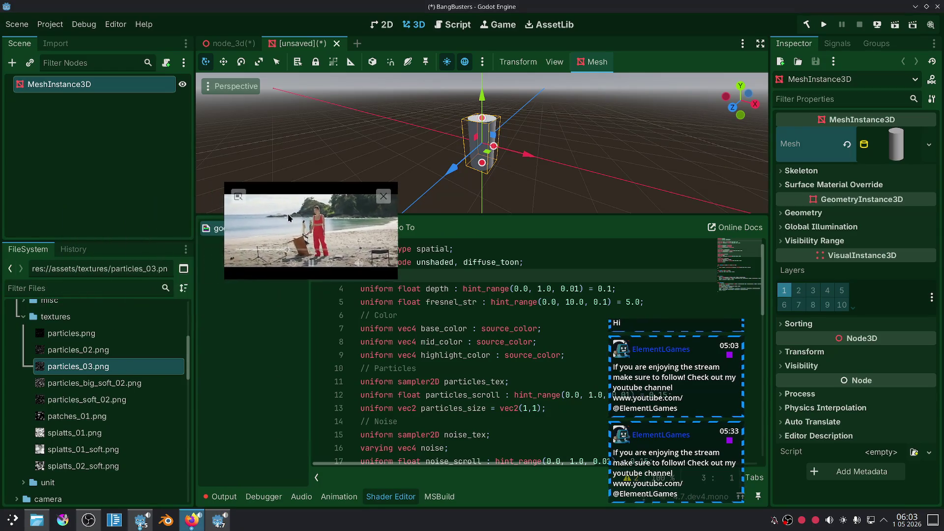
Step: Add a ShaderMaterial surface override to slot 0 using goo.gdshader
left_click(93, 292)
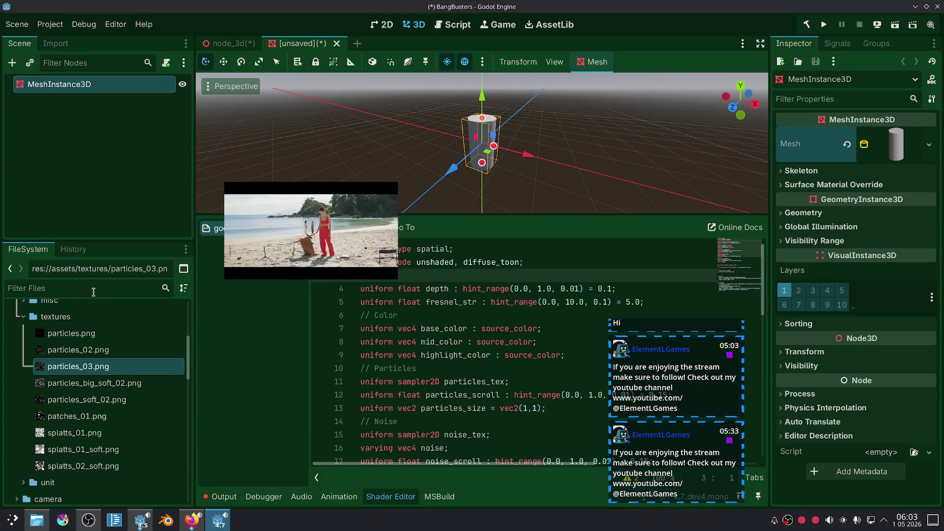
type("goo")
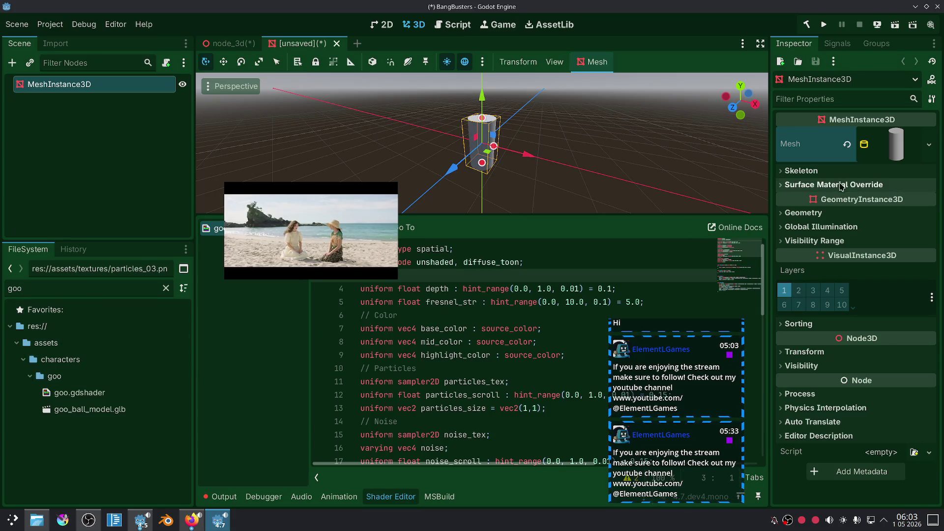
left_click(840, 185)
left_click(877, 206)
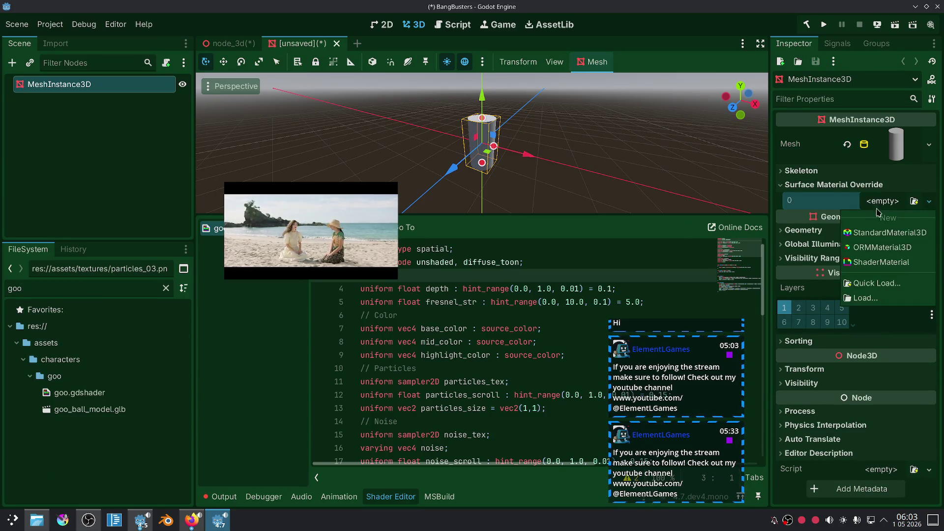
left_click(880, 262)
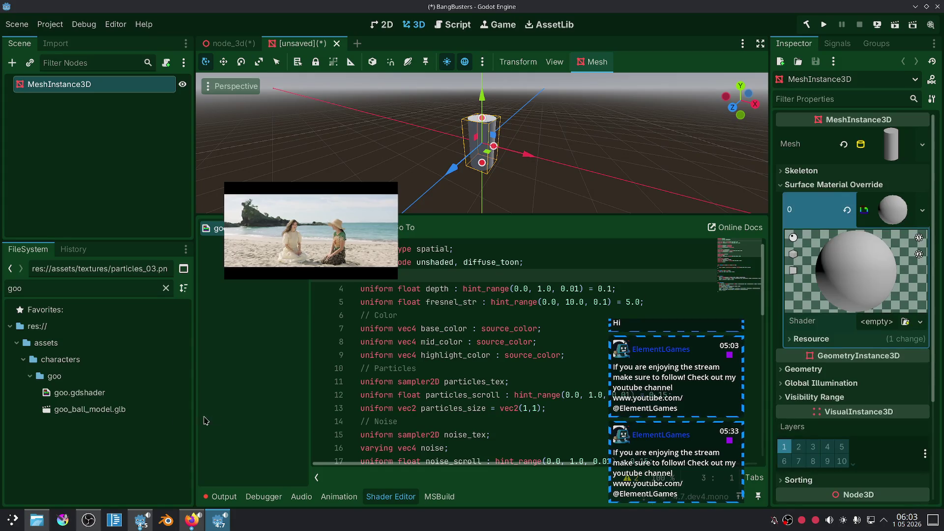
mouse_move(79, 392)
left_mouse_down()
mouse_move(885, 372)
mouse_move(886, 217)
left_mouse_up()
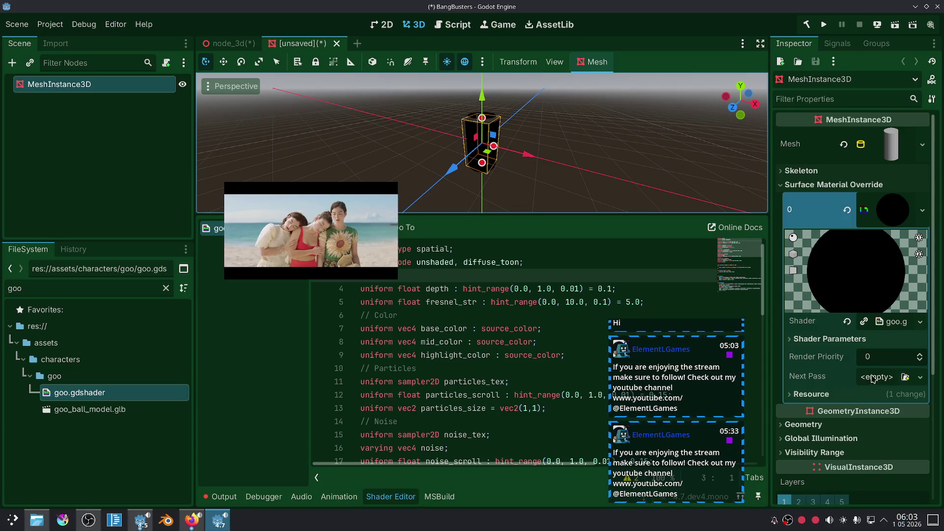
Step: Set the goo material's Base Color to green 04aa1e
left_click(836, 340)
scroll(835, 370, "down", 3)
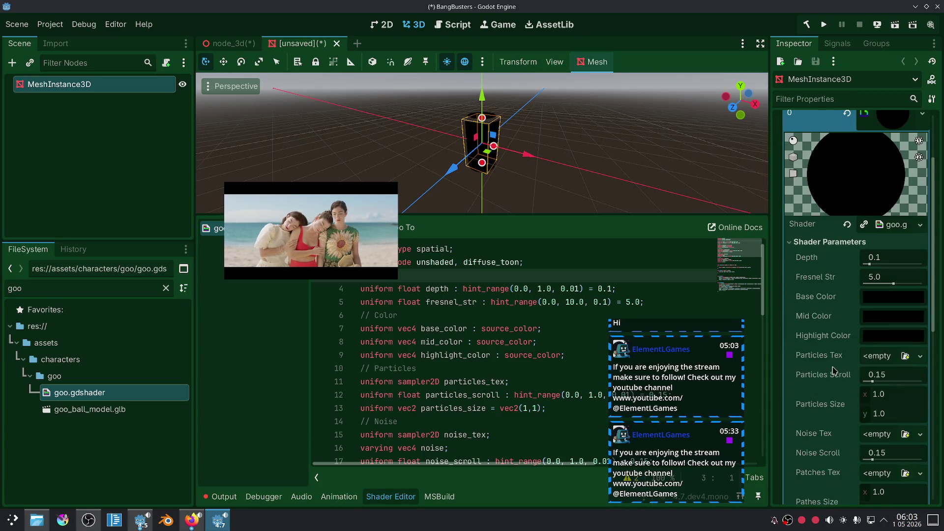
left_click(891, 299)
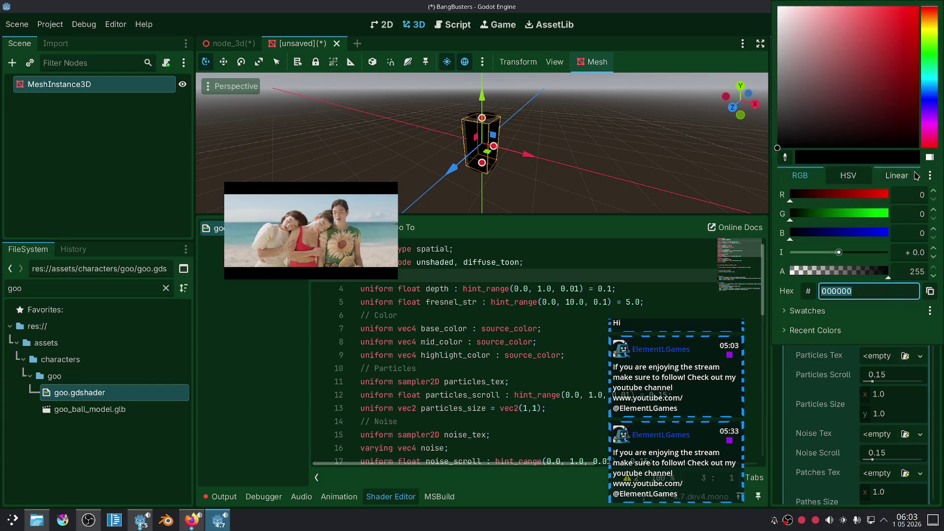
left_click_drag(930, 68, 930, 57)
left_click(916, 53)
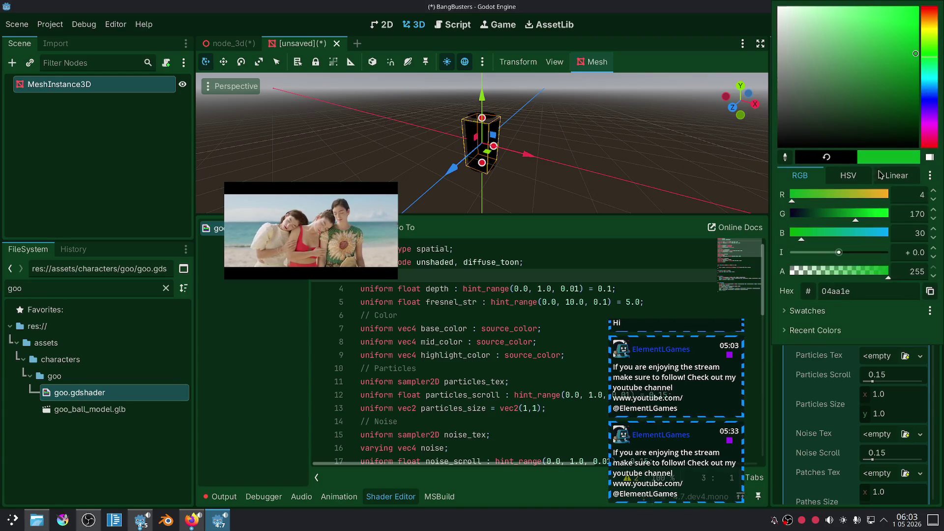
left_click(844, 331)
left_click(797, 380)
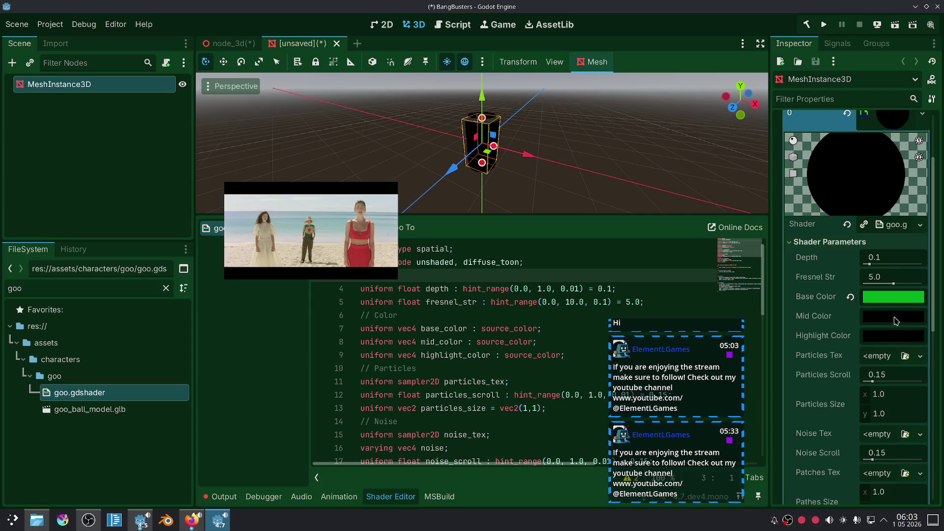
left_click(894, 298)
Step: Set the material's Mid Color to a green shade
left_click(818, 365)
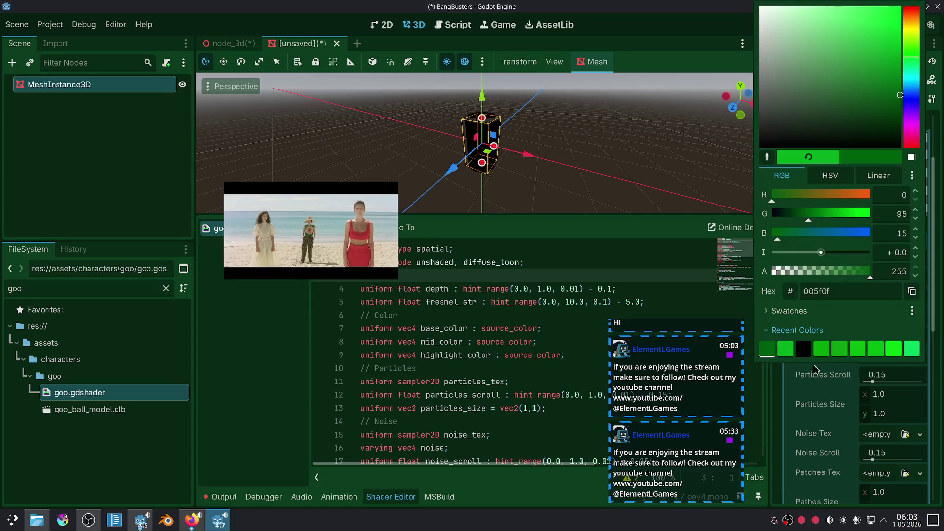
left_click(855, 385)
left_click(893, 335)
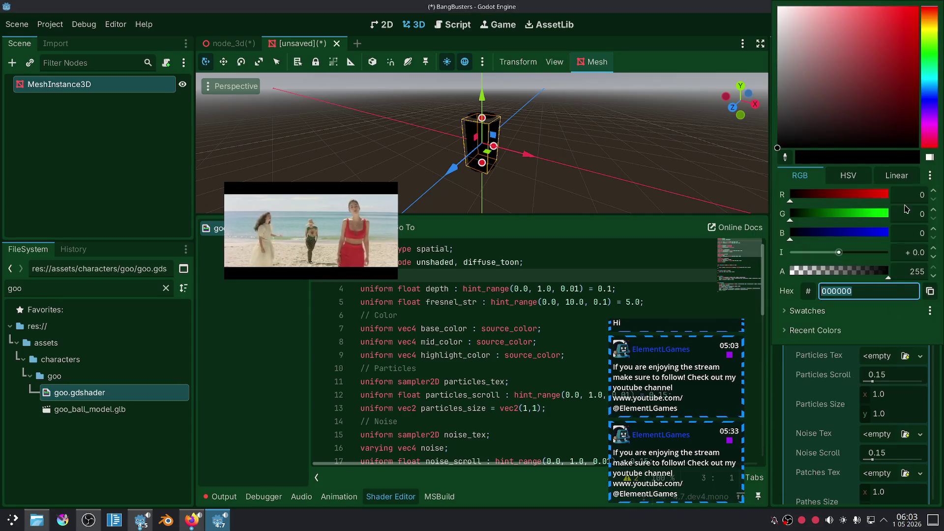
left_click(929, 57)
left_click(916, 56)
left_click(788, 391)
Step: Set the Highlight Color to bright green 34ff00 and view the green mesh from the side
left_click(881, 339)
left_click(930, 53)
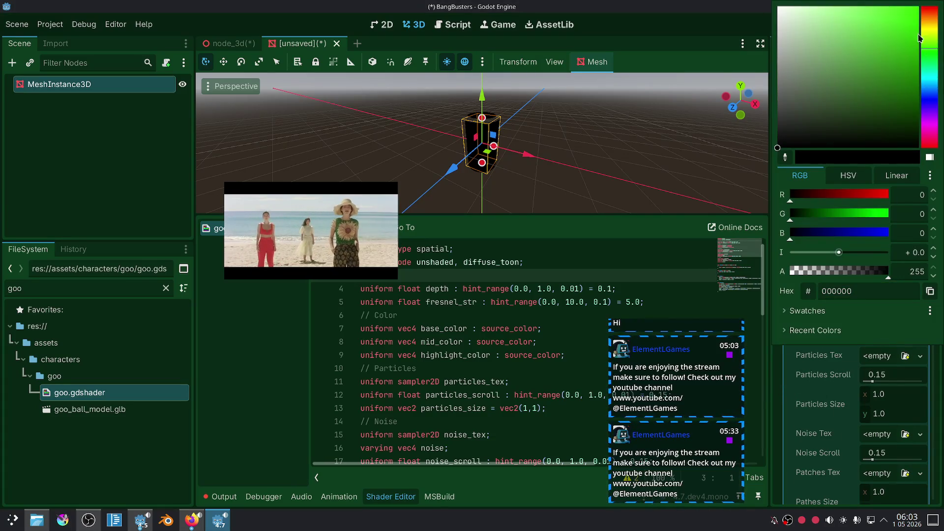
left_click(919, 7)
left_click(779, 358)
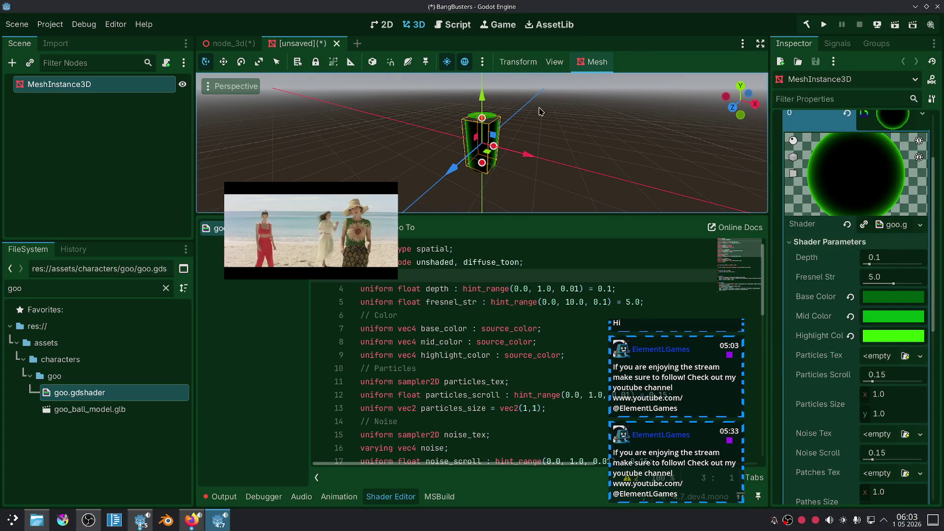
scroll(604, 178, "up", 5)
left_click_drag(604, 178, 610, 157)
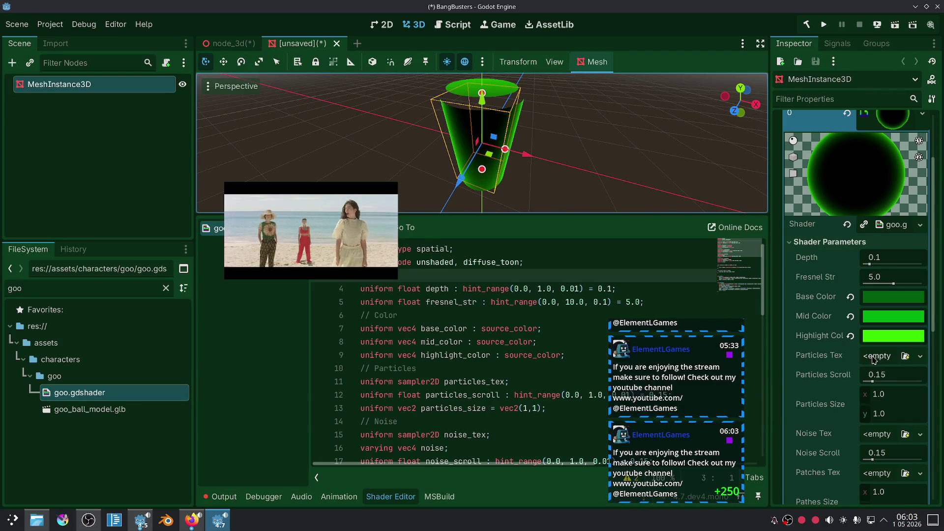
Step: Assign particles_03.png to Particles Tex and splatts_02_soft.png to Patches Tex
left_click(165, 288)
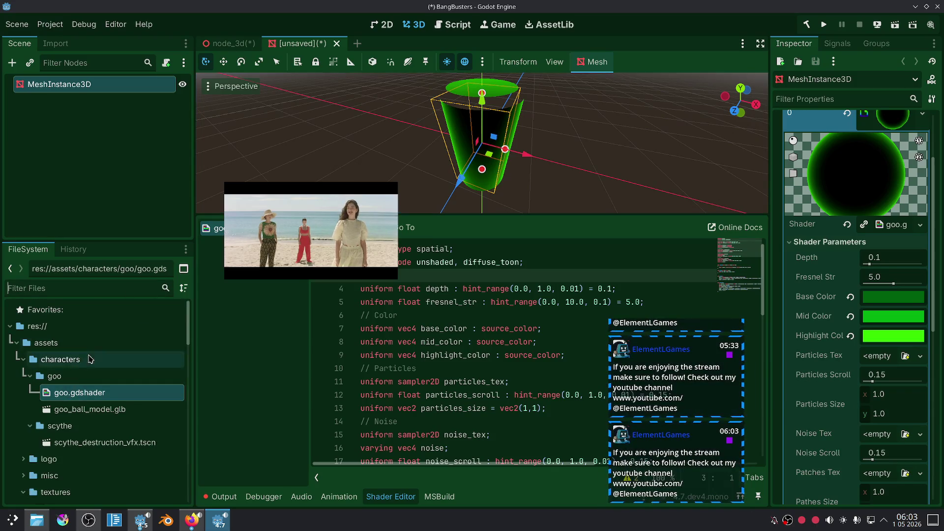
scroll(21, 381, "down", 1)
scroll(20, 381, "down", 5)
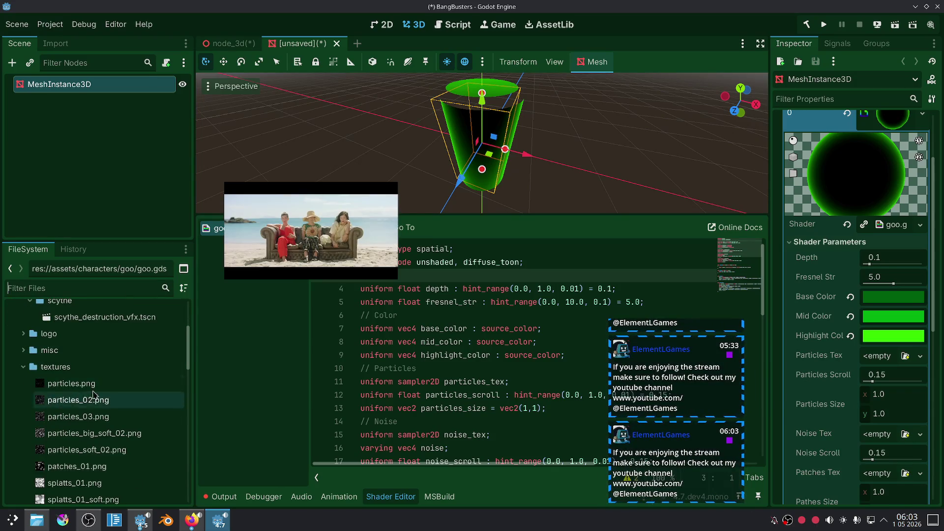
left_click(99, 369)
mouse_move(99, 377)
left_mouse_down()
mouse_move(812, 376)
mouse_move(885, 356)
left_mouse_up()
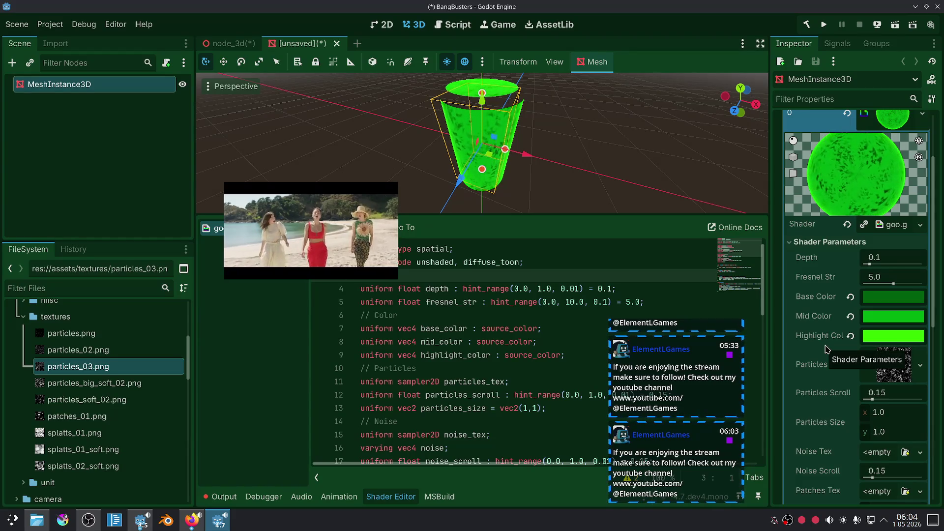
scroll(843, 366, "down", 1)
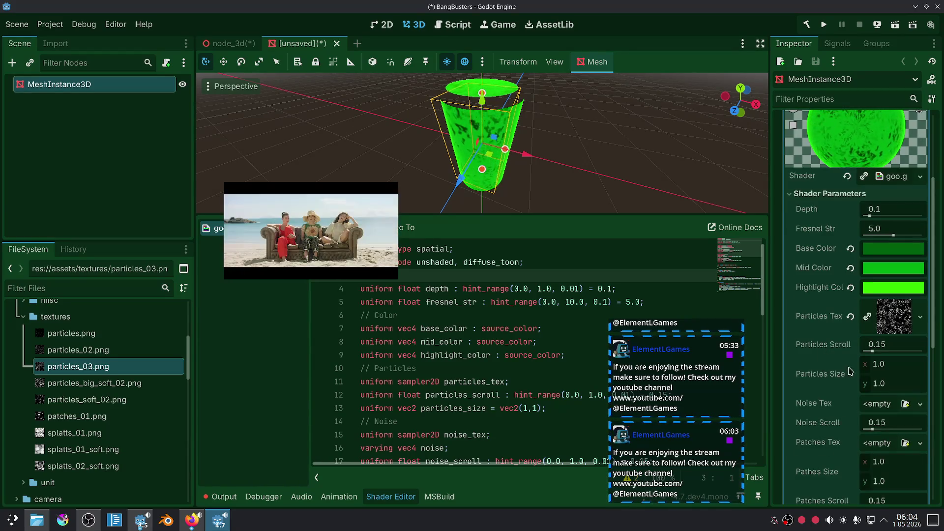
scroll(836, 364, "down", 1)
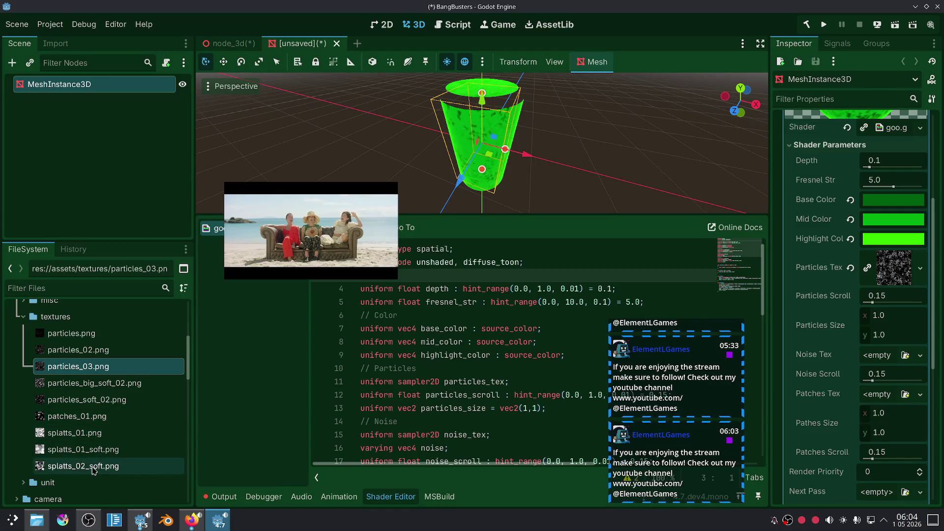
mouse_move(93, 472)
left_mouse_down()
mouse_move(384, 455)
mouse_move(881, 396)
left_mouse_up()
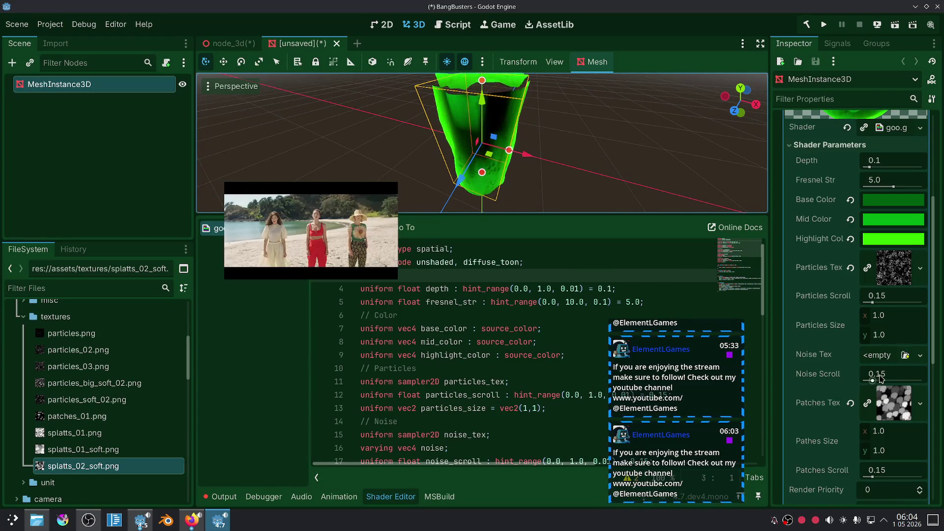
Step: Give Noise Tex a new NoiseTexture2D with a new FastNoiseLite noise generator
left_click(885, 361)
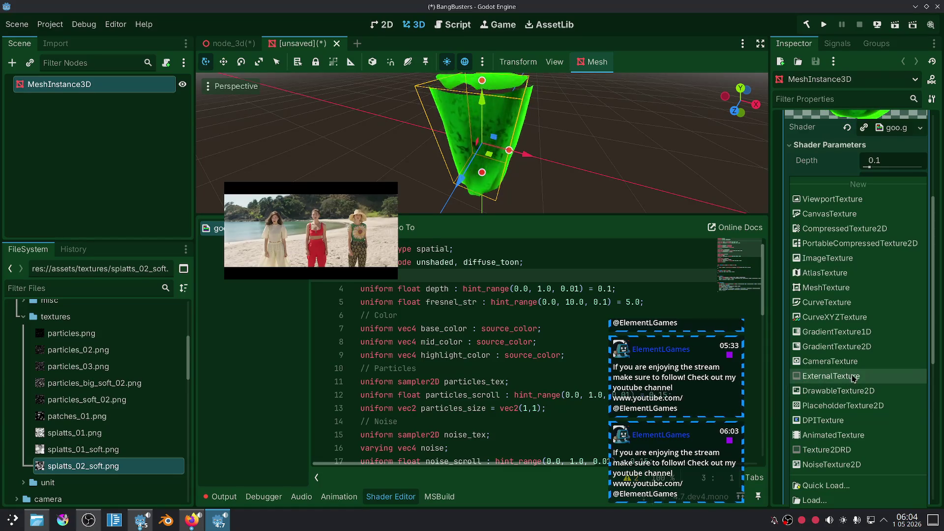
left_click(831, 465)
scroll(872, 392, "down", 3)
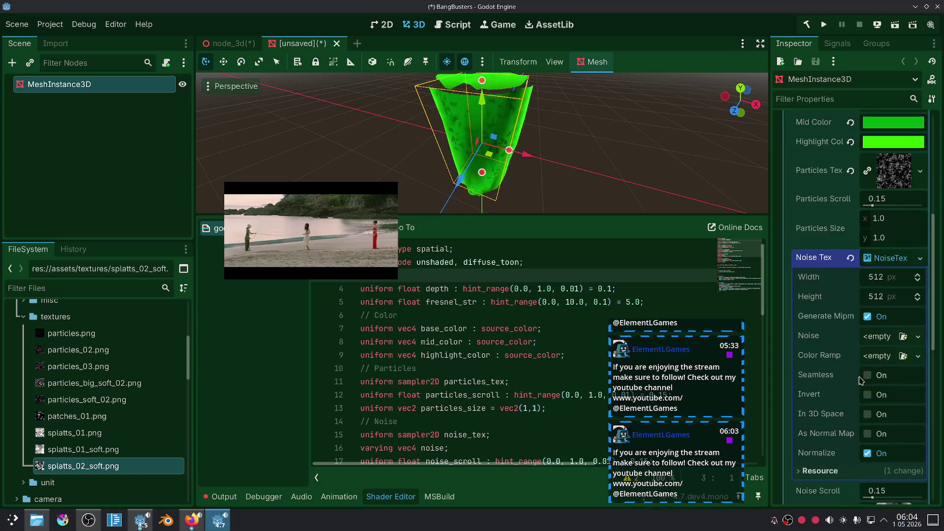
left_click(878, 337)
left_click(876, 367)
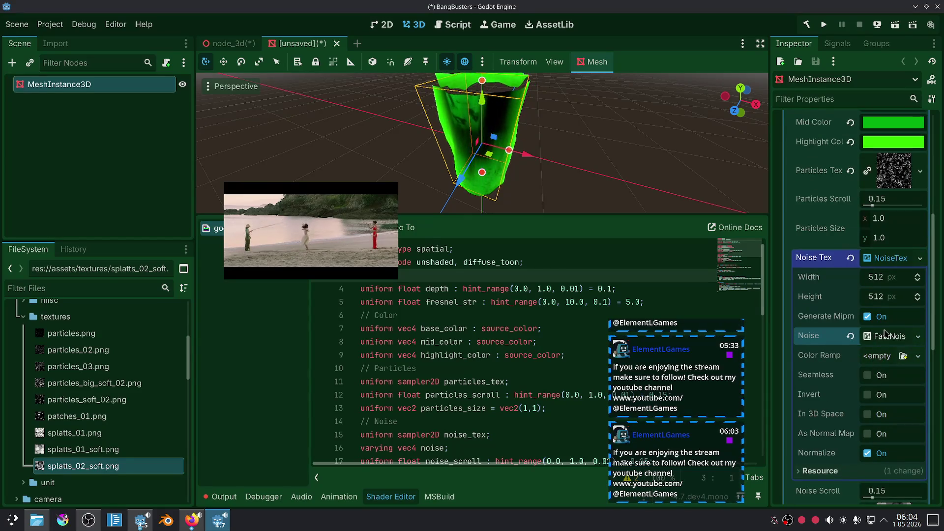
left_click(884, 337)
scroll(855, 372, "down", 3)
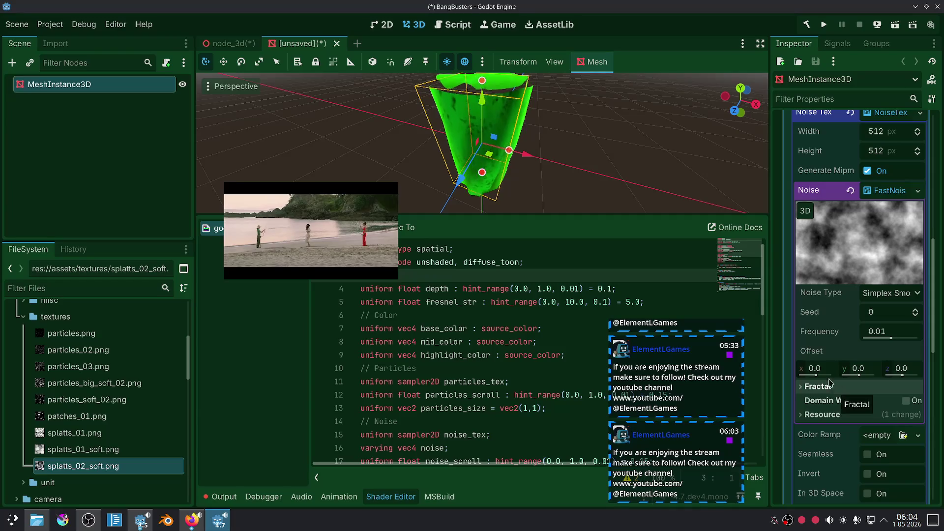
scroll(818, 211, "up", 5)
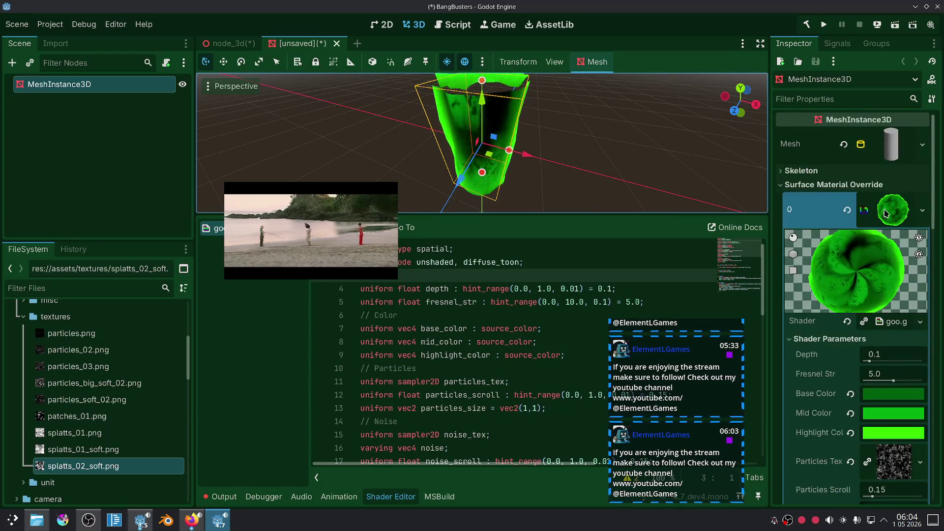
Step: Give the CylinderMesh 8 rings and 128 radial segments, then switch to Firefox
scroll(892, 149, "up", 5)
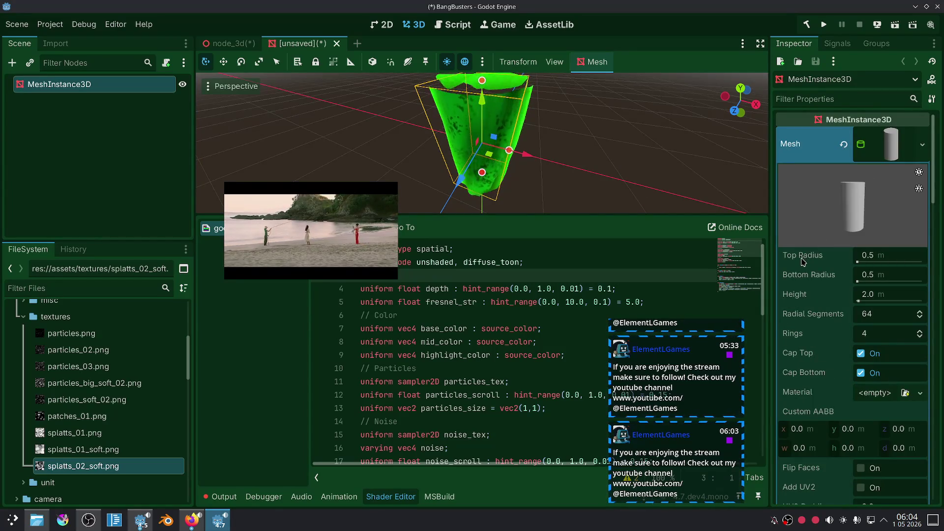
left_click(886, 334)
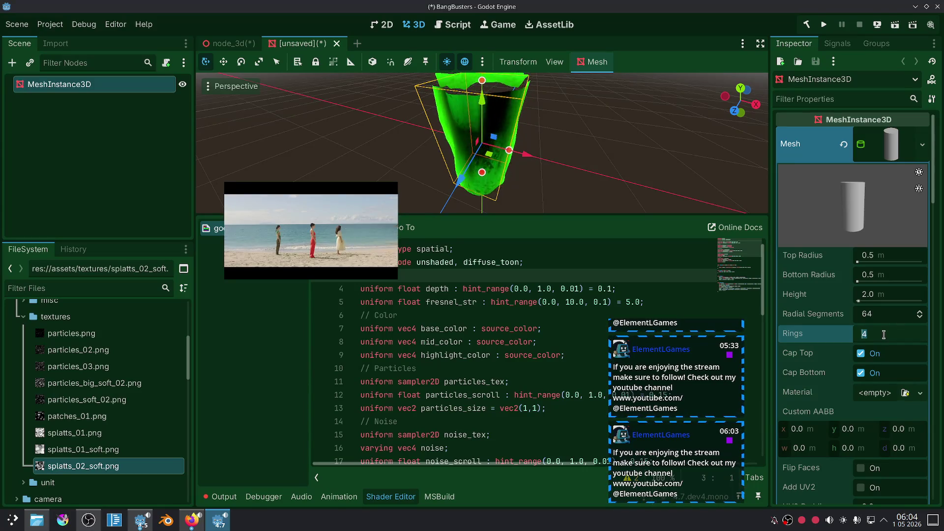
type("8")
left_click(890, 318)
type("12")
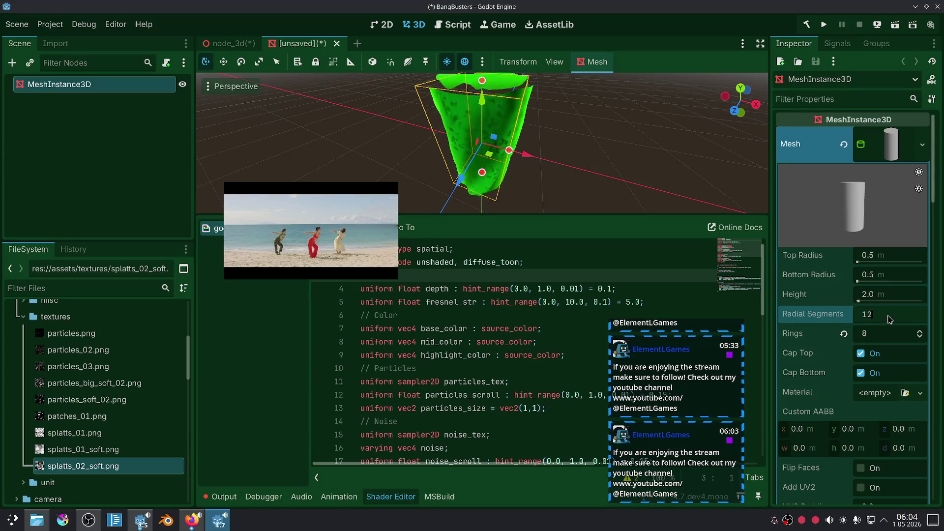
key("Return")
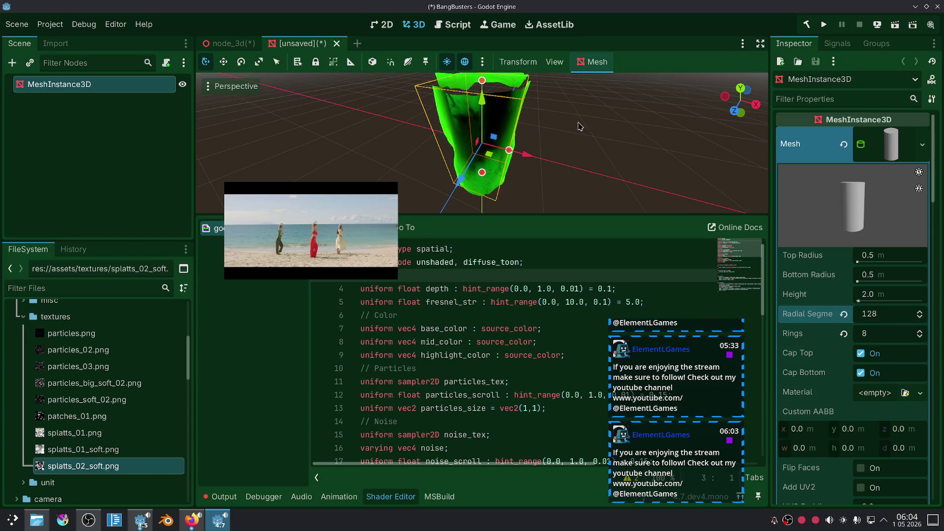
left_click_drag(569, 139, 582, 156)
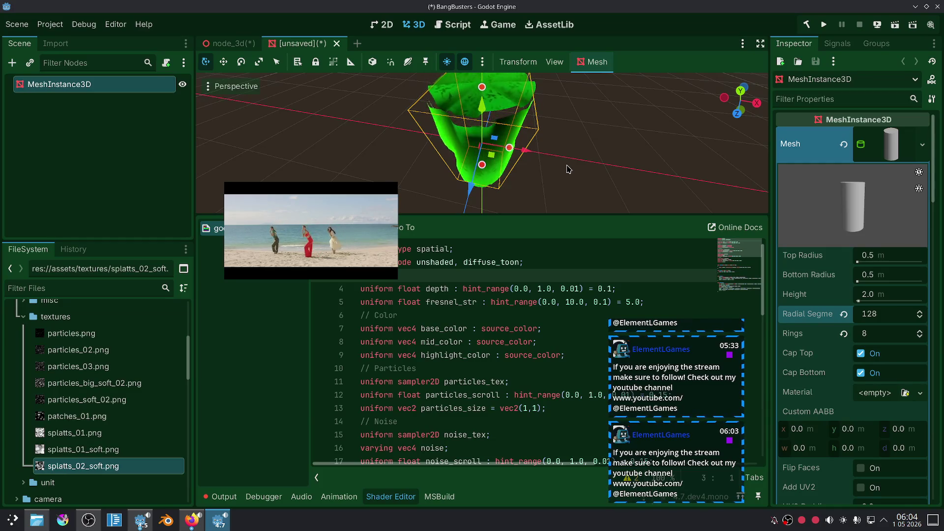
left_click(193, 525)
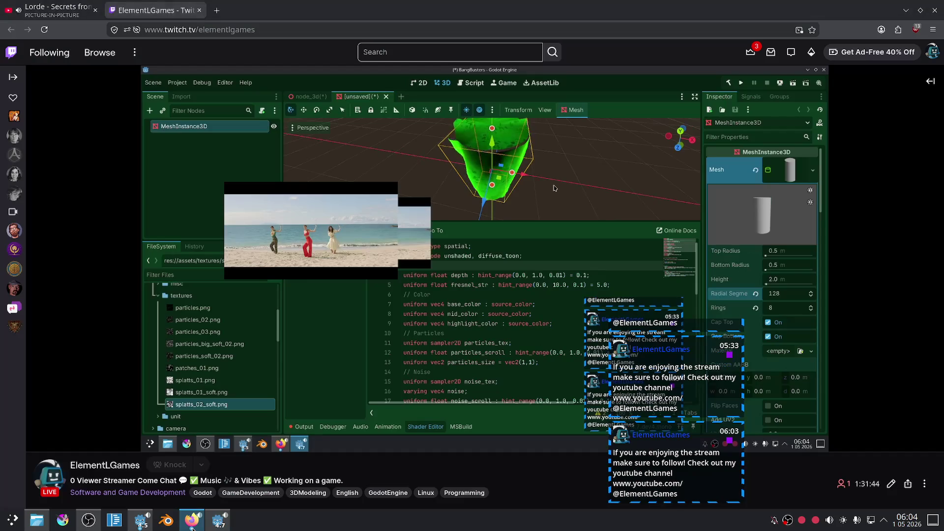
Step: Search the Godot Shaders library in Firefox for 'triplanar'
left_click(193, 522)
mouse_move(244, 232)
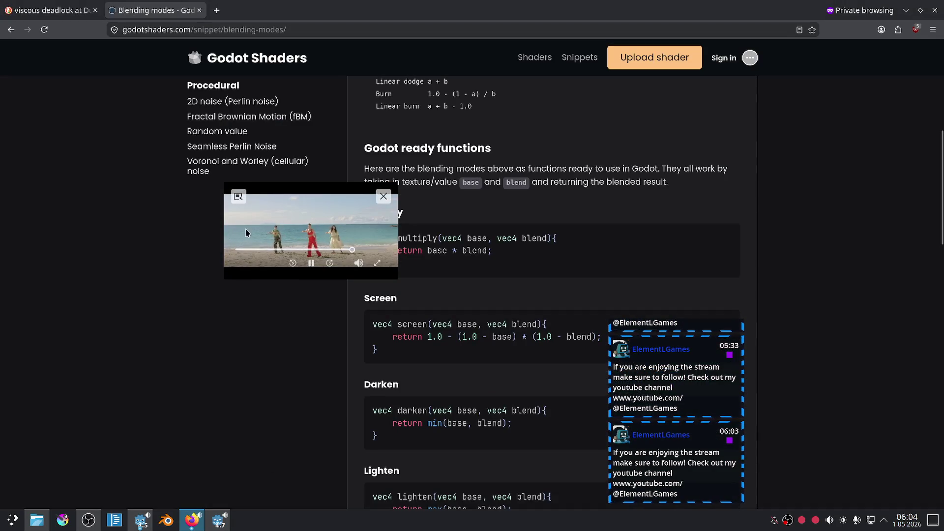
left_click_drag(245, 232, 322, 279)
scroll(197, 275, "up", 5)
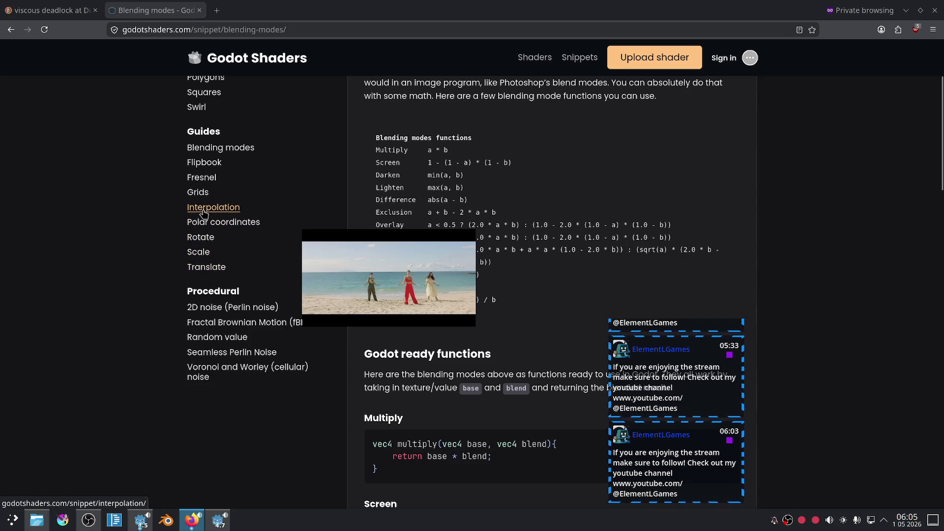
scroll(204, 213, "up", 3)
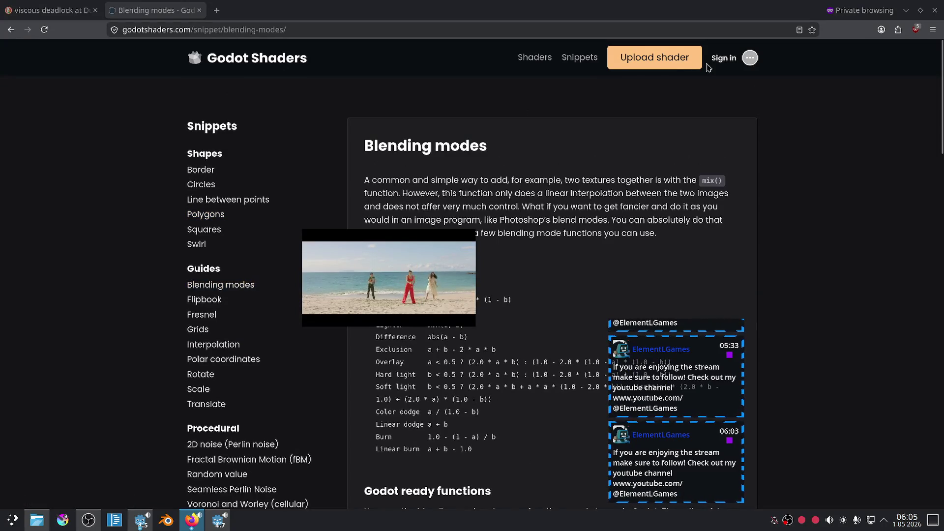
left_click(537, 59)
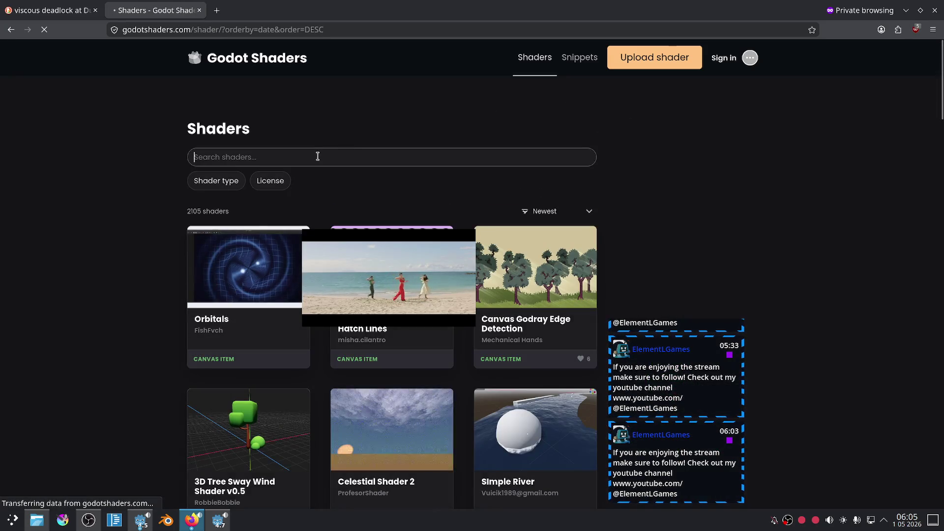
left_click(334, 155)
type("trip")
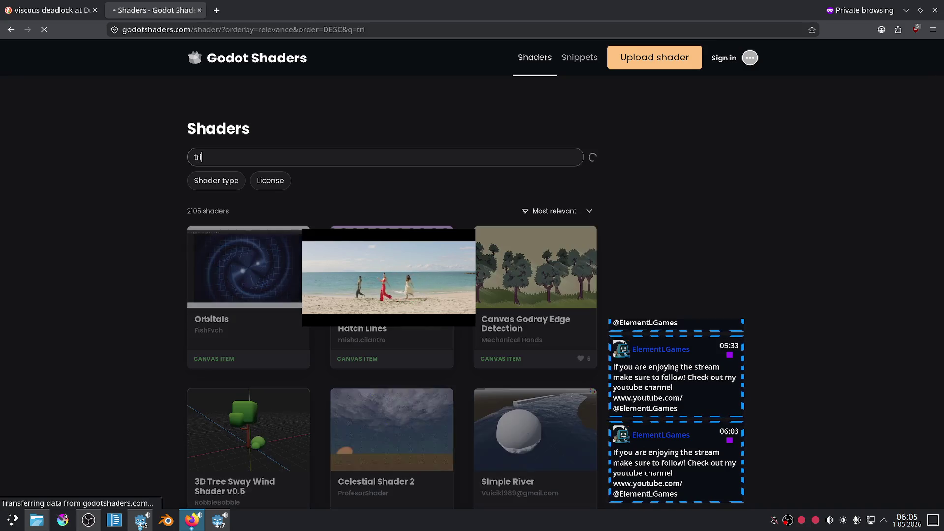
type("lanar")
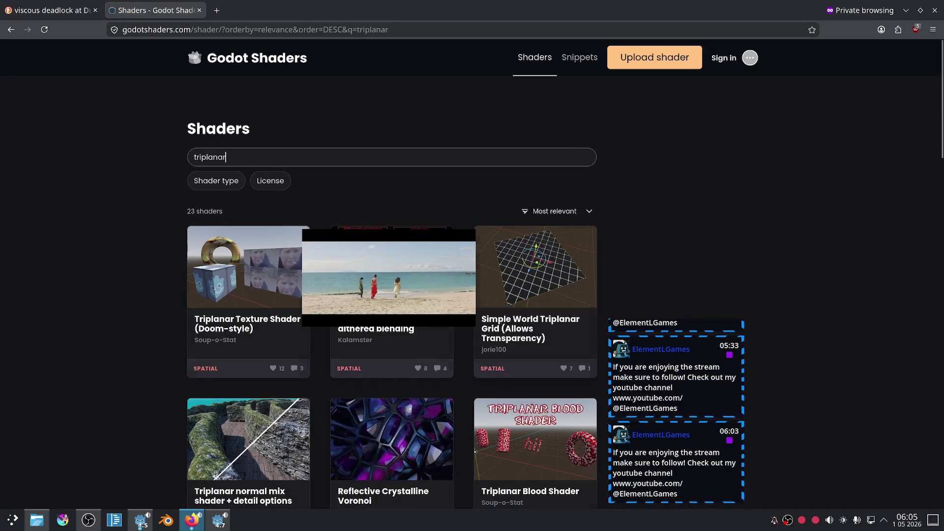
Step: Read the Triplanar Texture Shader (Doom-style) code, then return to the search results
left_click(212, 256)
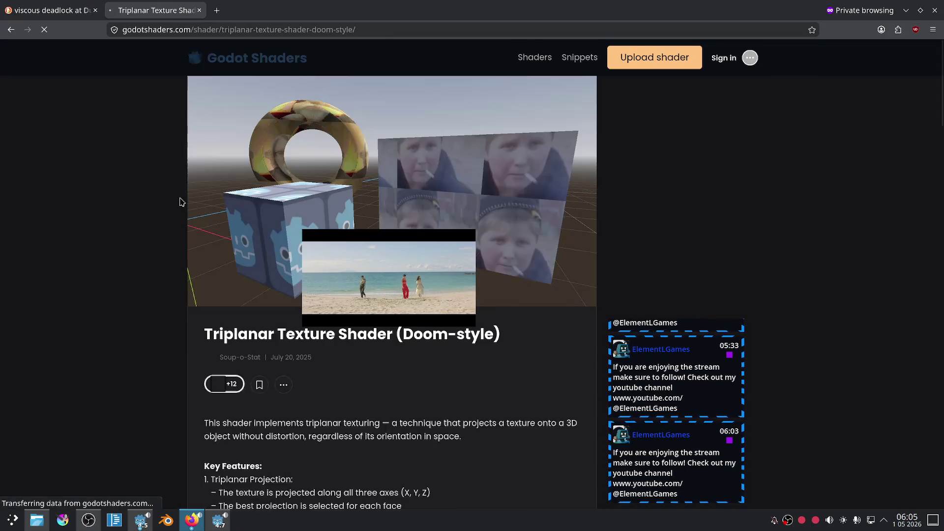
scroll(263, 204, "down", 15)
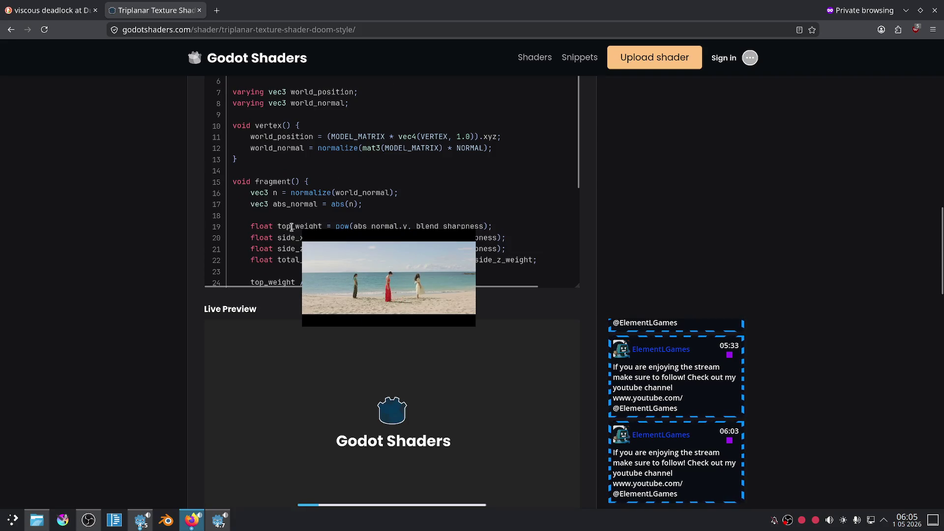
scroll(344, 148, "down", 5)
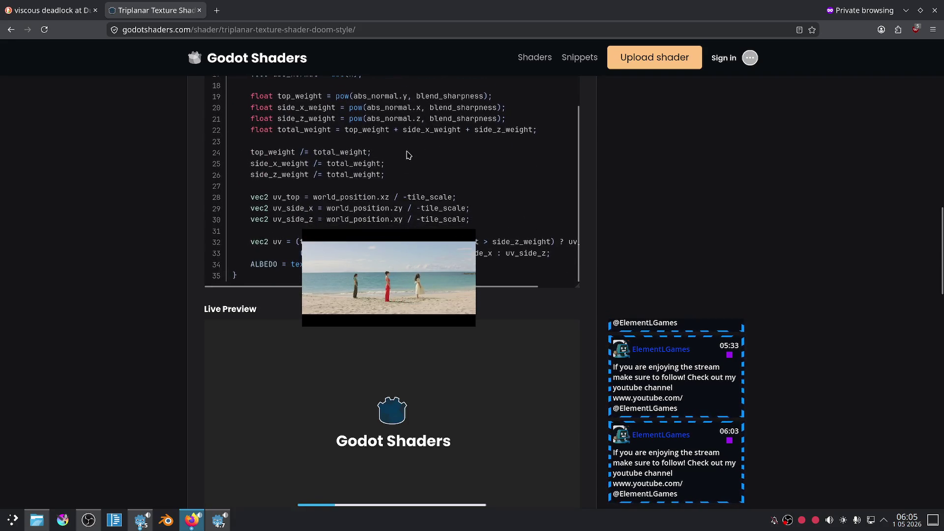
left_click_drag(353, 253, 717, 207)
key("alt+Left")
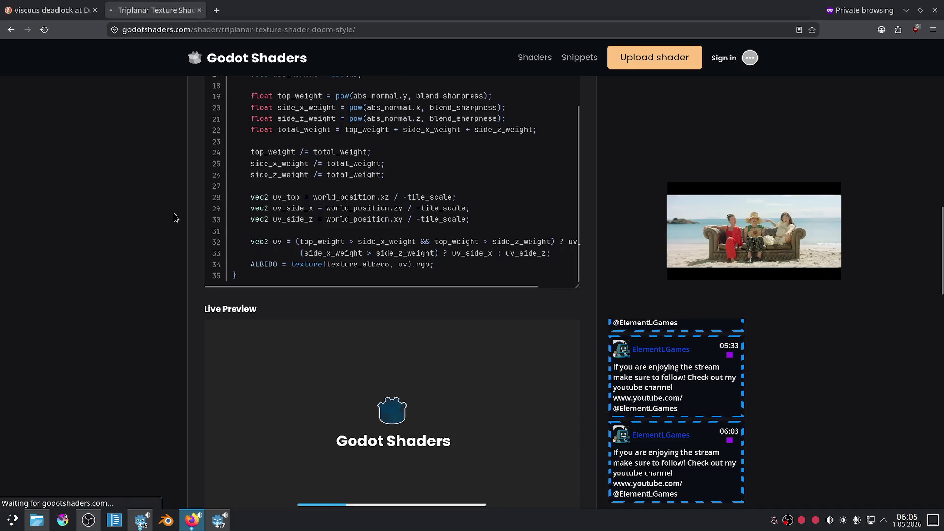
Step: Read the Uniplanar mapping with dithered blending shader code, then return to Godot
scroll(177, 236, "down", 3)
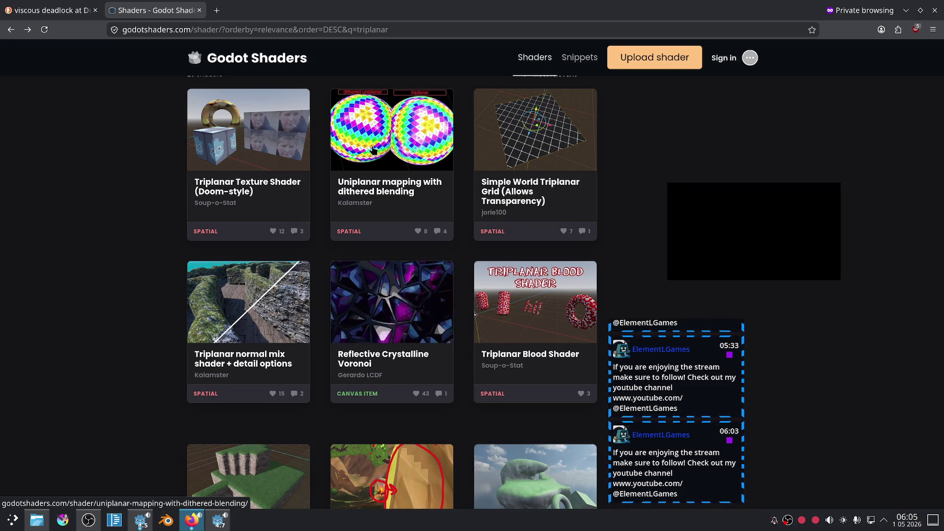
left_click(373, 150)
scroll(364, 296, "down", 15)
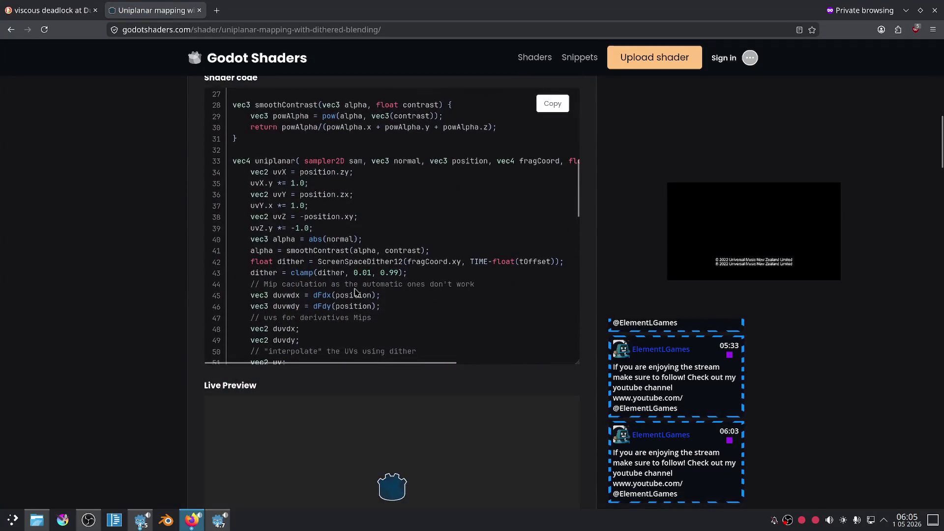
scroll(356, 292, "down", 5)
scroll(357, 292, "up", 5)
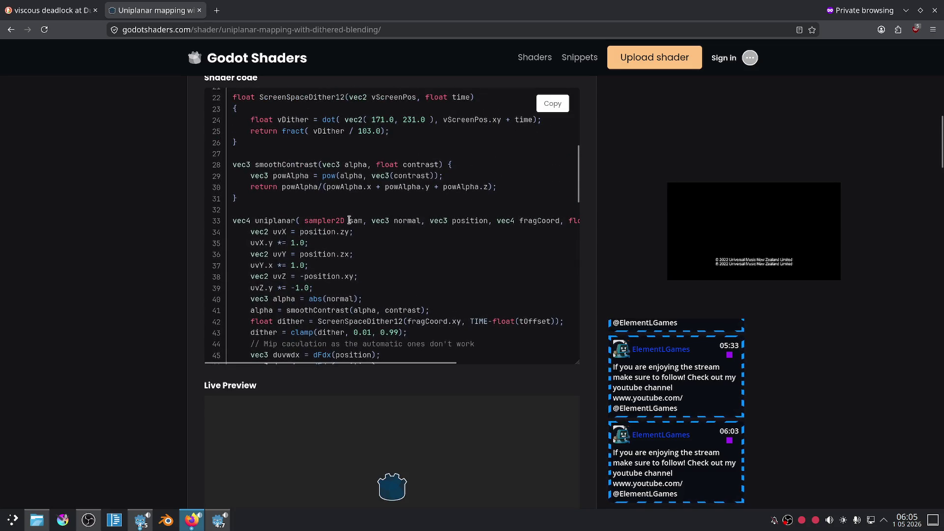
mouse_move(518, 220)
left_mouse_down()
mouse_move(613, 232)
mouse_move(526, 220)
mouse_move(169, 221)
left_mouse_up()
left_click(516, 239)
left_click(278, 253)
scroll(346, 259, "down", 4)
scroll(346, 260, "down", 3)
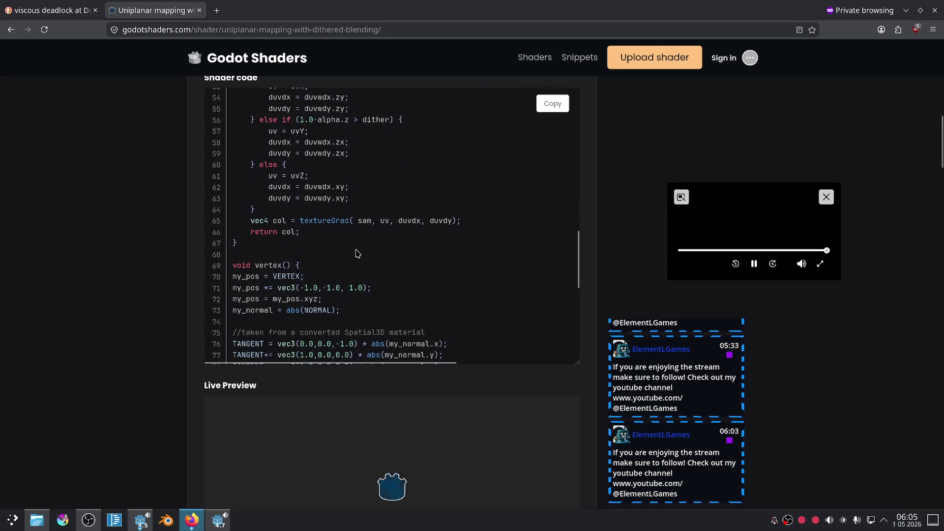
scroll(358, 254, "up", 3)
scroll(357, 253, "down", 7)
scroll(357, 250, "down", 1)
scroll(364, 243, "up", 15)
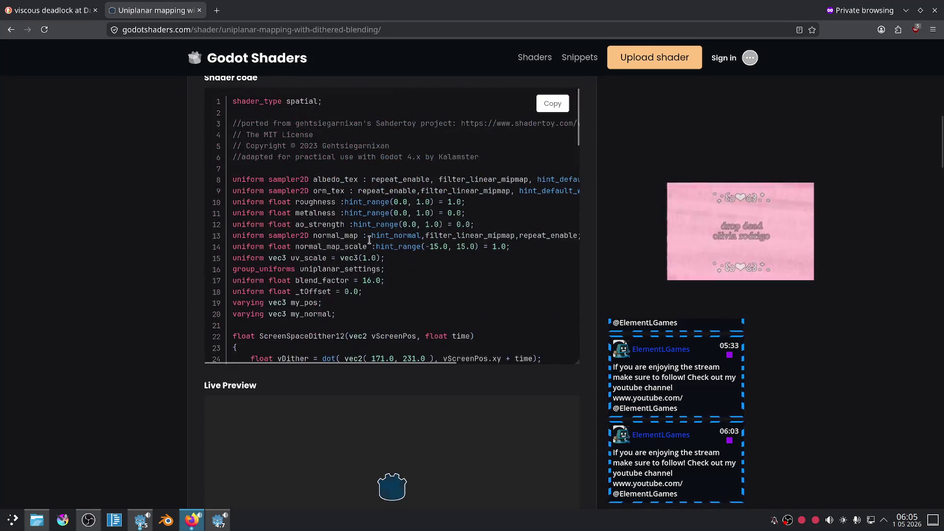
scroll(368, 241, "up", 10)
key("alt+Left")
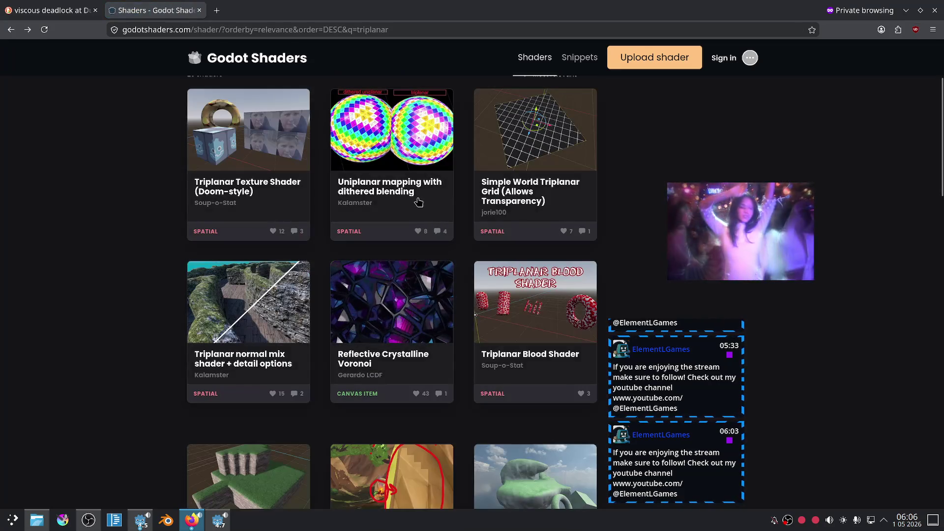
scroll(165, 241, "down", 4)
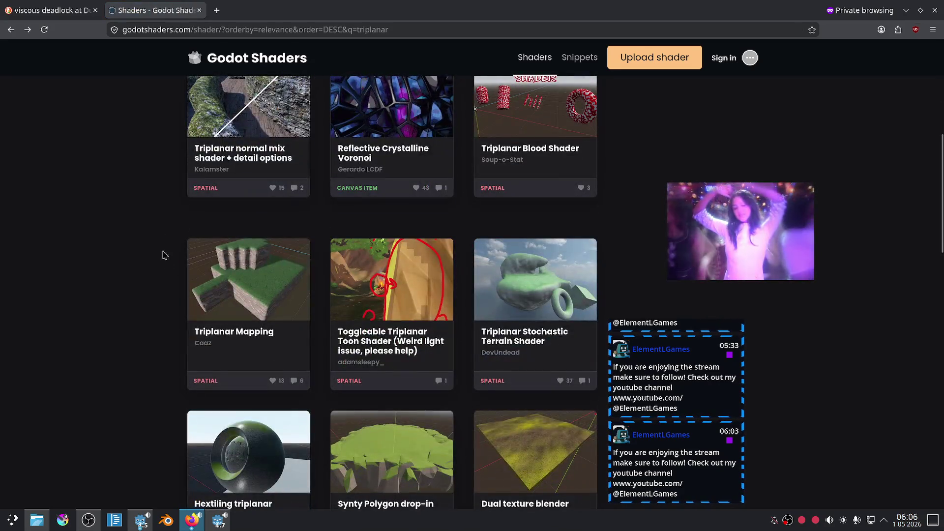
left_click(229, 523)
Step: Set the MeshInstance3D's mesh to a New CapsuleMesh and orbit to view the green goo capsule
left_click(923, 147)
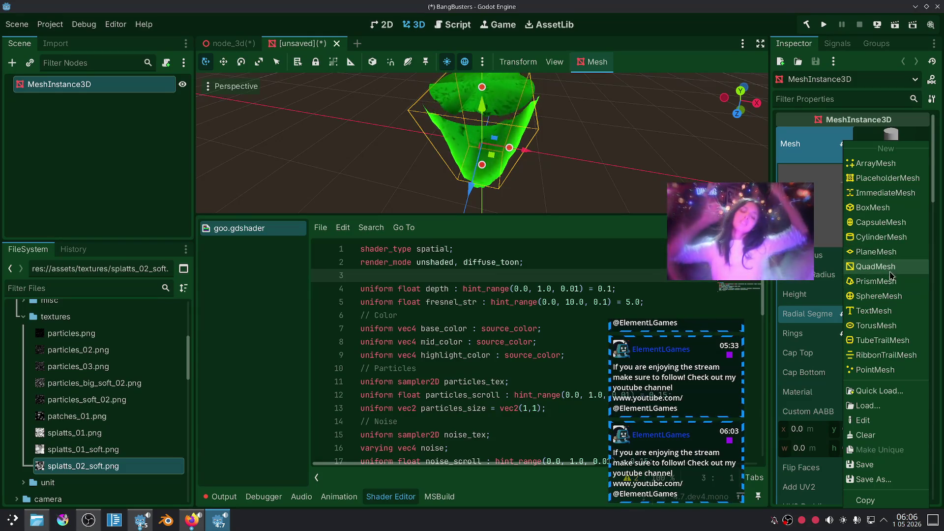
left_click(888, 224)
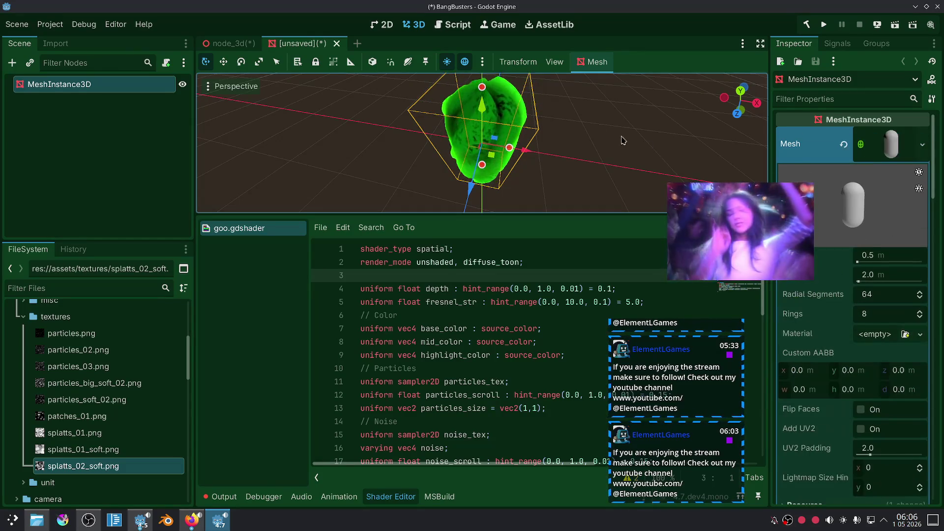
mouse_move(568, 99)
left_mouse_down()
mouse_move(583, 113)
mouse_move(620, 112)
mouse_move(604, 126)
mouse_move(617, 168)
mouse_move(601, 153)
mouse_move(599, 130)
mouse_move(645, 118)
left_mouse_up()
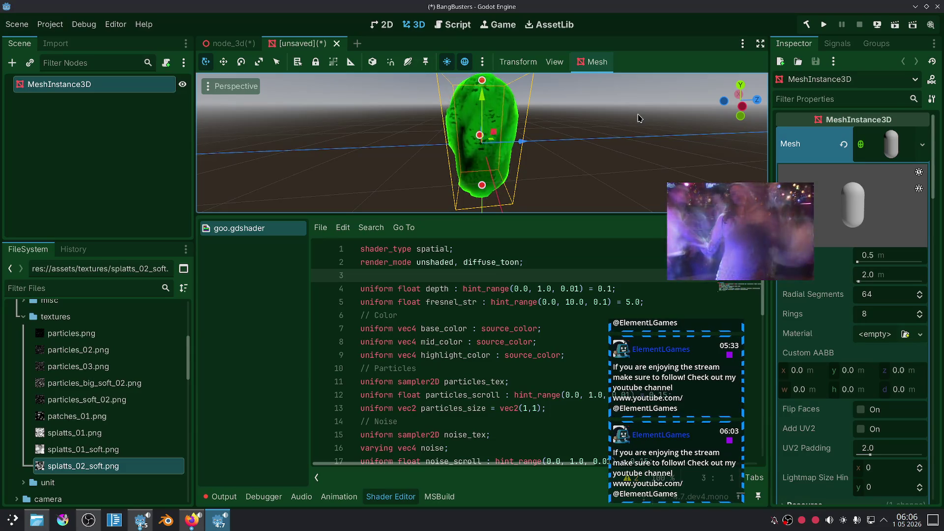
mouse_move(638, 118)
left_mouse_down()
mouse_move(616, 123)
mouse_move(597, 189)
mouse_move(619, 153)
left_mouse_up()
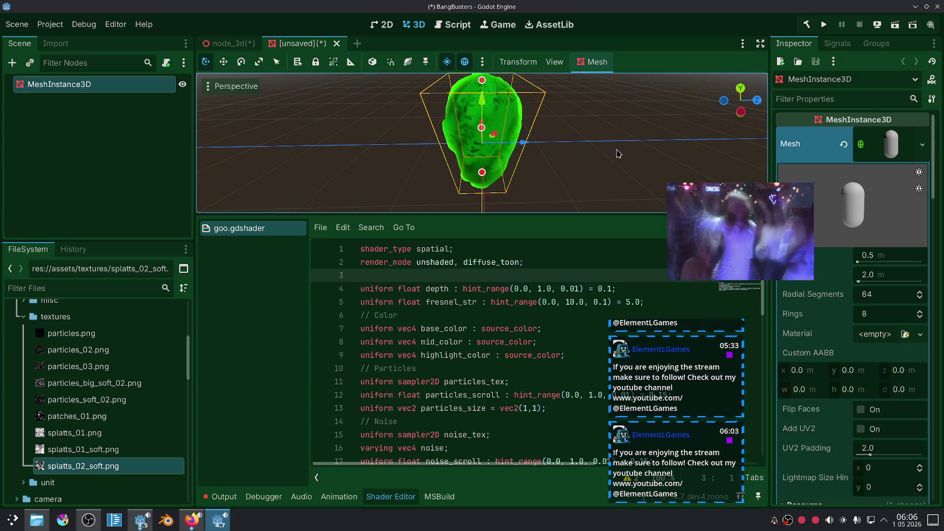
scroll(555, 301, "down", 9)
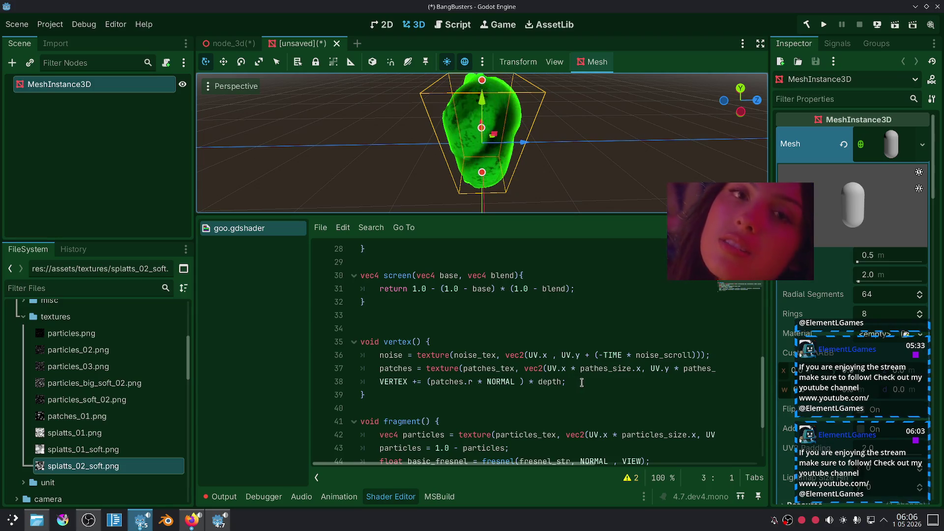
left_click_drag(569, 474, 740, 473)
left_click(644, 369)
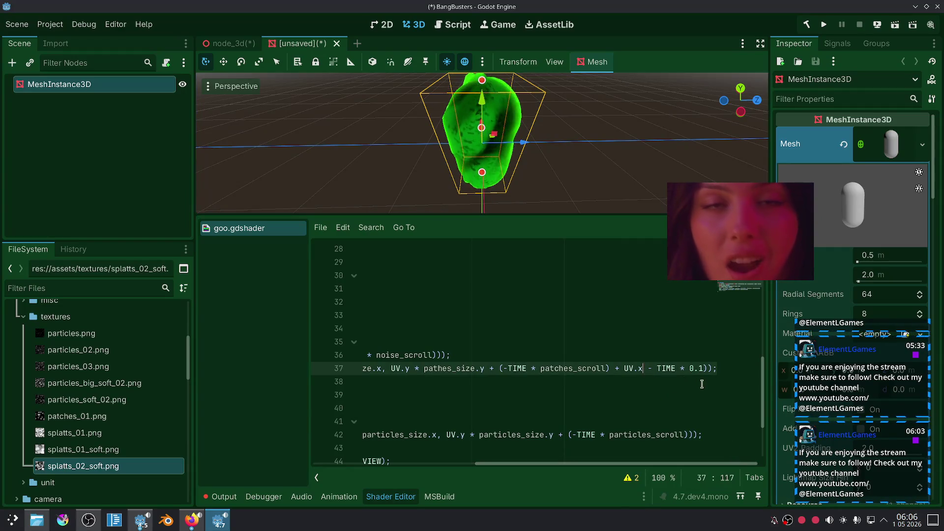
type("* 2.0")
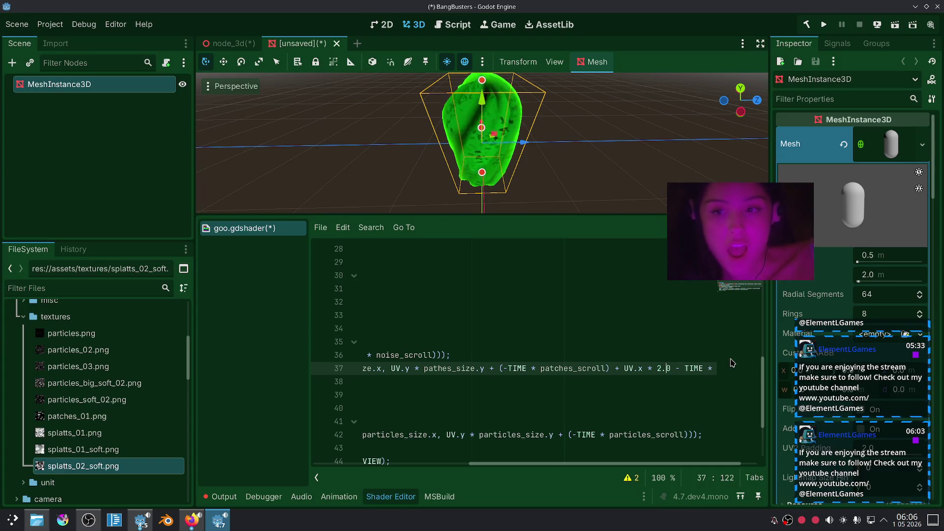
type("0")
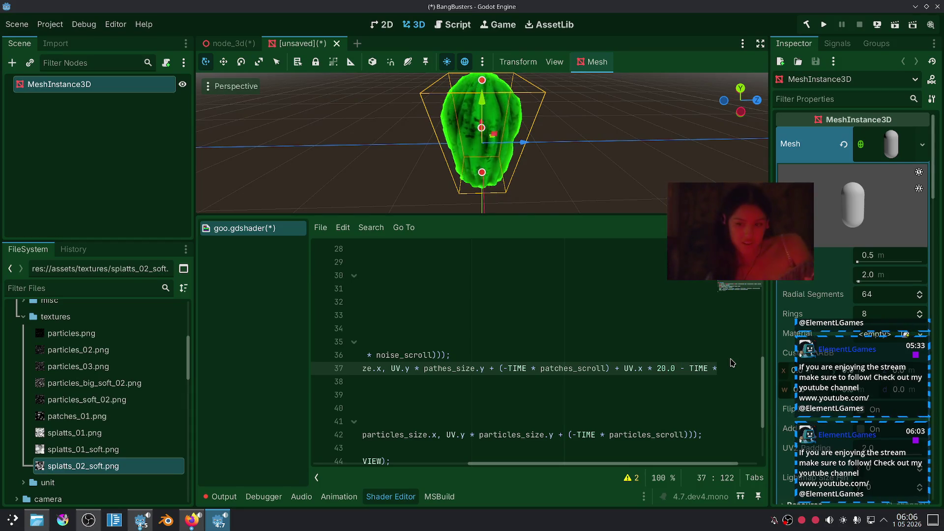
key("BackSpace")
key("BackSpace")
key("BackSpace")
key("Delete")
key("Delete")
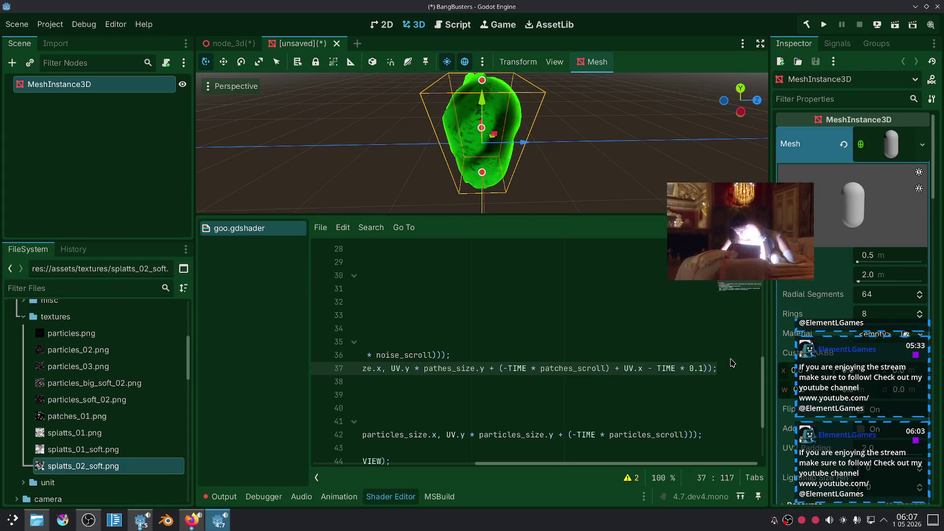
type("+ 2.0")
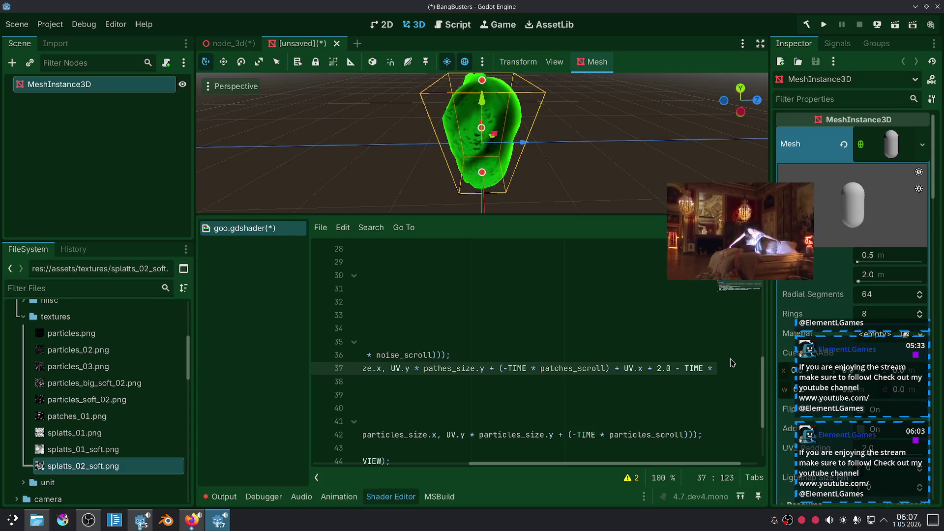
key("BackSpace")
key("BackSpace")
key("BackSpace")
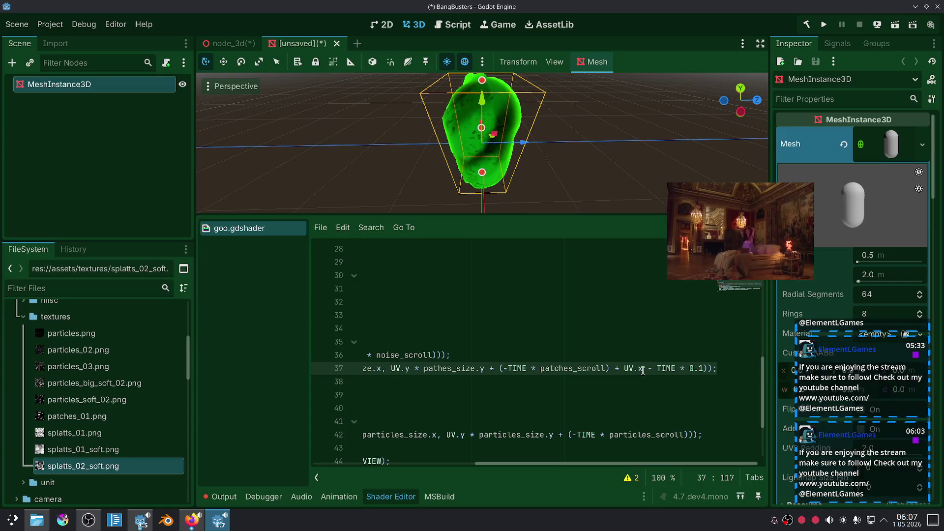
left_click_drag(643, 369, 618, 367)
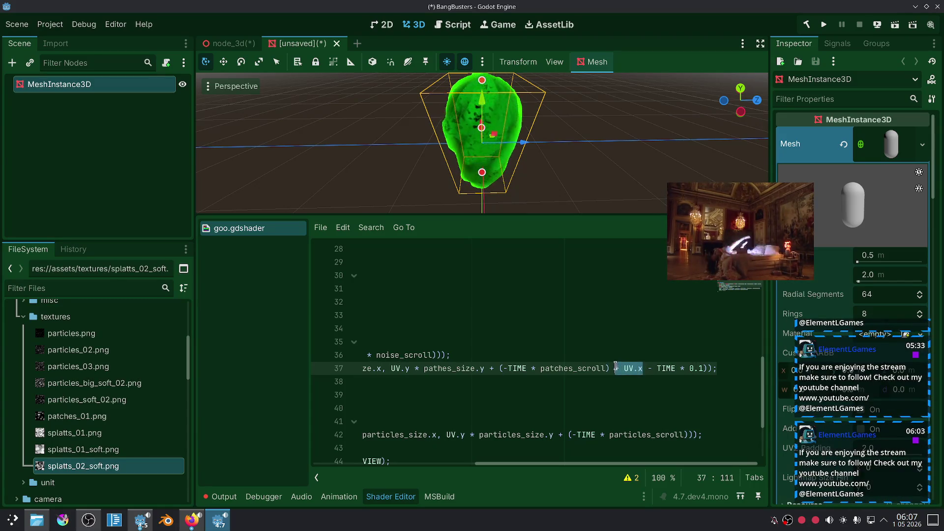
left_click(620, 395)
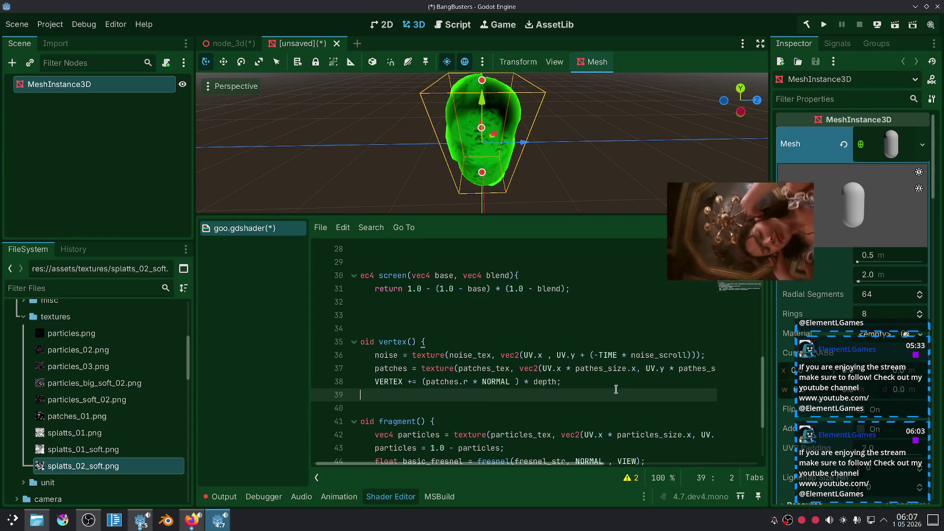
key("Up")
key("Up")
key("End")
key("ctrl+z")
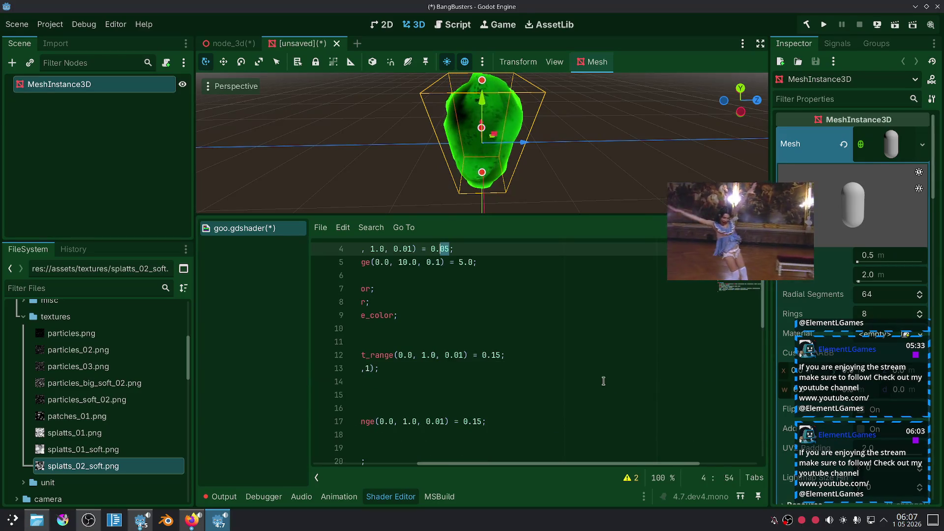
key("ctrl+z")
scroll(615, 344, "down", 9)
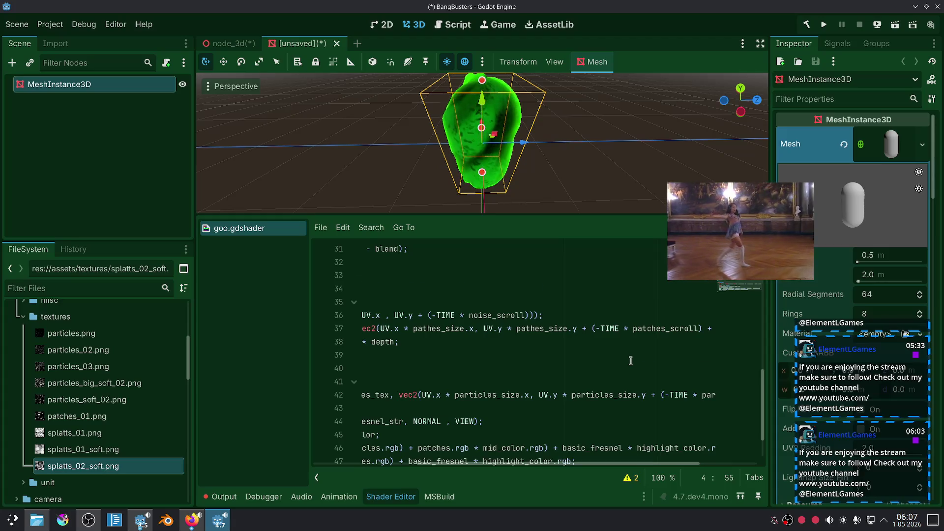
scroll(631, 361, "down", 2)
left_click_drag(573, 467, 646, 467)
scroll(649, 394, "up", 2)
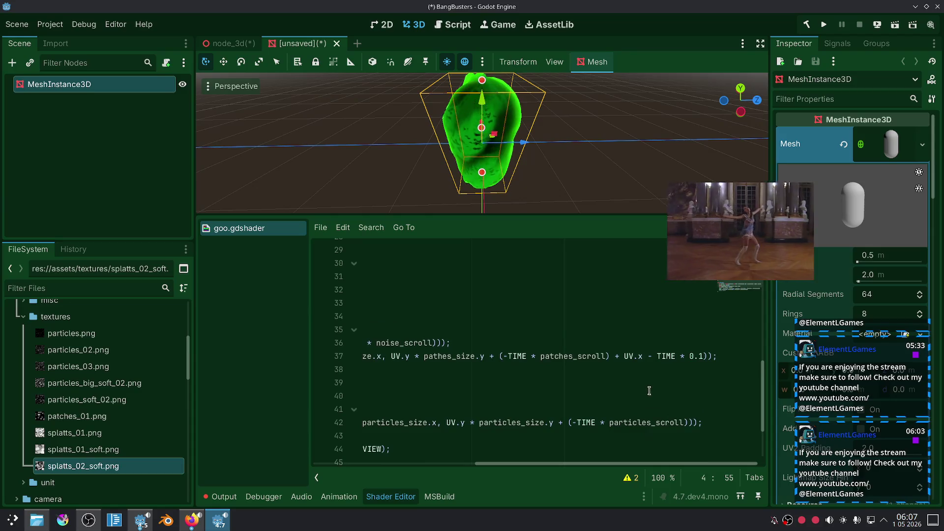